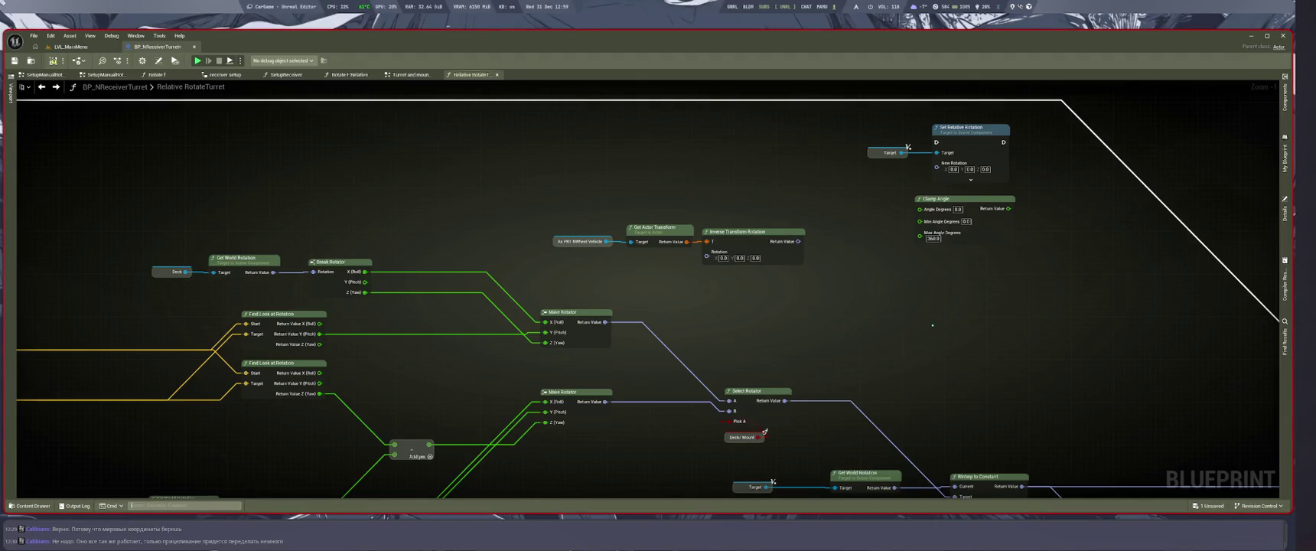
Turn editor tooltips on by recalling the previous tooltip console command.
key(grave)
key(Up)
key(Return)
Select three graph nodes and move them right and down.
drag(538, 207, 798, 294)
scroll(560, 239, down, 2)
drag(561, 240, 783, 342)
key(ctrl+z)
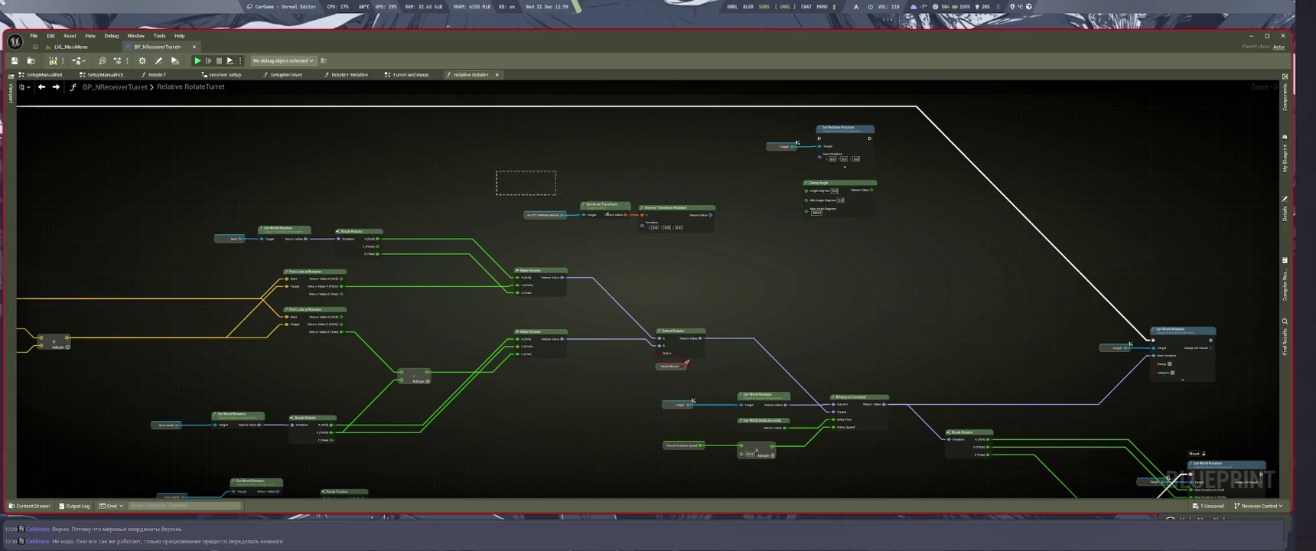
key(ctrl+y)
scroll(641, 296, down, 2)
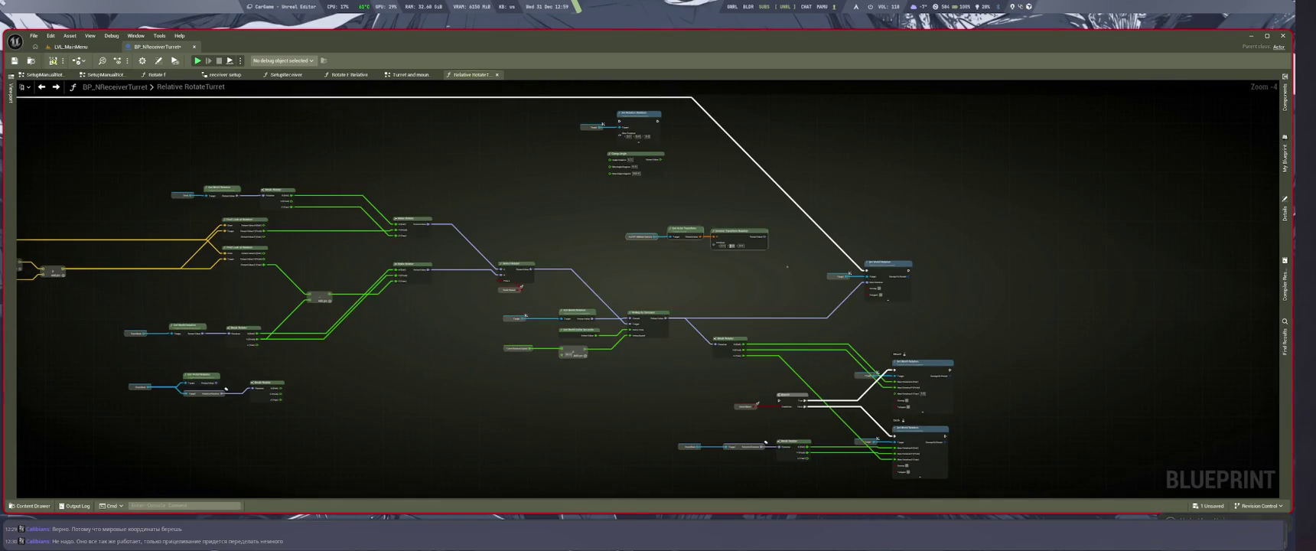
scroll(799, 263, up, 5)
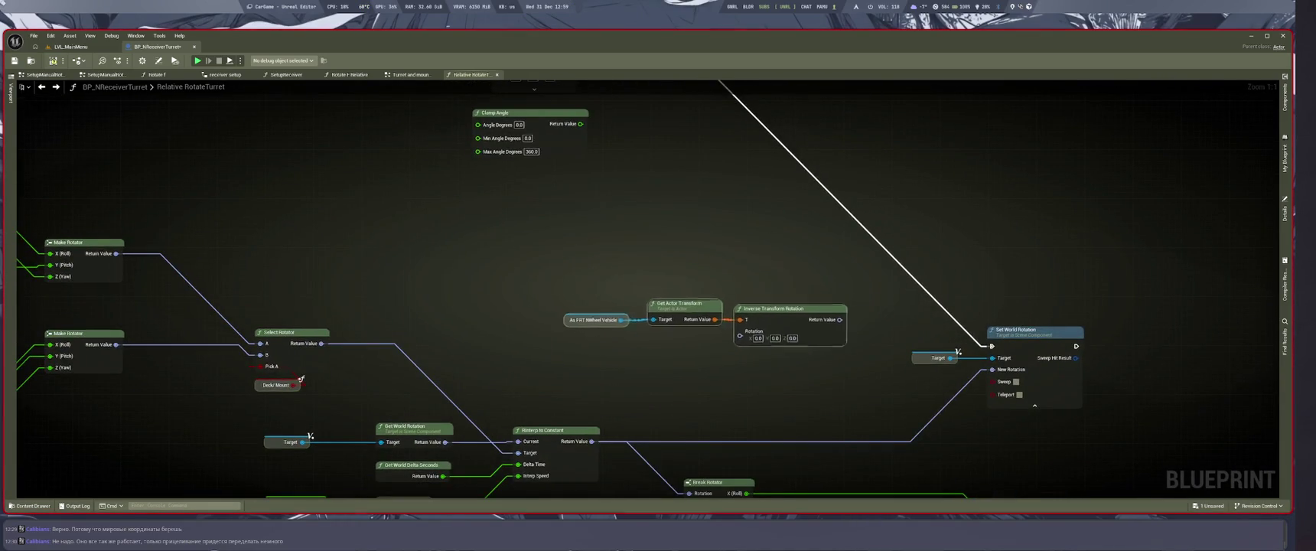
scroll(941, 366, down, 2)
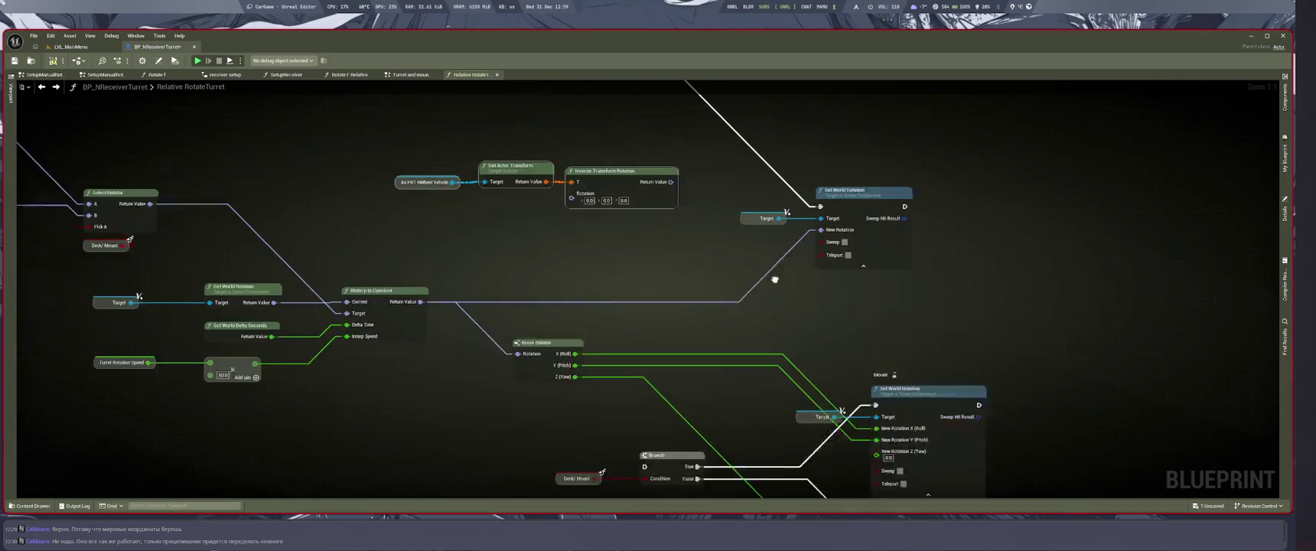
Move the Target and Set Relative Rotation nodes and route the exec flow into Set Relative Rotation instead of Set World Rotation.
drag(528, 136, 969, 258)
scroll(966, 378, up, 2)
mouse_move(989, 393)
mouse_down()
mouse_move(908, 231)
mouse_move(945, 239)
mouse_up()
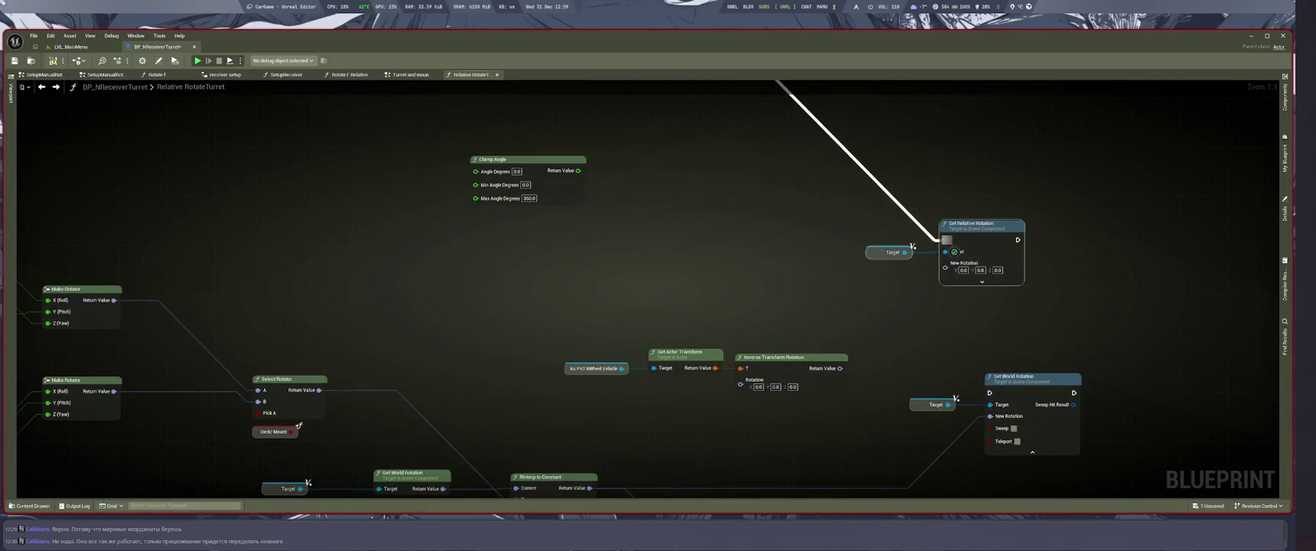
drag(840, 368, 947, 269)
drag(982, 224, 948, 289)
scroll(710, 182, down, 9)
scroll(702, 211, up, 4)
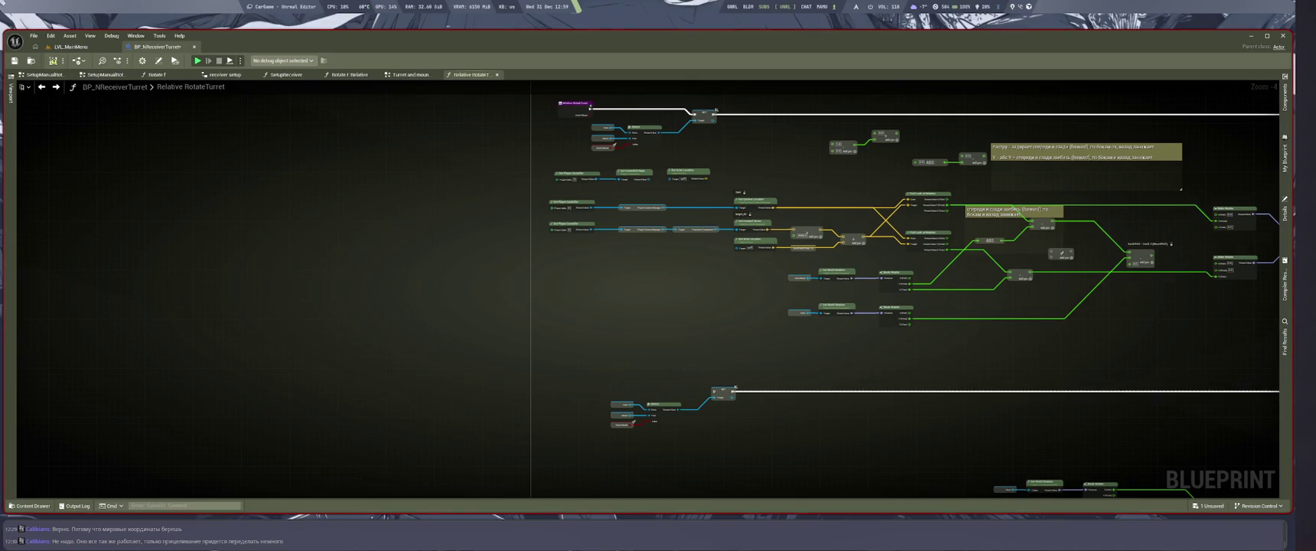
Reroute the exec wire to the lower Set node and save BP_NReceiverTurret.
mouse_move(692, 114)
mouse_down()
mouse_move(735, 386)
mouse_move(714, 390)
mouse_up()
scroll(704, 460, up, 1)
key(ctrl+s)
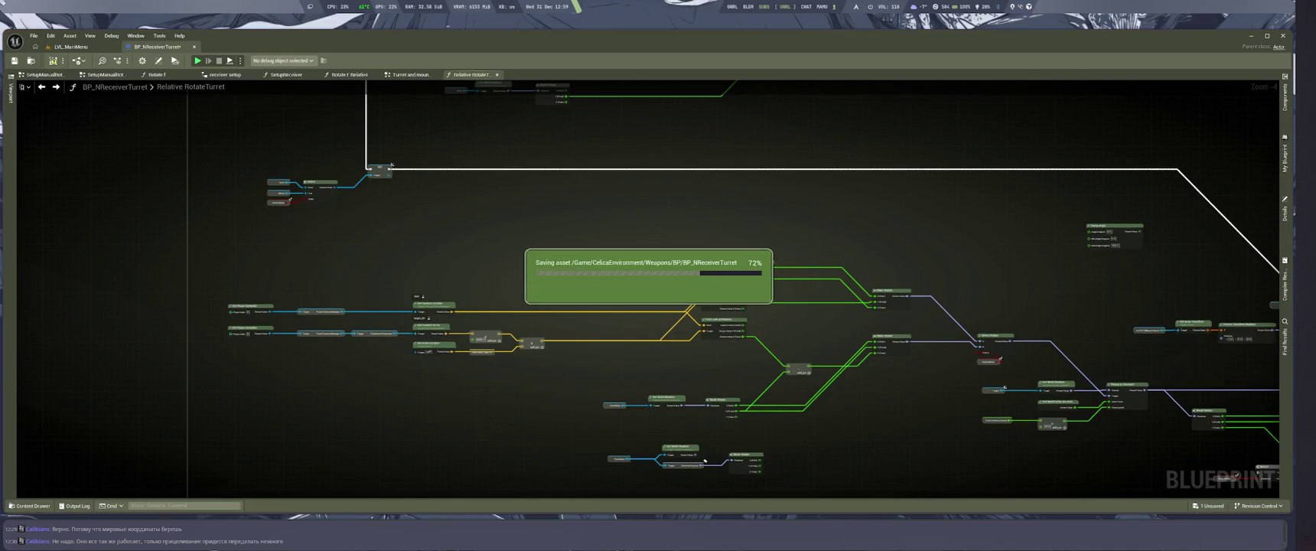
click(71, 47)
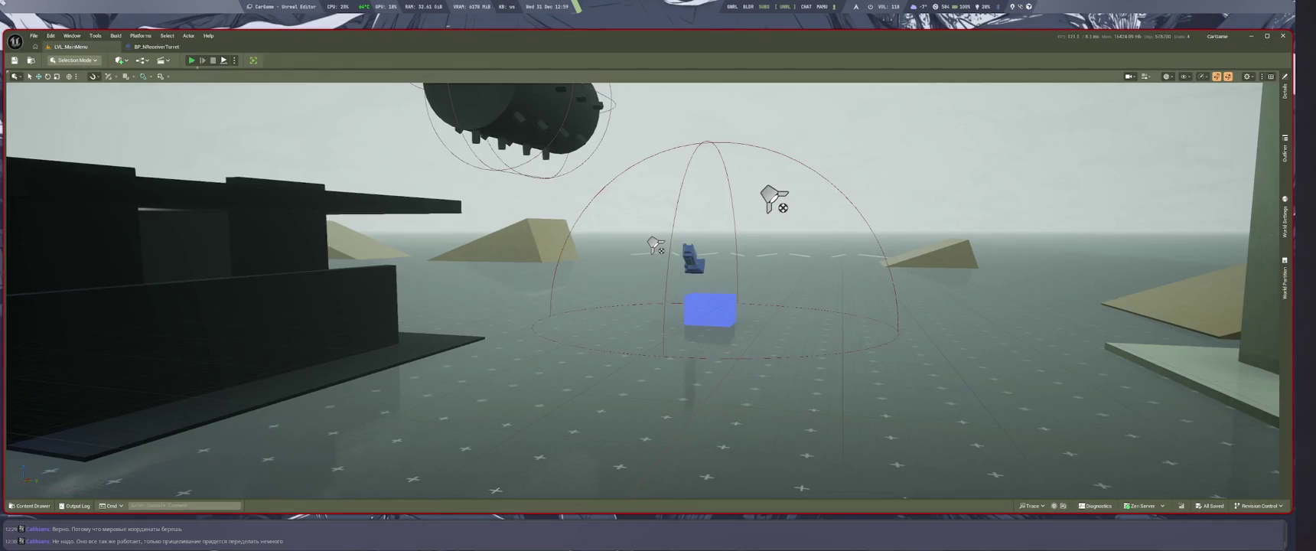
key(alt+p)
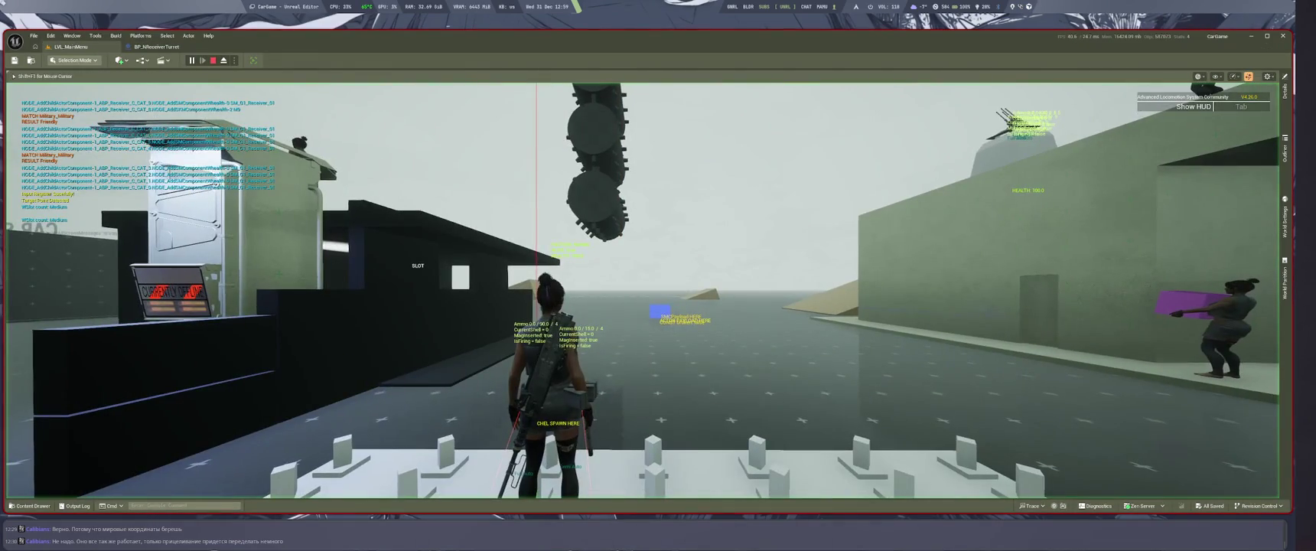
key(f)
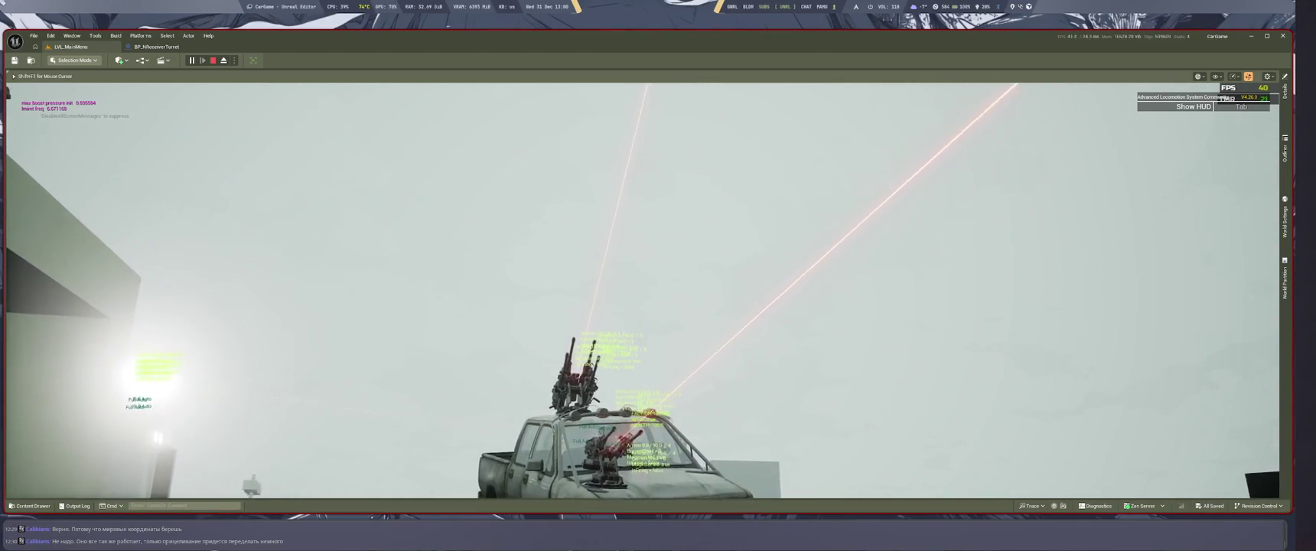
key(Escape)
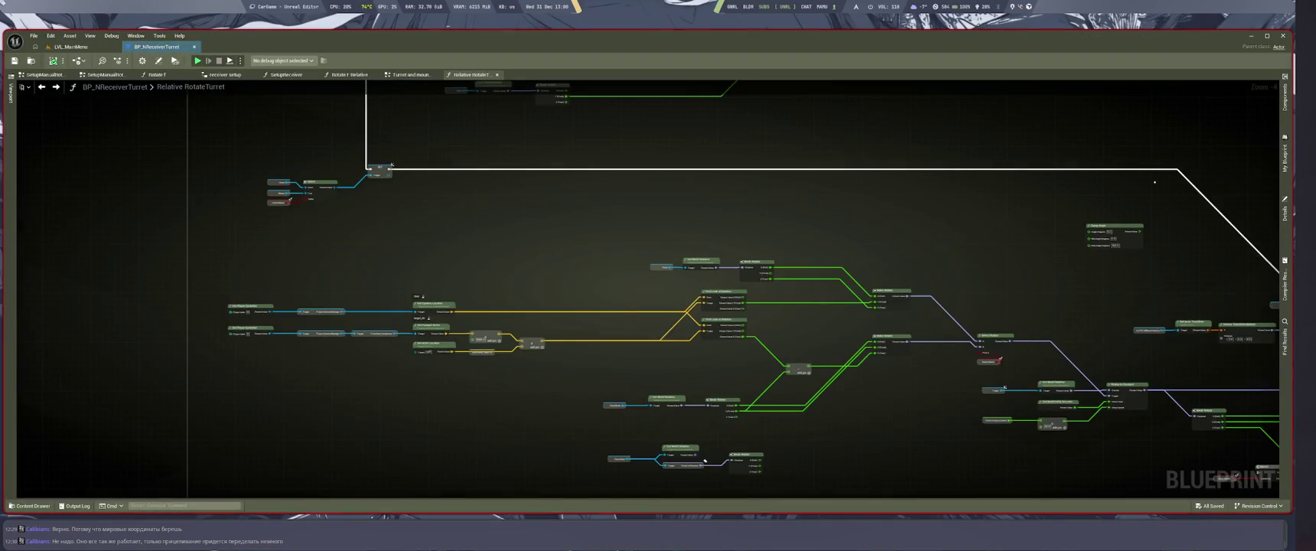
Place a Get Actor Transform node in the graph via the 'ge actran' search.
scroll(676, 335, up, 4)
mouse_move(559, 298)
mouse_down()
mouse_move(590, 319)
mouse_move(572, 310)
mouse_up()
scroll(990, 302, down, 4)
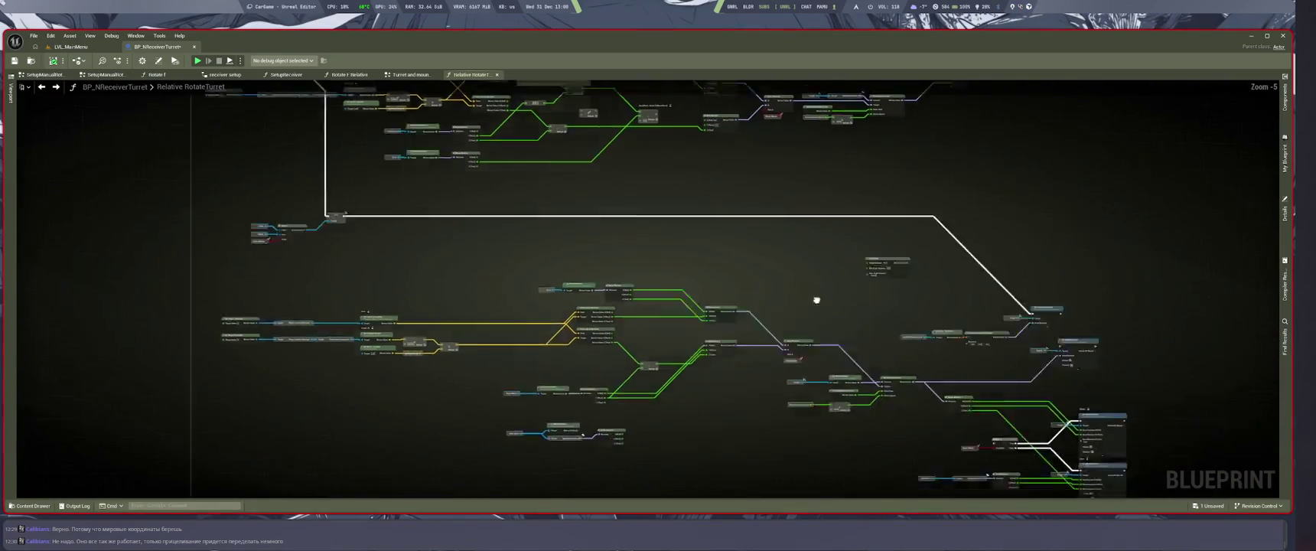
scroll(816, 300, up, 4)
right_click(360, 269)
text(ge act)
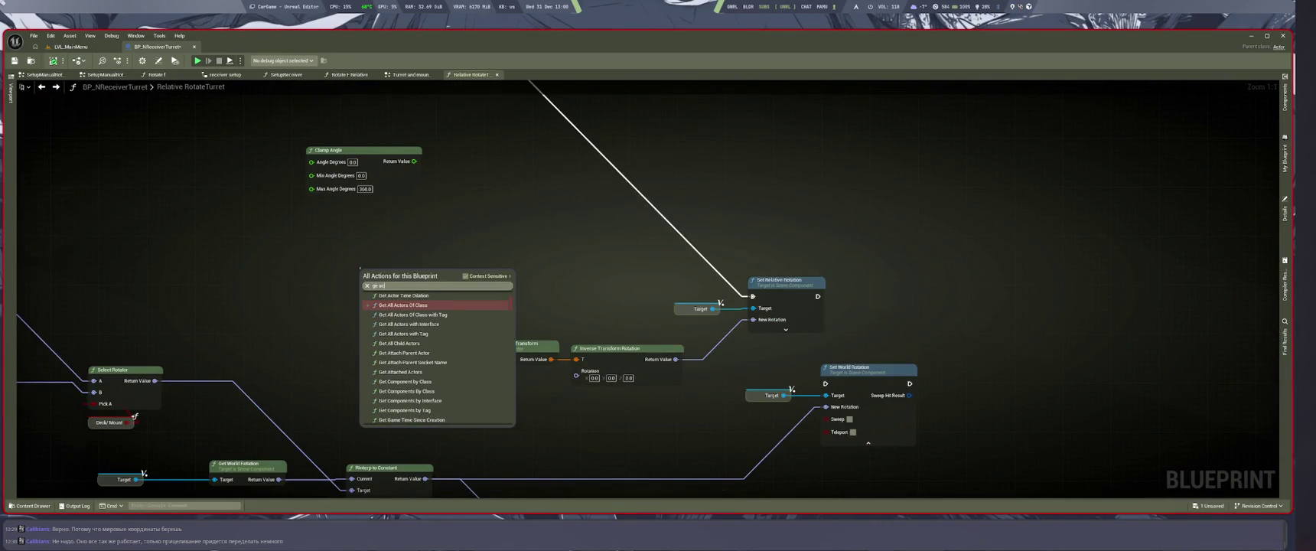
text(ran)
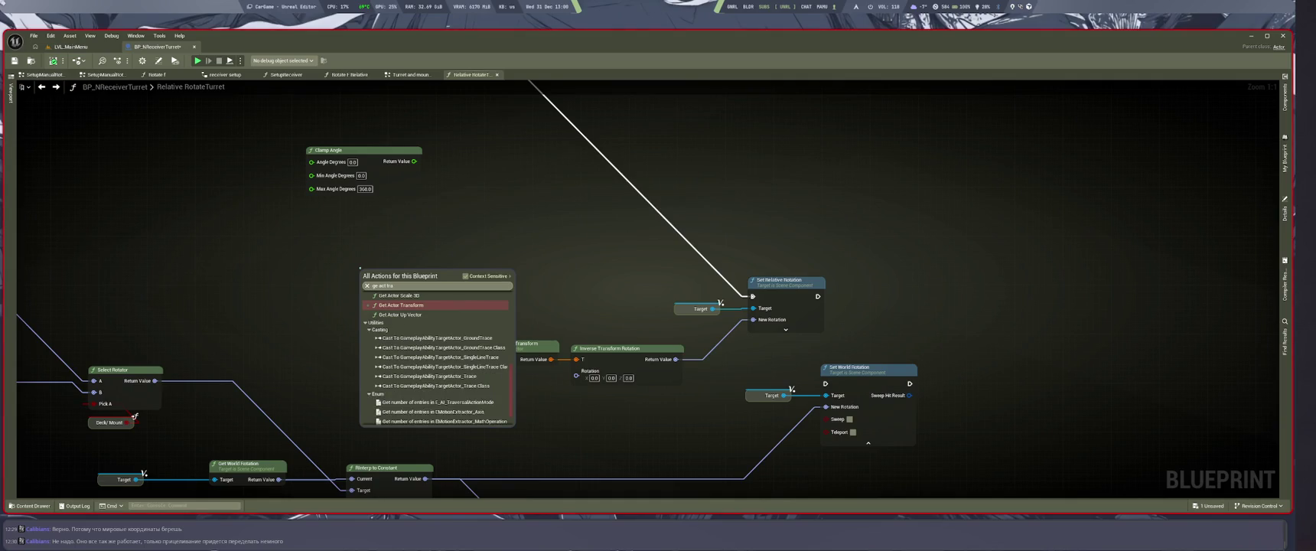
key(Return)
Wire Get Actor Transform into the T input and the RInterp result into Inverse Transform Rotation.
mouse_move(442, 291)
mouse_down()
mouse_move(587, 372)
mouse_move(576, 360)
mouse_move(554, 402)
mouse_move(717, 367)
mouse_up()
mouse_move(582, 426)
mouse_down()
mouse_move(749, 317)
mouse_move(575, 424)
mouse_move(732, 318)
mouse_up()
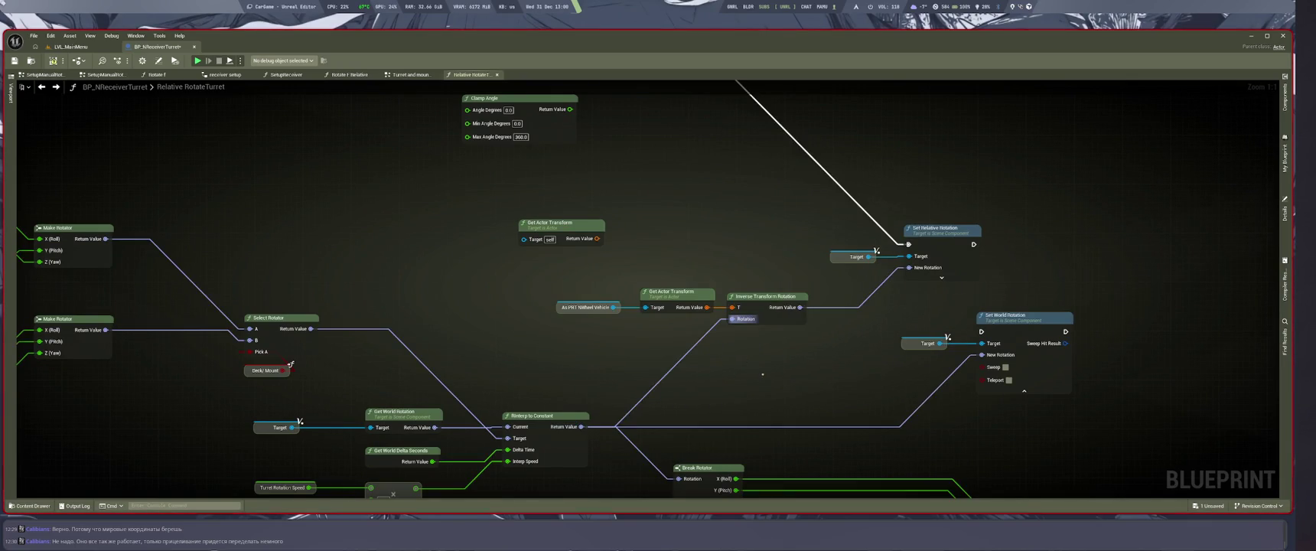
key(super+2)
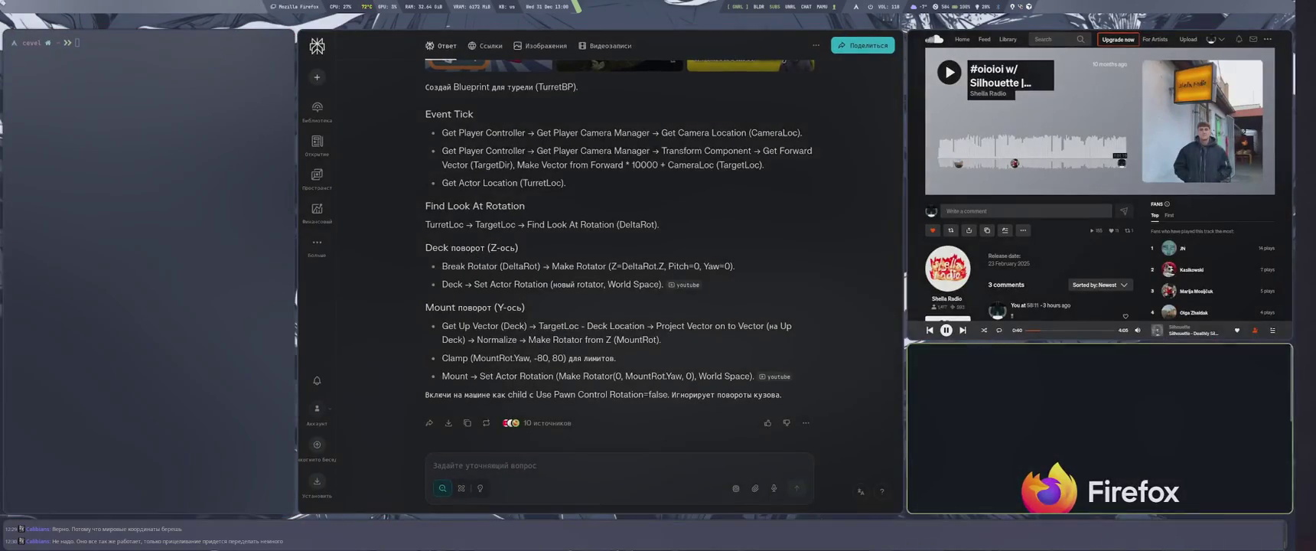
key(super+1)
click(71, 47)
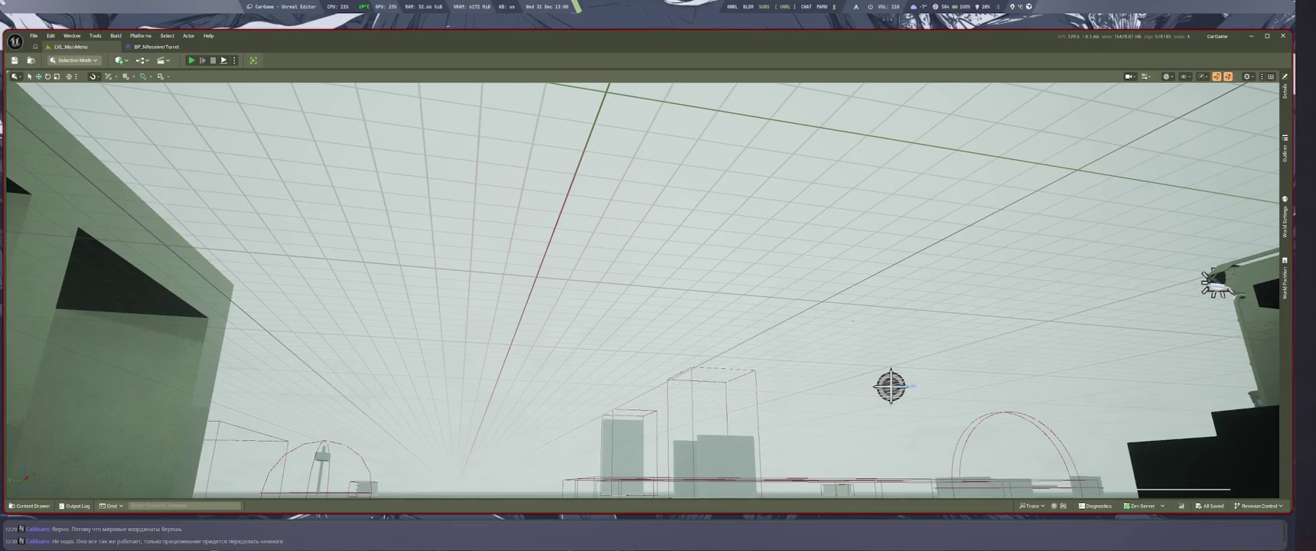
Play-test, connect Get Actor Transform's Return Value to Inverse Transform Rotation's T, then play-test again.
key(alt+p)
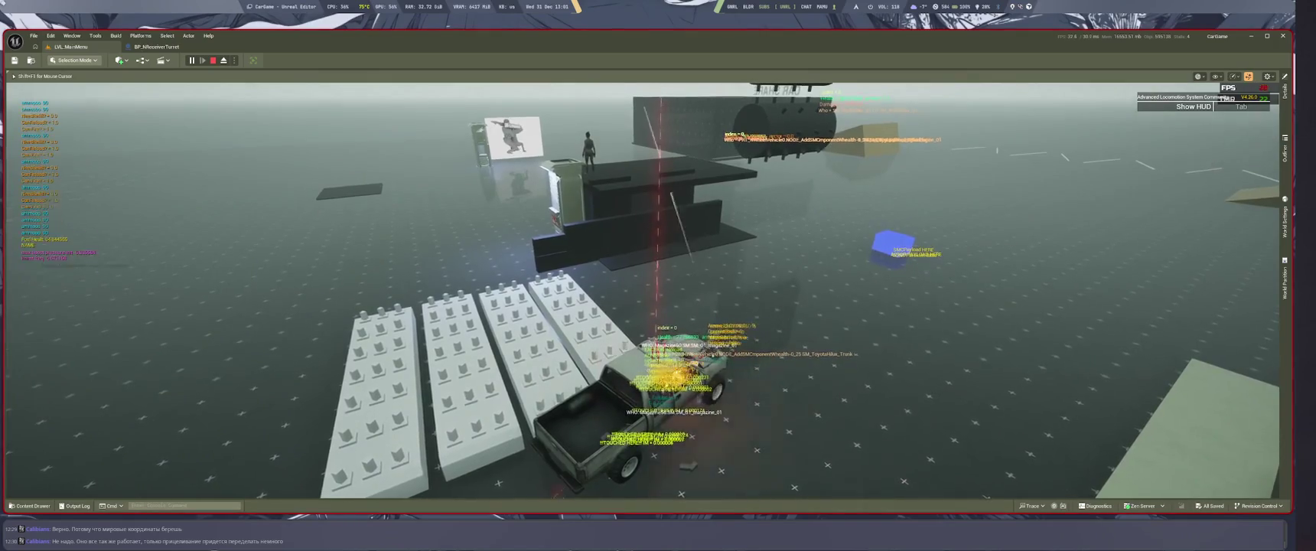
key(Escape)
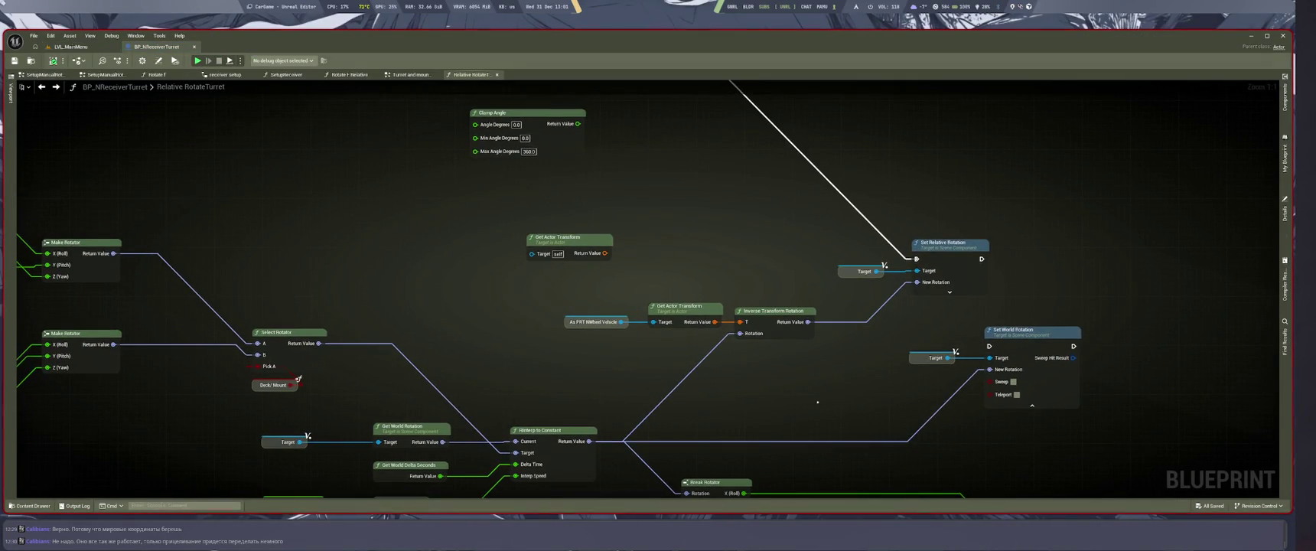
drag(742, 322, 740, 322)
click(71, 47)
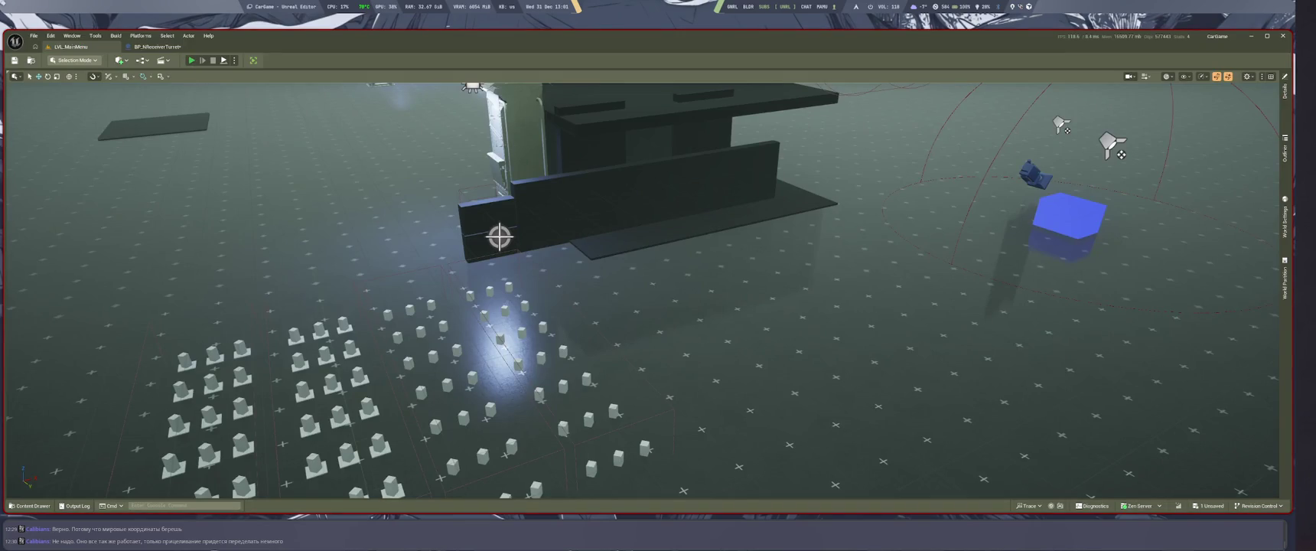
key(alt+p)
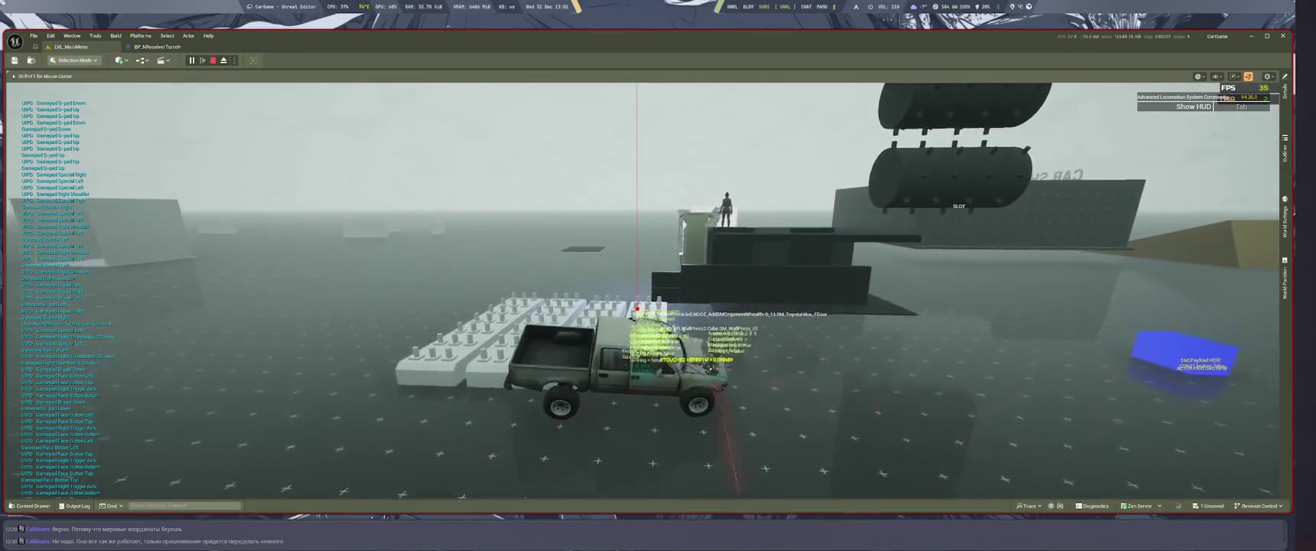
key(Escape)
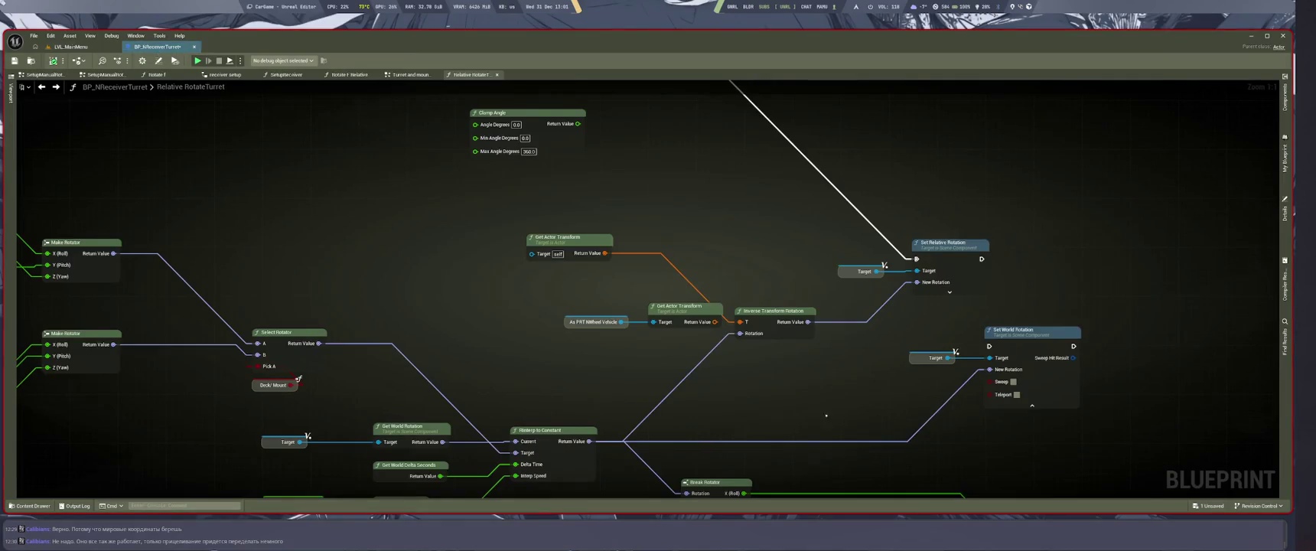
Move the vehicle cast and transform nodes to the left.
mouse_move(794, 397)
mouse_down()
mouse_move(763, 387)
mouse_move(776, 390)
mouse_up()
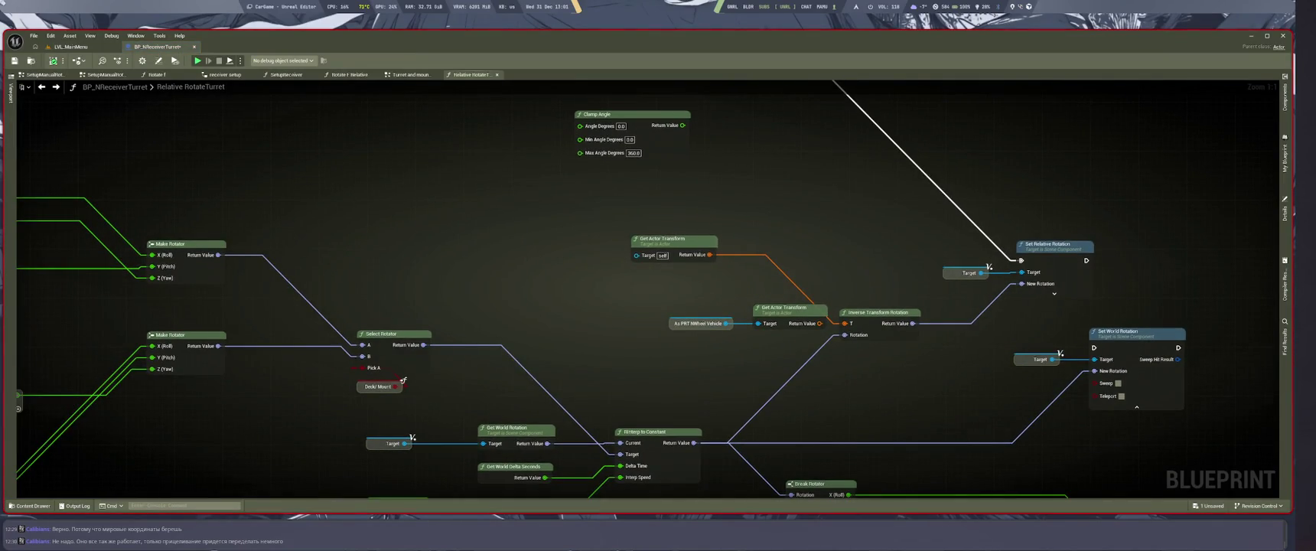
mouse_move(703, 348)
mouse_down()
mouse_move(772, 313)
mouse_move(742, 308)
mouse_up()
click(882, 378)
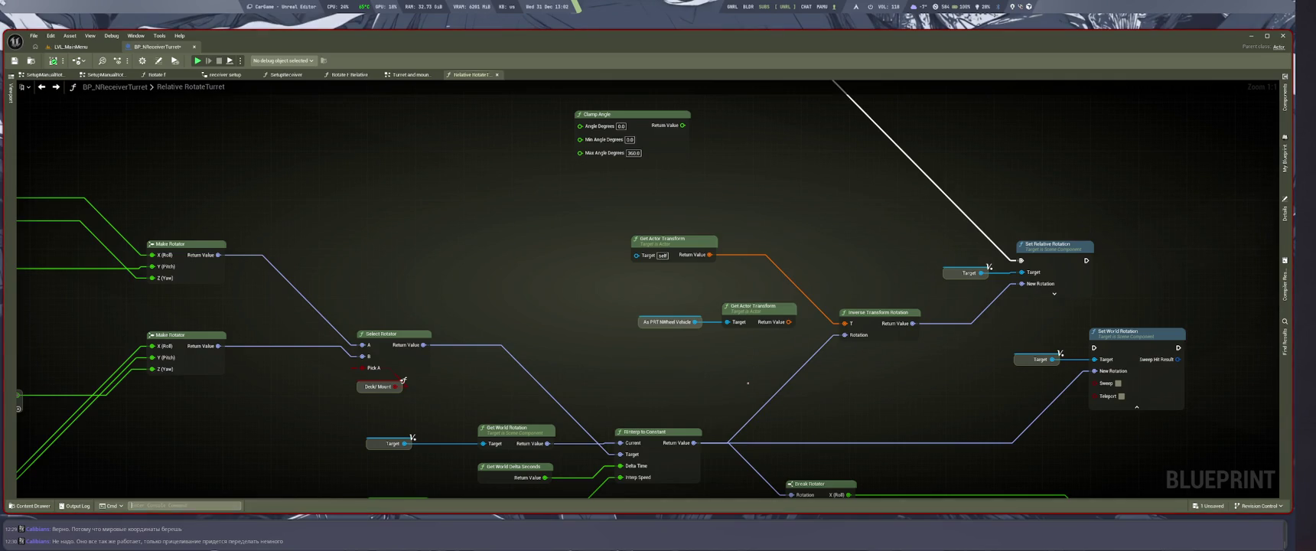
Turn tooltips off with Slate.EnableTooltips 0 and feed RInterp's result into Set Relative Rotation's New Rotation.
key(grave)
key(Up)
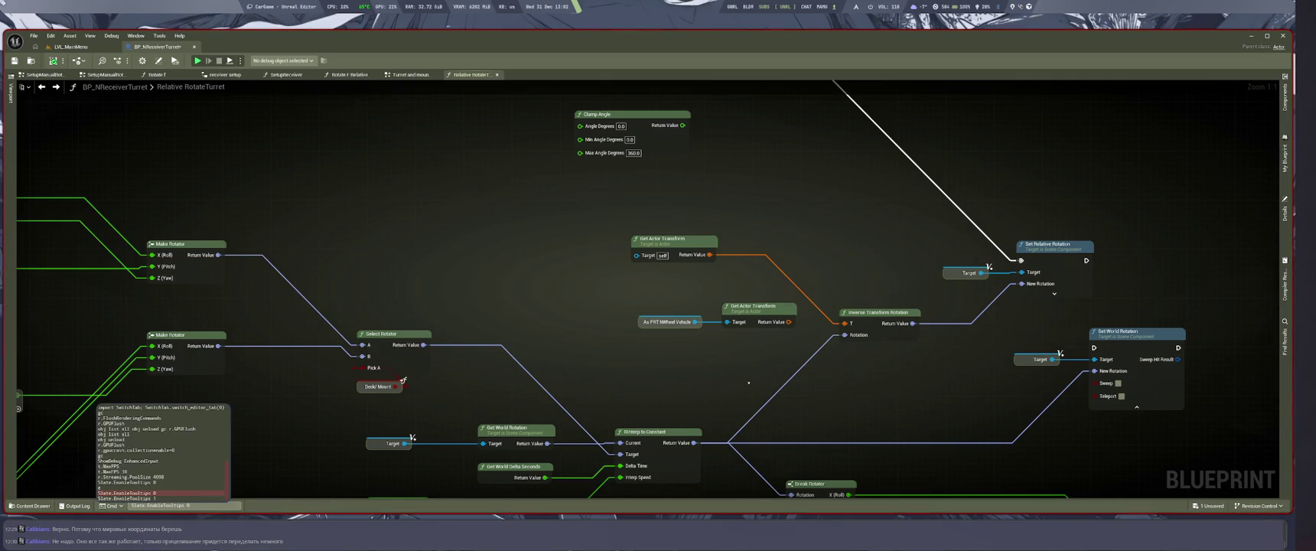
key(Return)
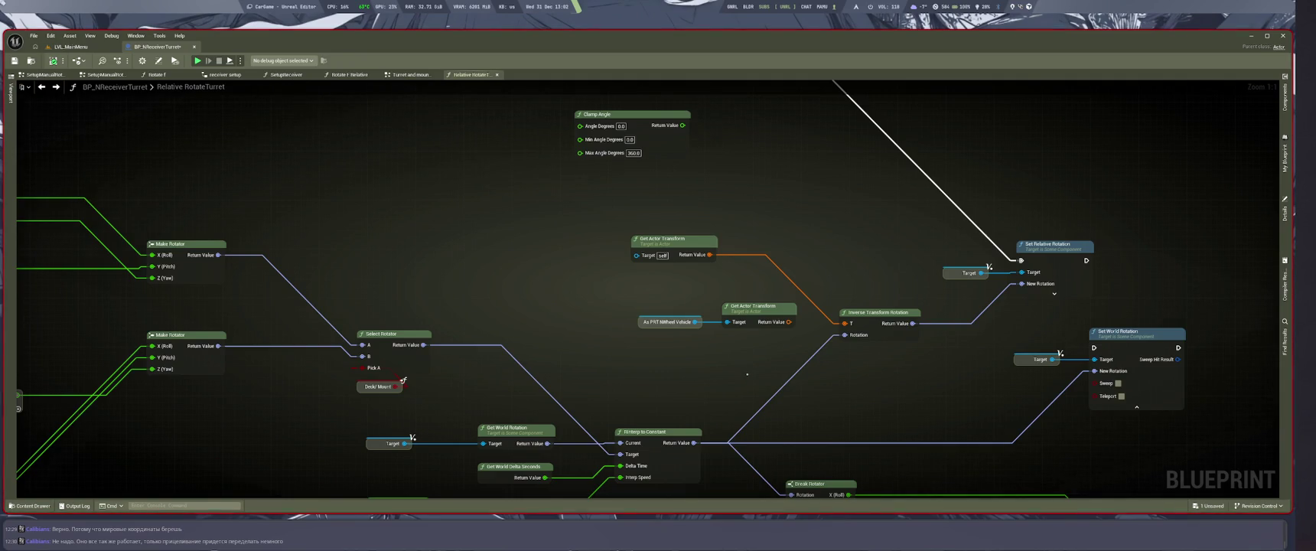
drag(836, 424, 807, 429)
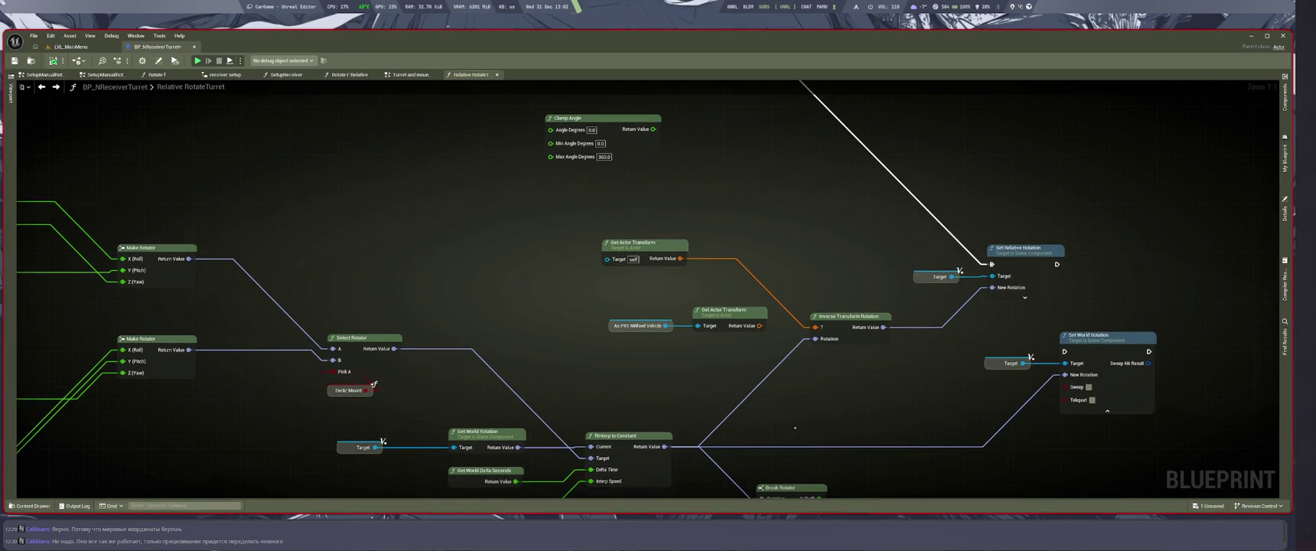
drag(664, 446, 992, 287)
Run a short play-in-editor test from LVL_MainMenu, then stop it and return to the graph.
click(70, 47)
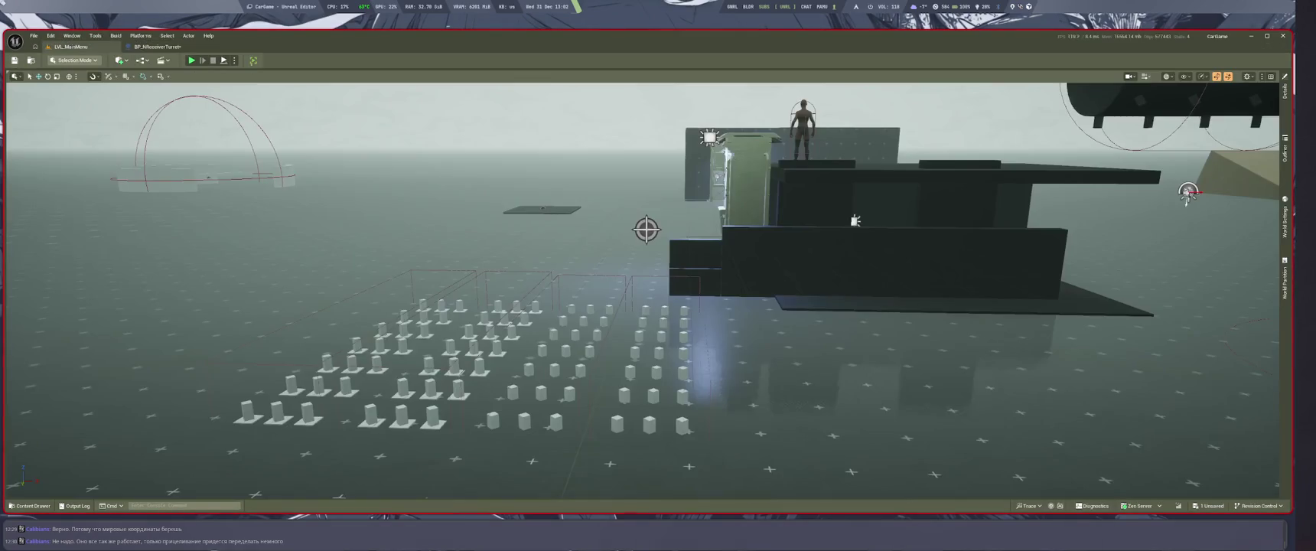
key(alt+p)
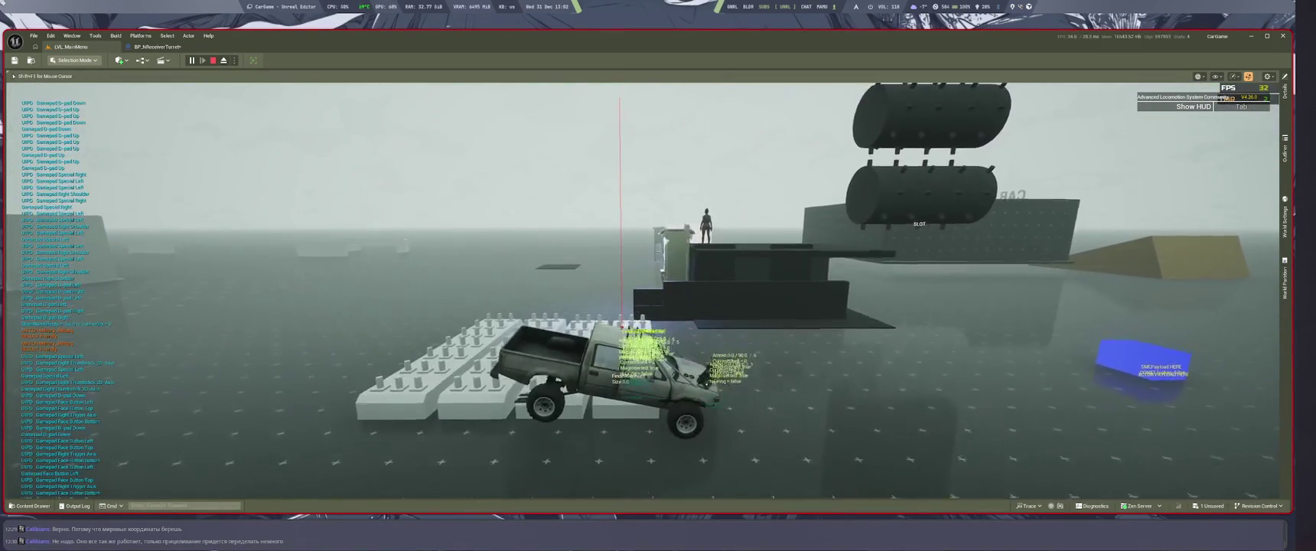
key(Escape)
scroll(779, 343, down, 1)
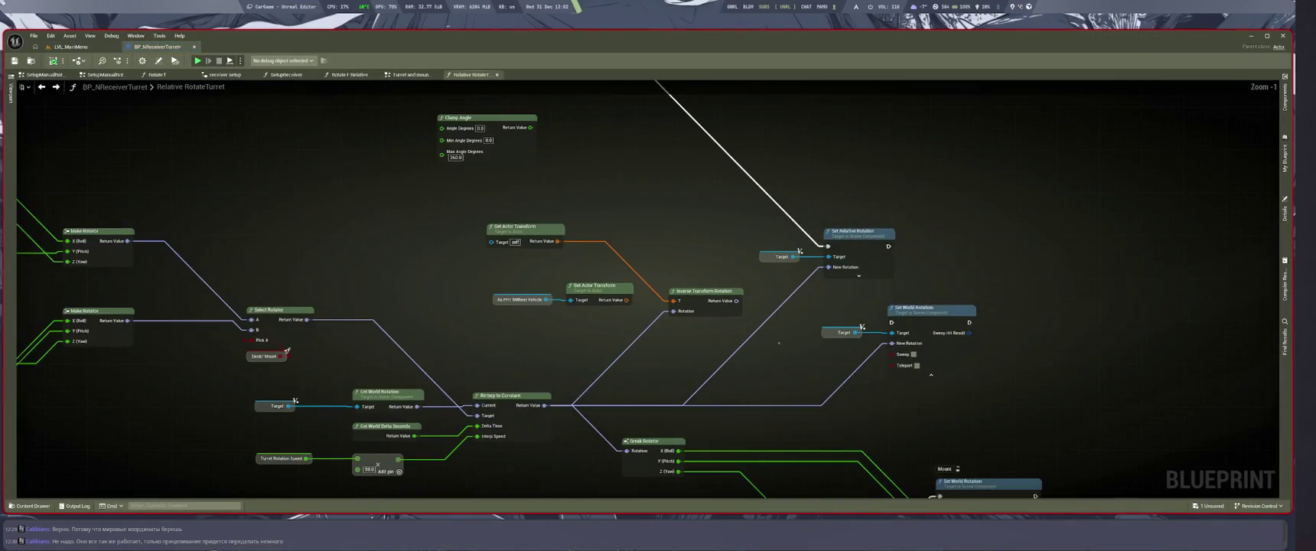
Bring the Select Rotator and RInterp nodes into view in the RotateTurret graph.
scroll(775, 342, down, 3)
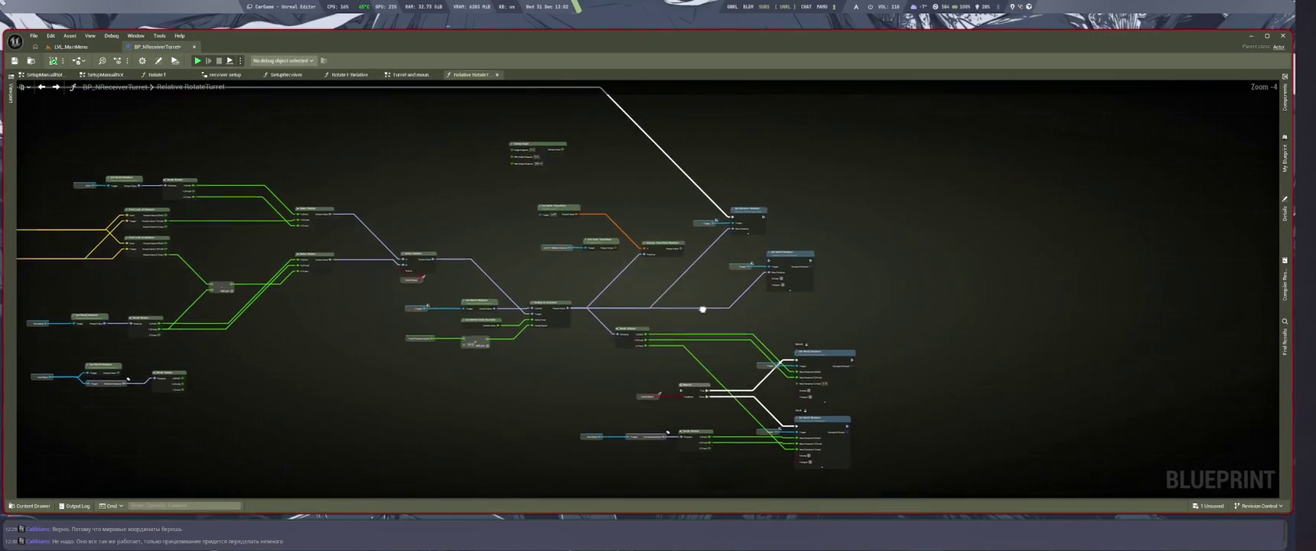
scroll(699, 312, up, 3)
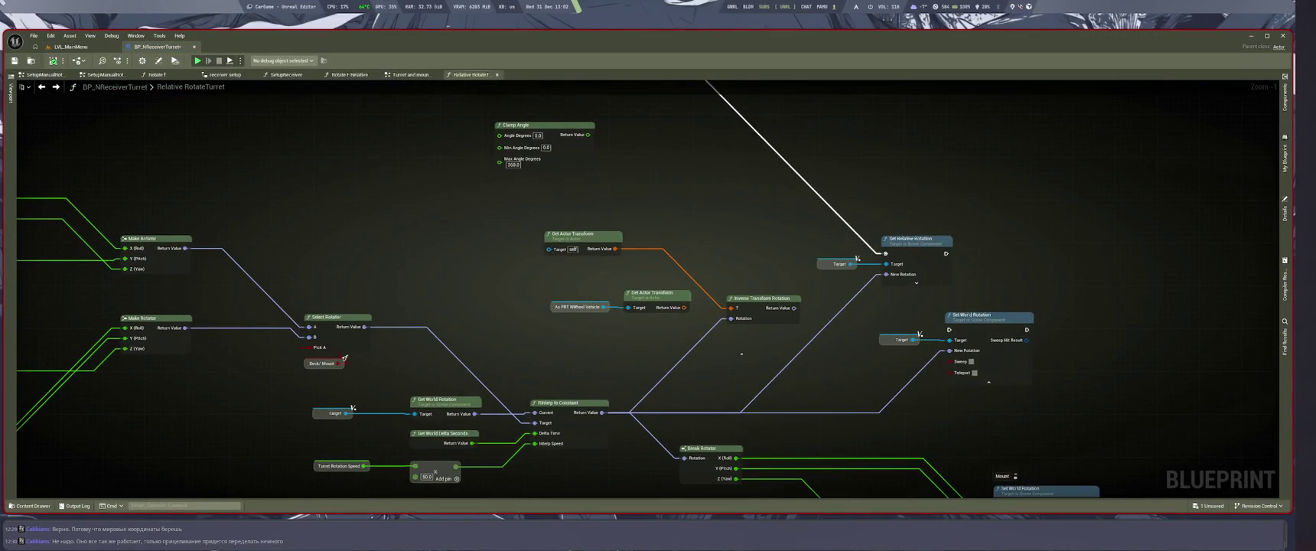
scroll(741, 353, down, 4)
scroll(765, 355, up, 3)
scroll(791, 357, down, 3)
scroll(791, 357, down, 2)
scroll(776, 194, up, 8)
scroll(805, 321, down, 1)
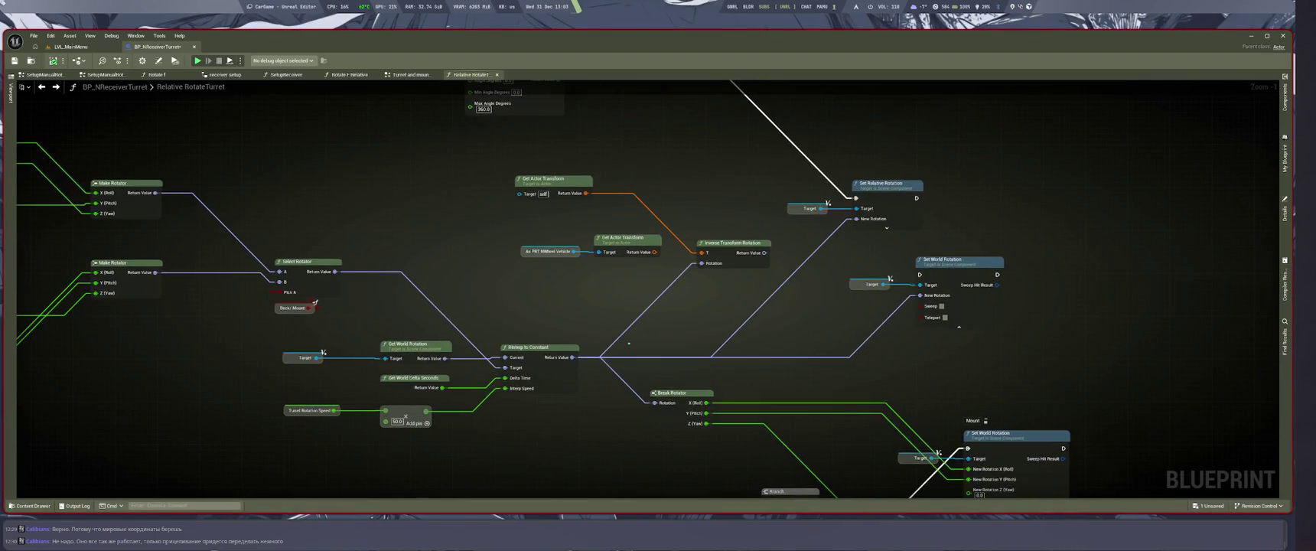
scroll(801, 344, down, 2)
mouse_move(801, 345)
mouse_down()
mouse_move(942, 375)
mouse_move(735, 229)
mouse_move(731, 203)
mouse_move(553, 220)
mouse_up()
scroll(554, 220, up, 4)
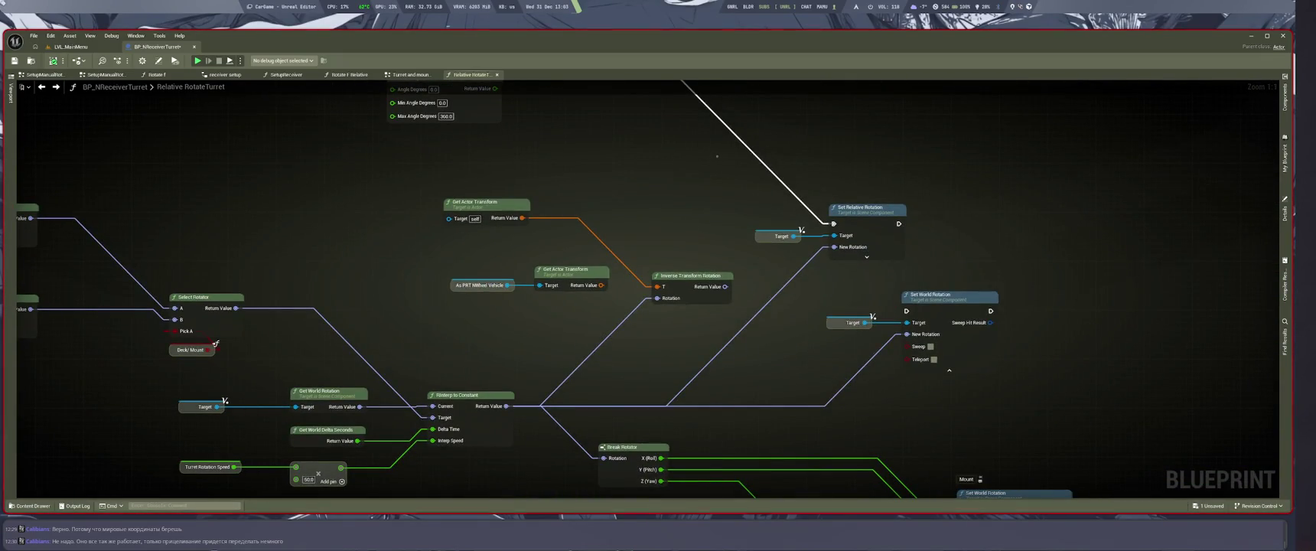
drag(717, 156, 744, 192)
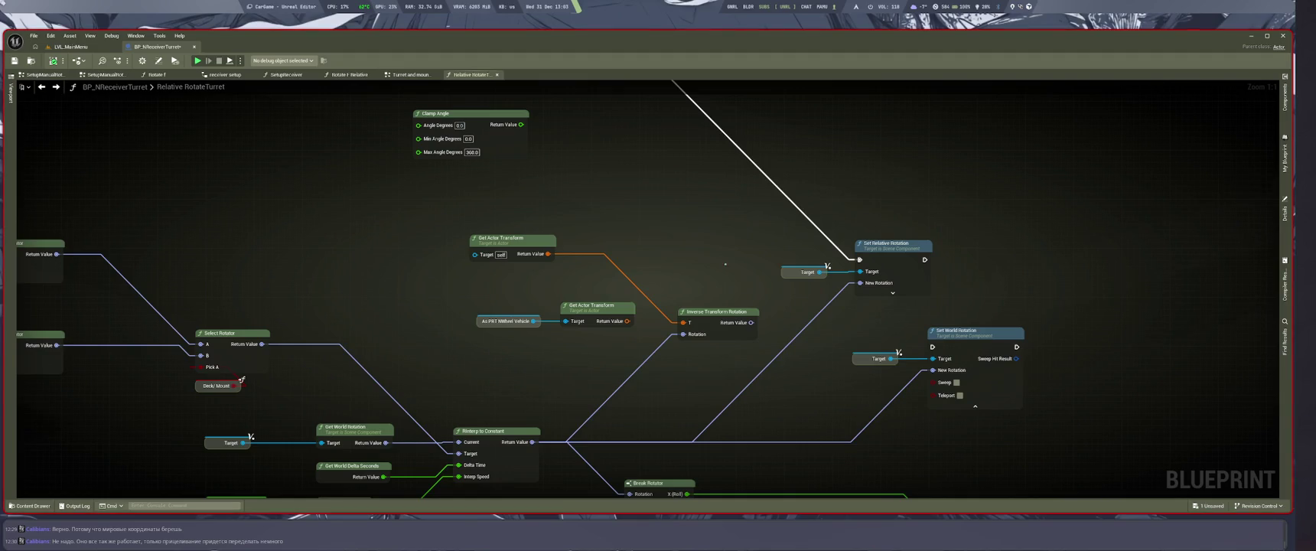
scroll(711, 221, down, 2)
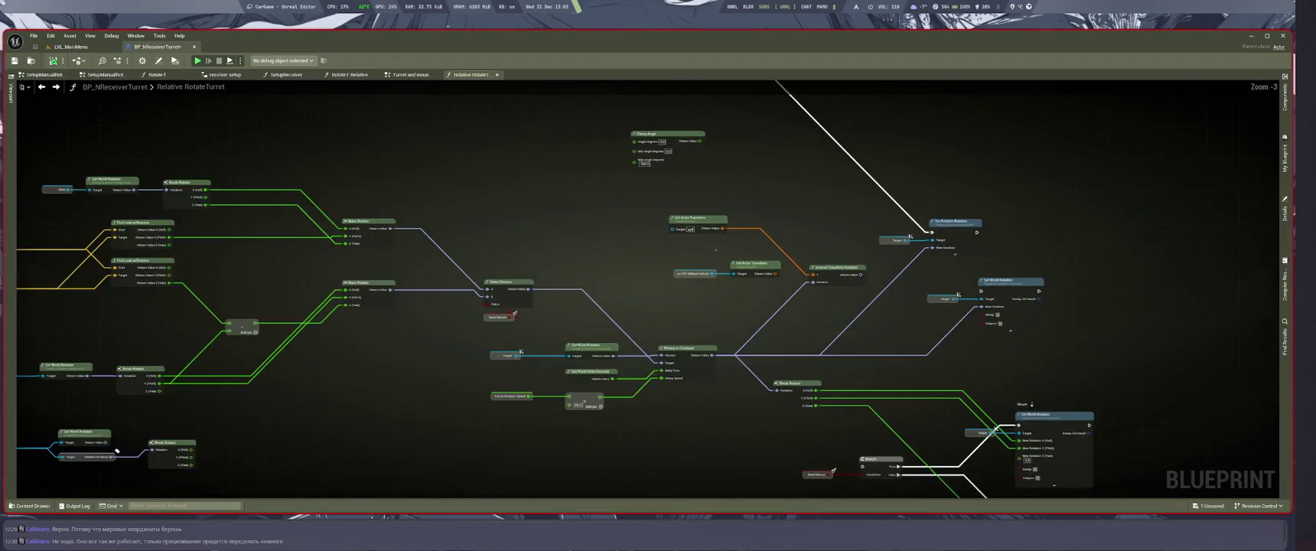
mouse_move(604, 300)
mouse_down()
mouse_move(530, 327)
mouse_move(306, 352)
mouse_up()
Reconnect the execution wire to Set World Rotation's exec input.
scroll(306, 352, up, 2)
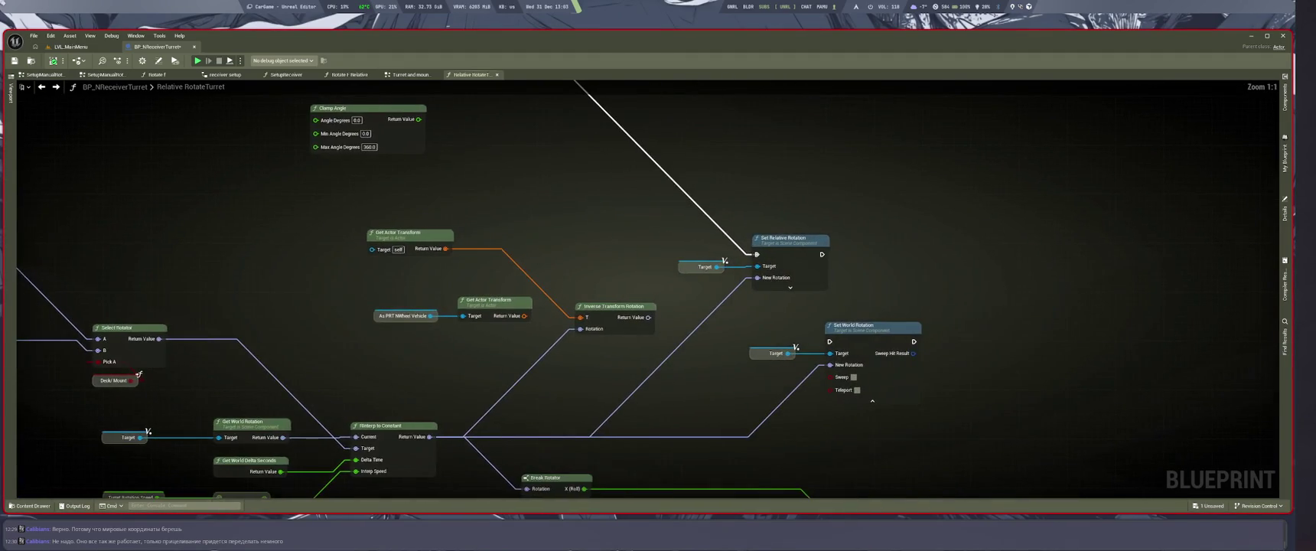
mouse_move(757, 254)
mouse_down()
mouse_move(832, 346)
mouse_move(770, 285)
mouse_move(757, 251)
mouse_move(820, 354)
mouse_move(829, 342)
mouse_up()
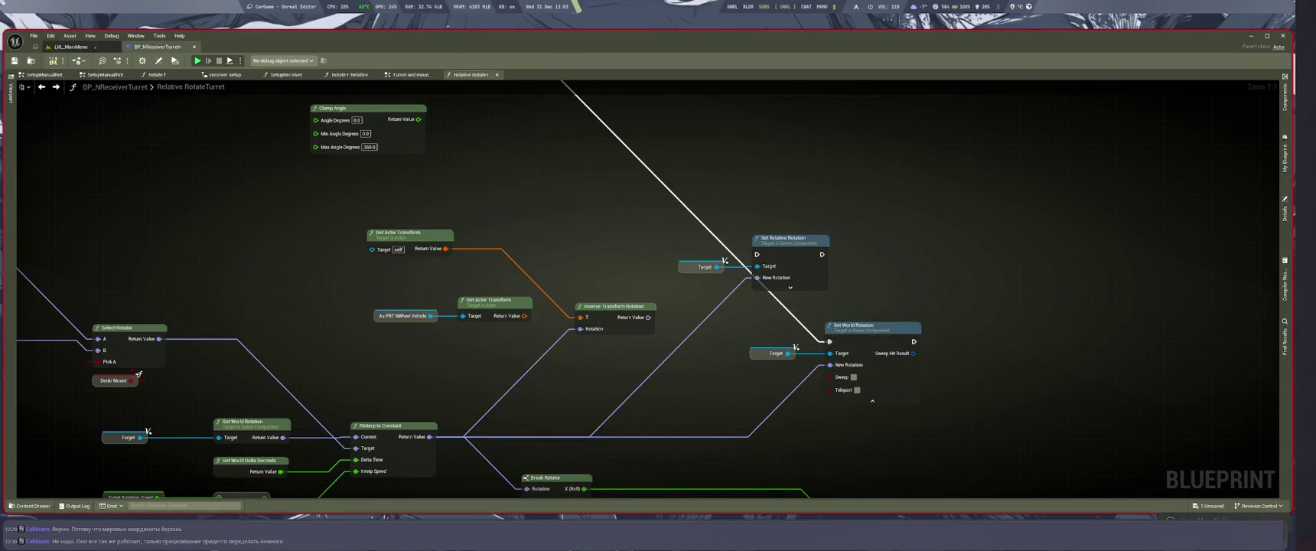
click(71, 46)
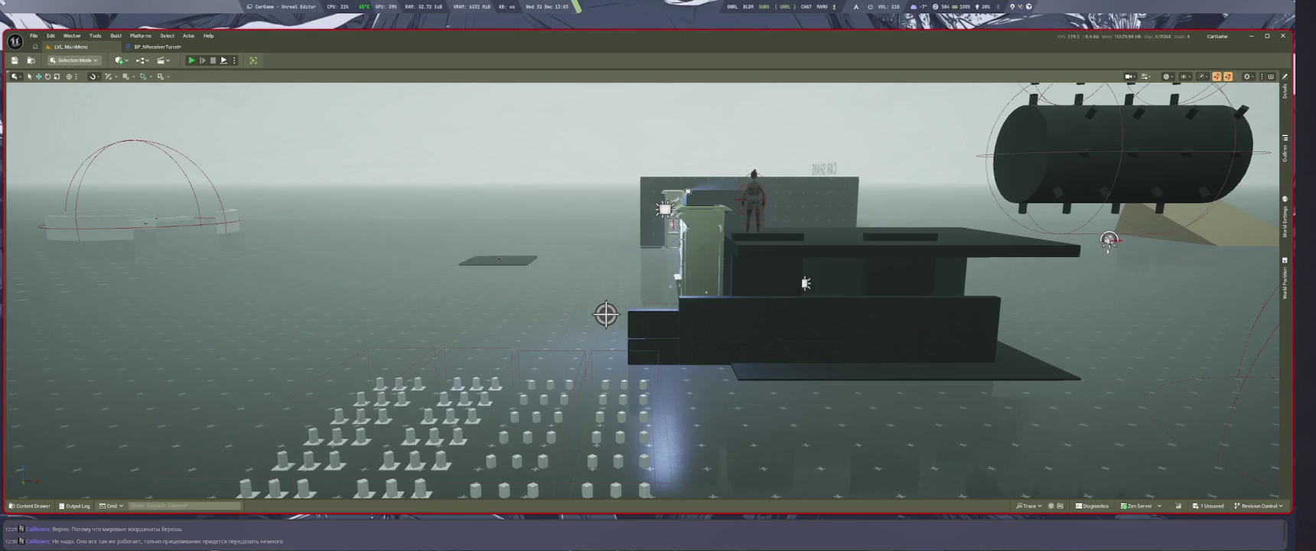
After a quick play test, wire the RotateTurret event's exec pin into the SET node.
key(alt+p)
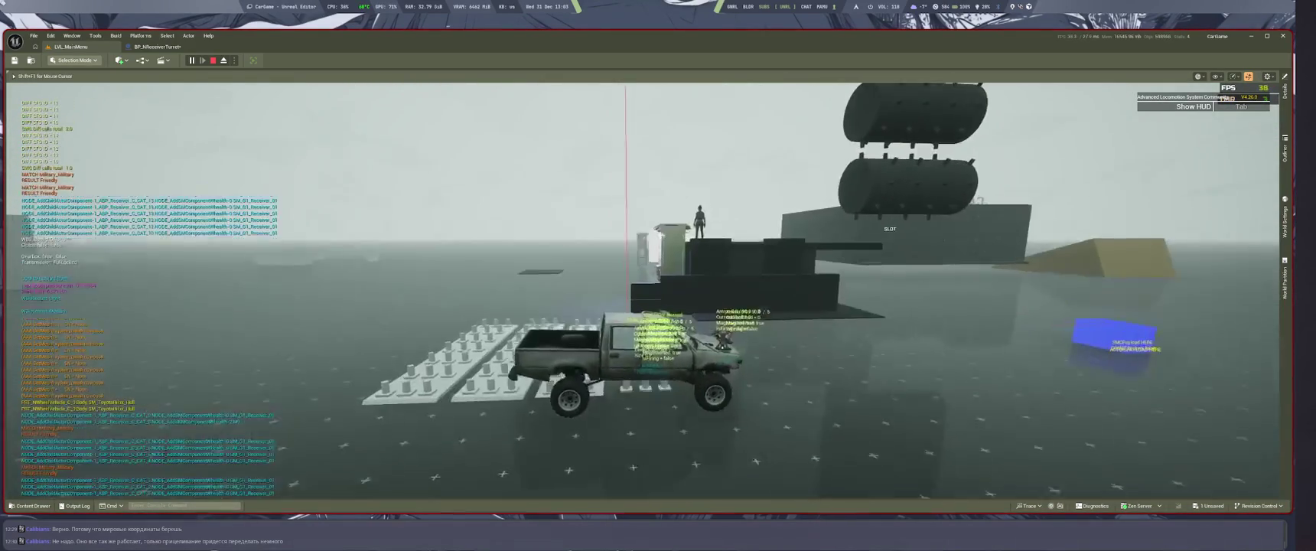
key(Escape)
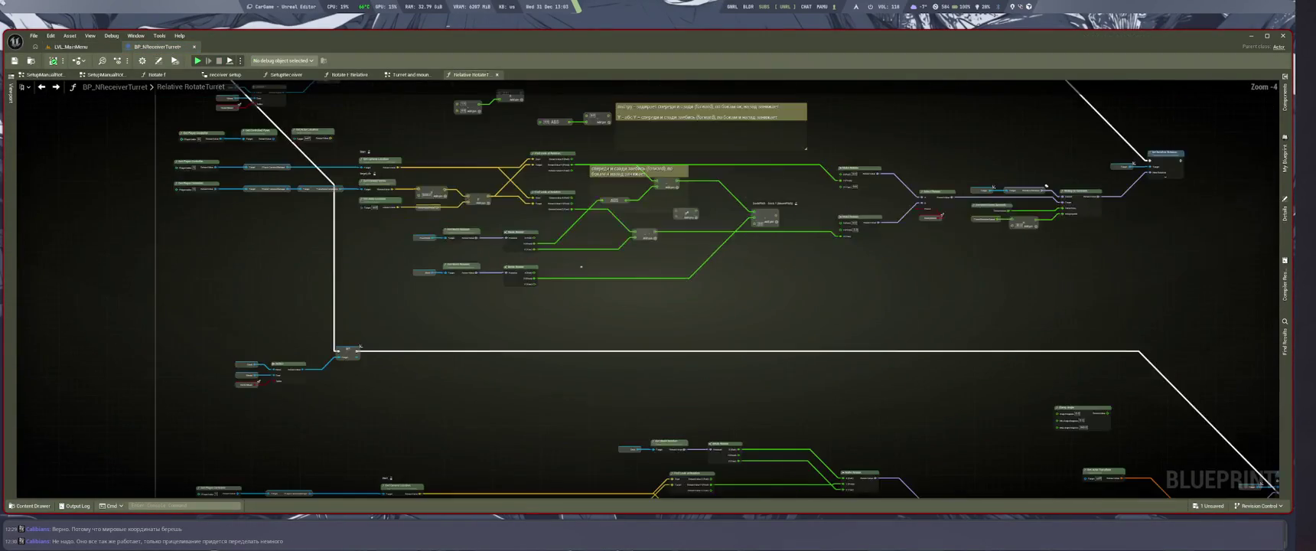
scroll(296, 207, up, 4)
drag(274, 216, 531, 219)
scroll(532, 218, down, 4)
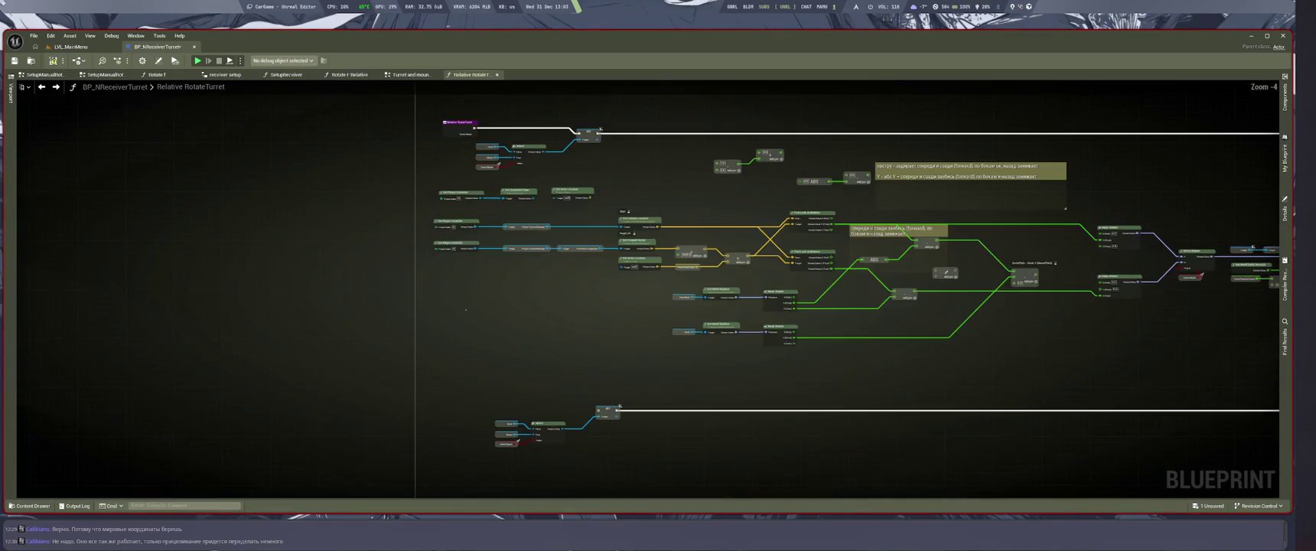
Play-test by entering the pickup truck and driving it onto the spike platform.
click(70, 47)
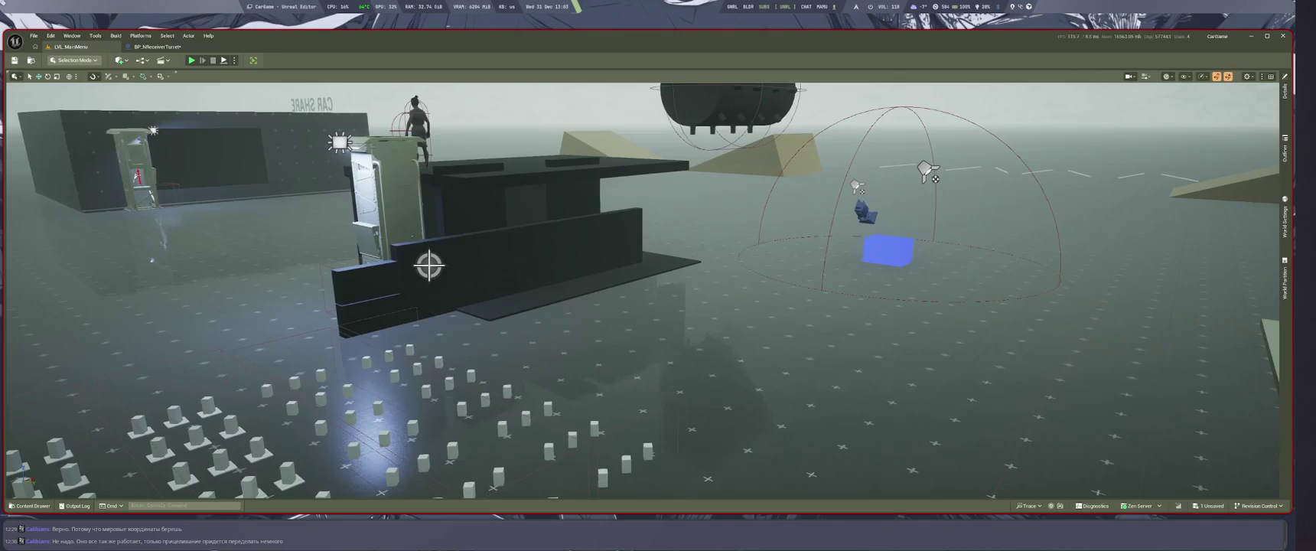
key(alt+p)
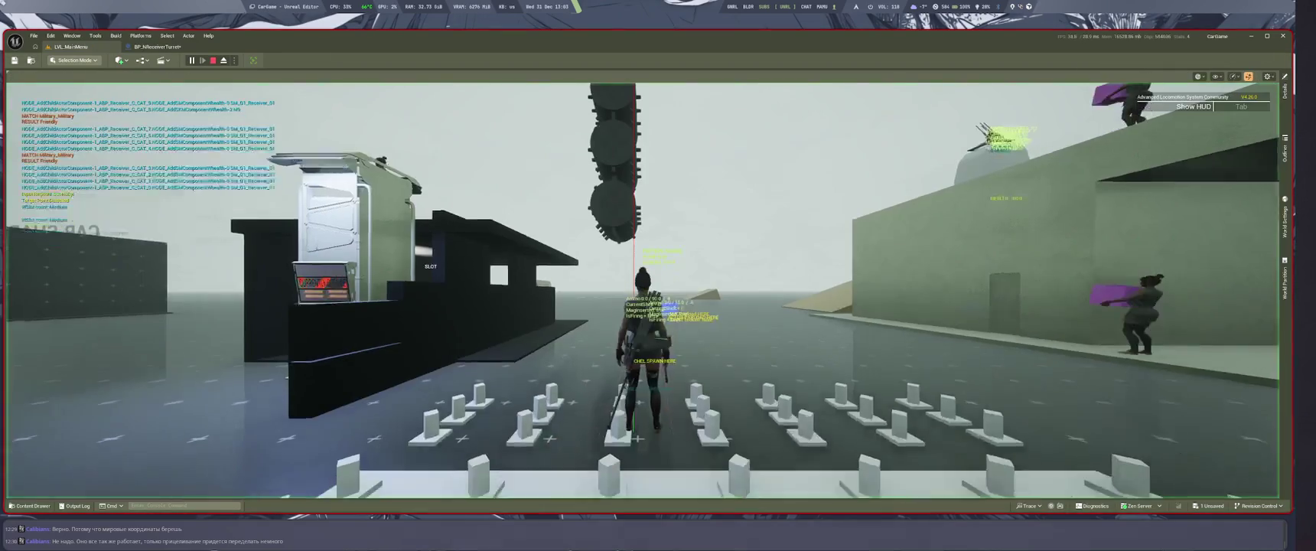
key(w)
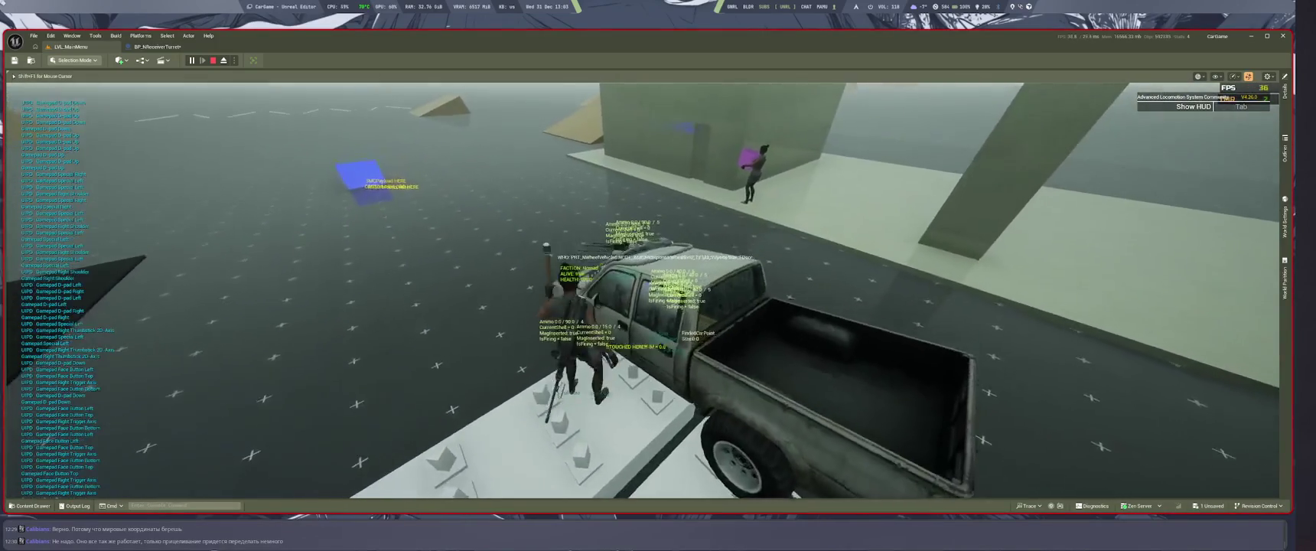
key(e)
key(w)
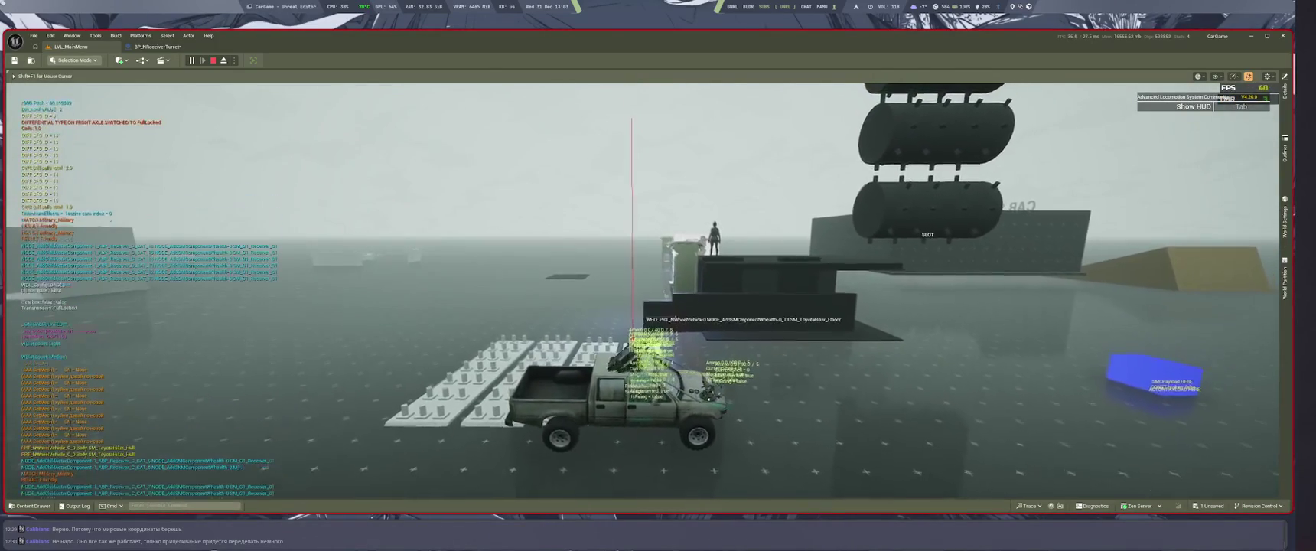
key(w)
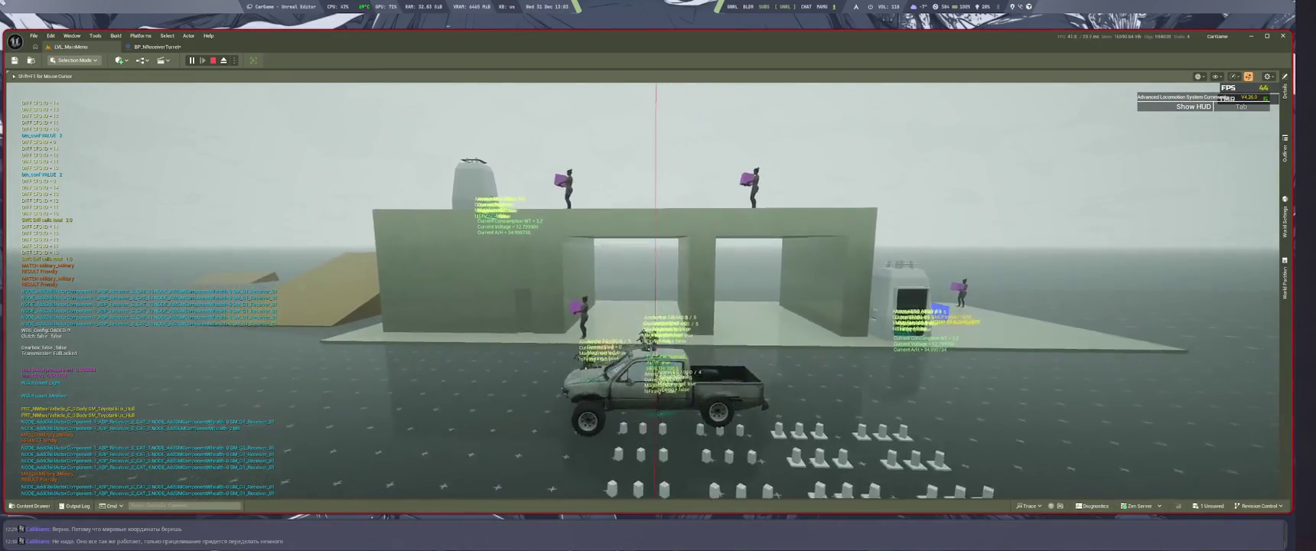
key(w)
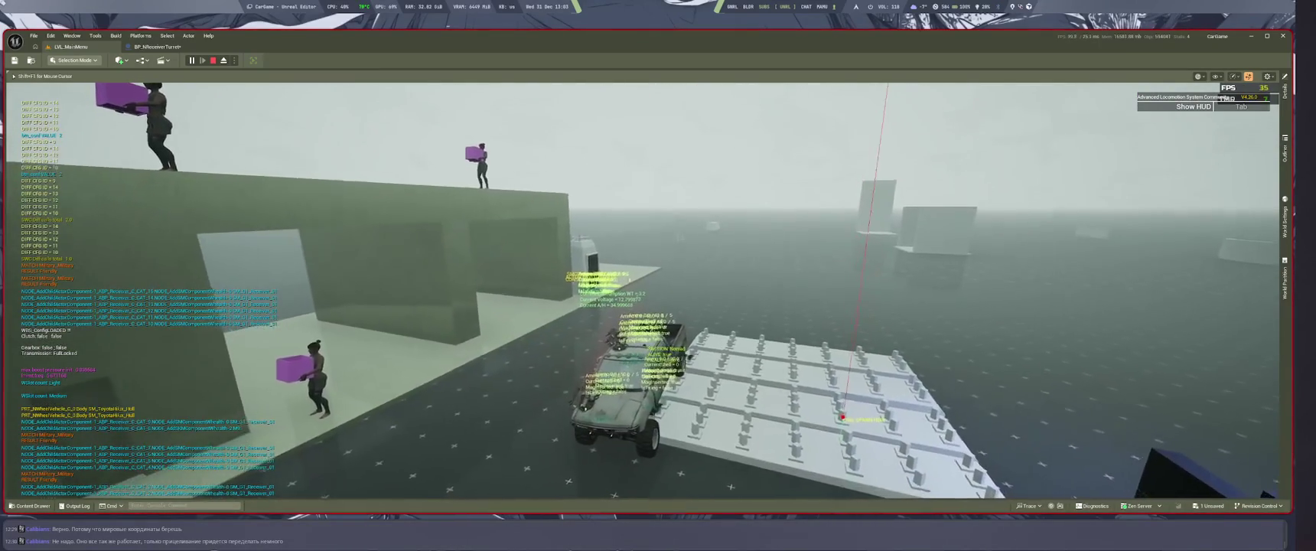
key(w)
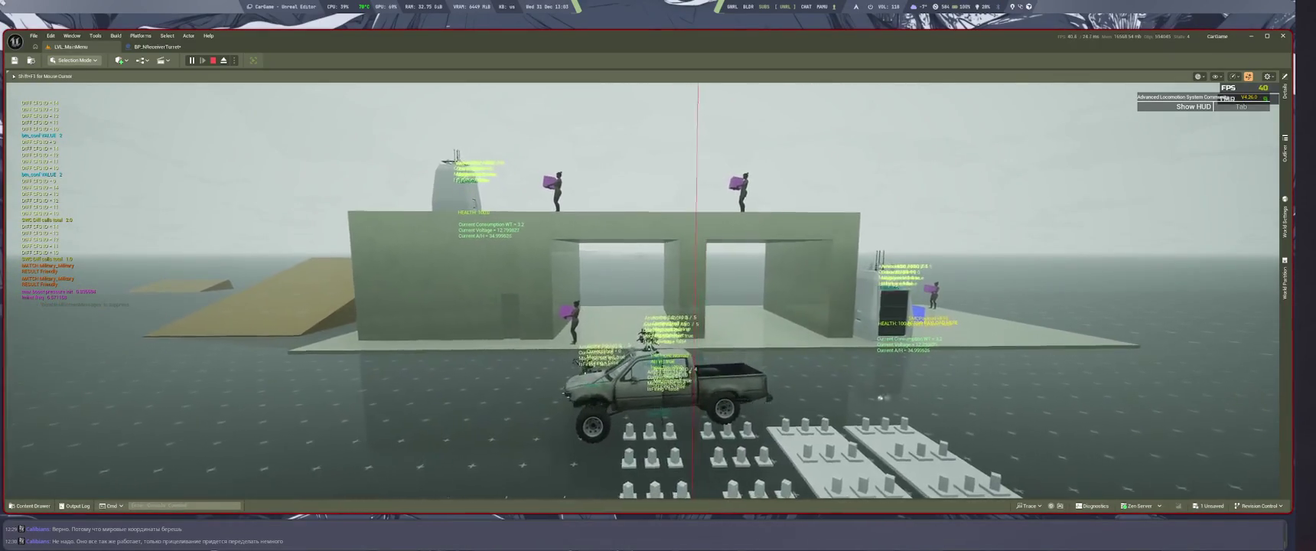
key(w)
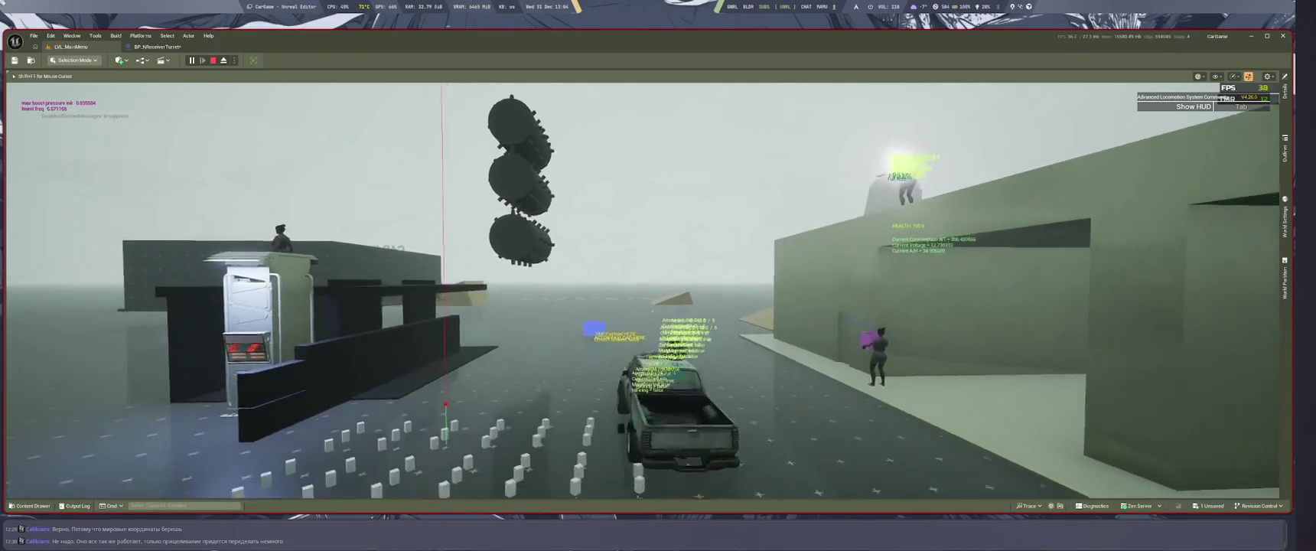
Exit the turret truck and walk the character around it on the white blocks.
key(f)
key(w)
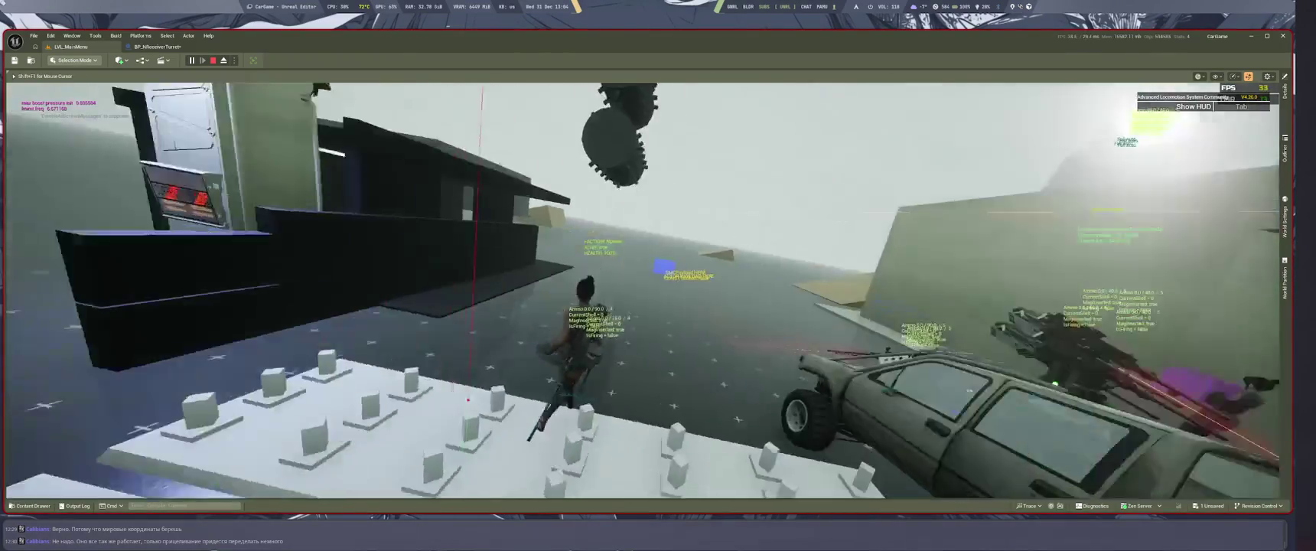
key(w)
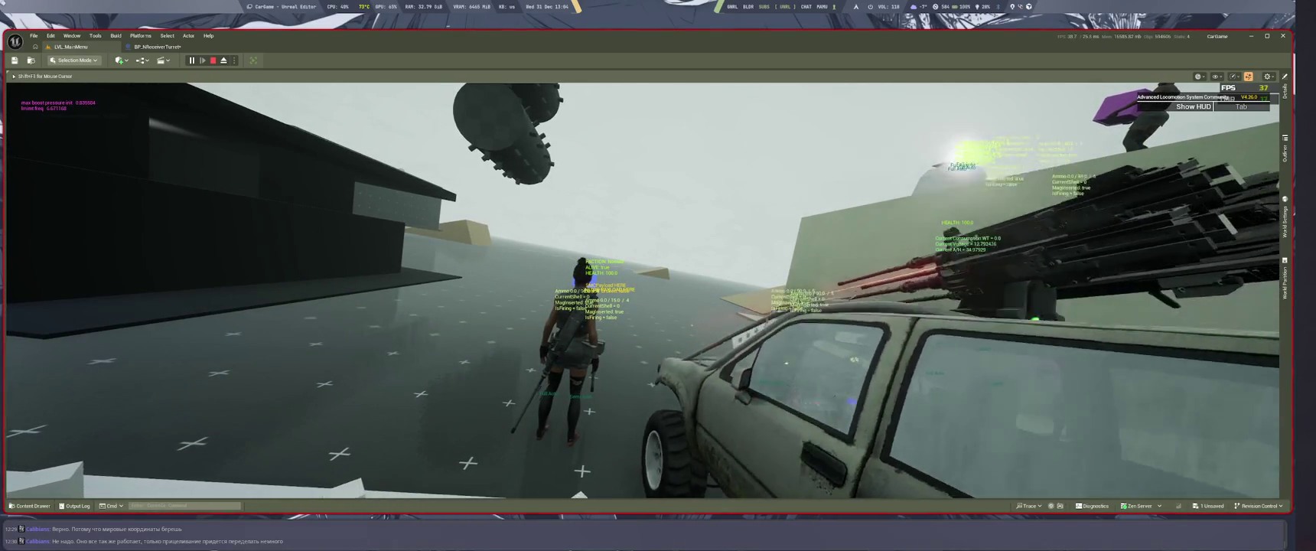
key(w)
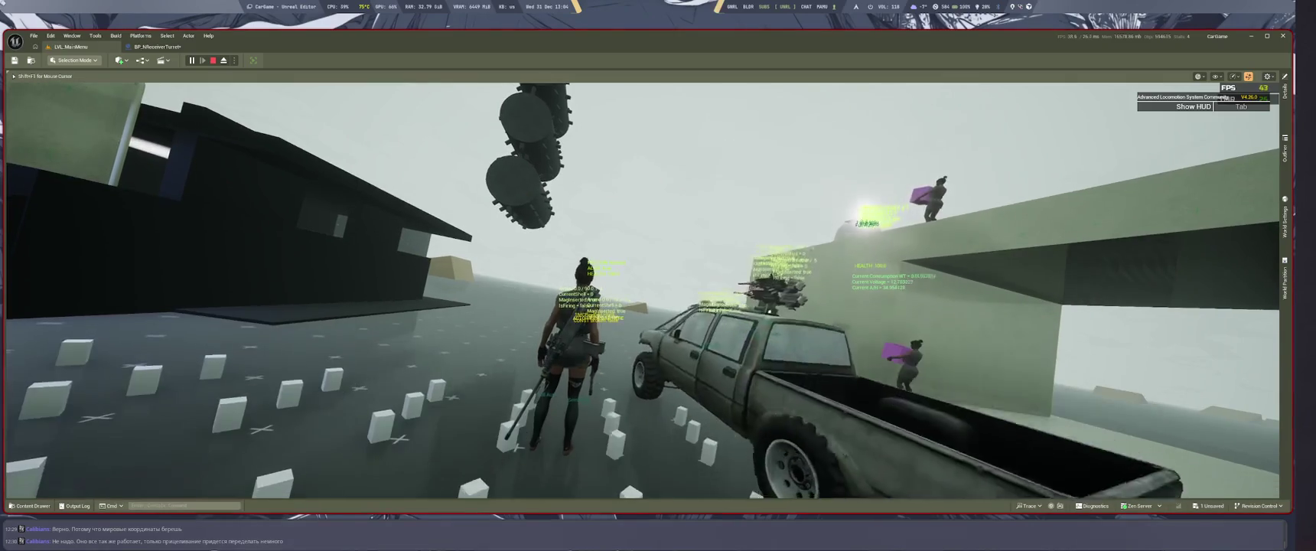
key(w)
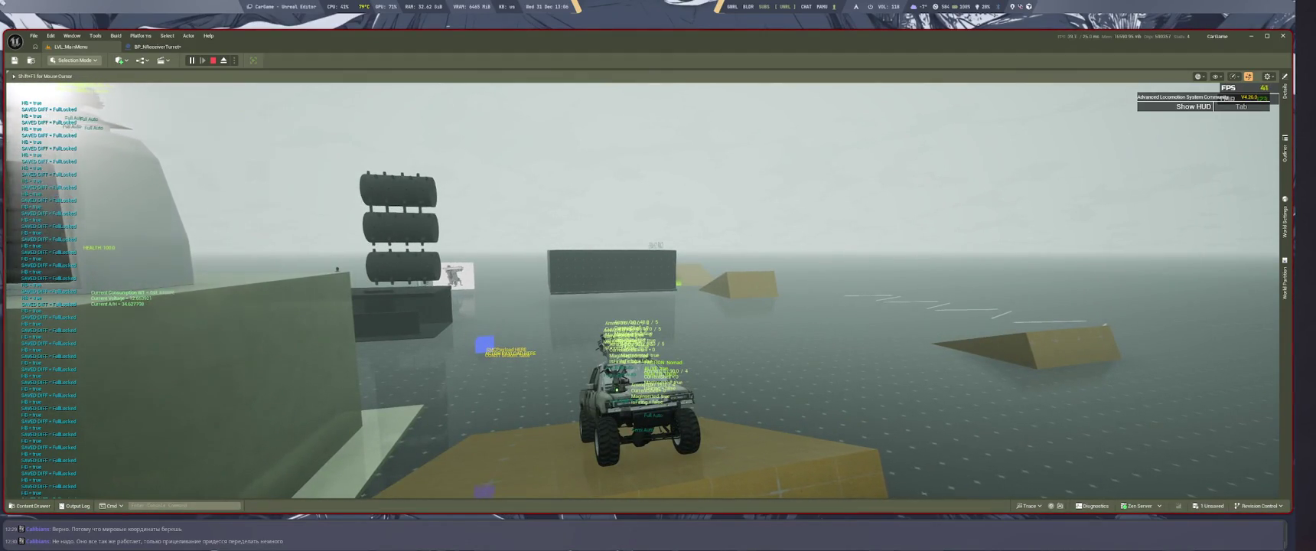
Stop the play test and zoom back in on the Relative RotateTurret nodes.
key(Escape)
scroll(660, 347, down, 6)
scroll(660, 347, up, 5)
scroll(1062, 282, up, 2)
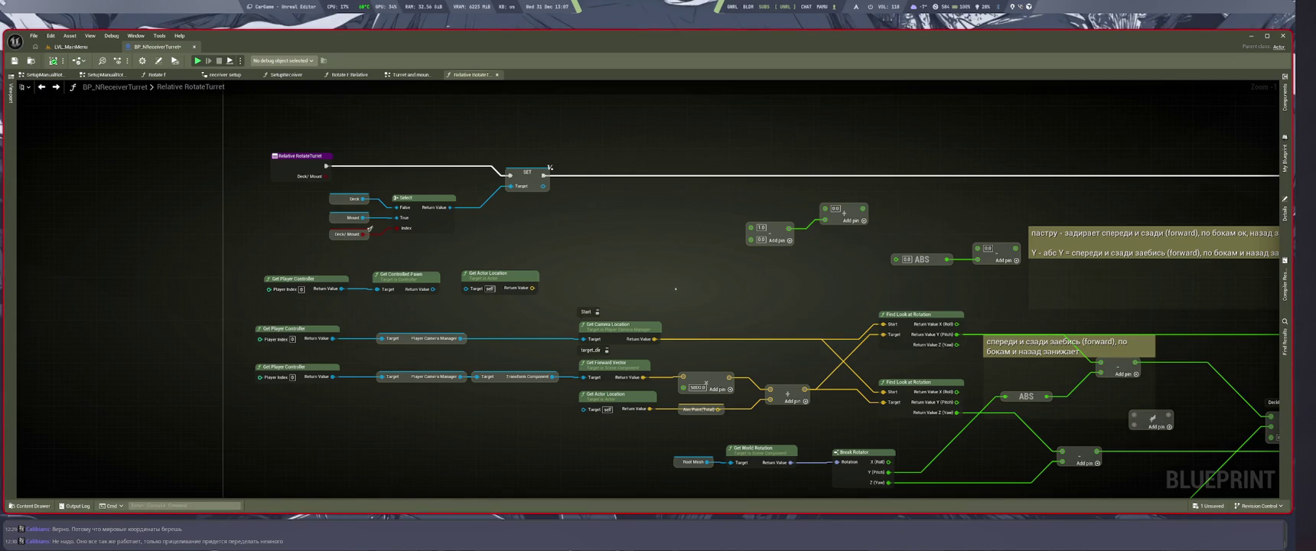
In Perplexity, start a follow-up reading 'я не нужно ли мне в локал перевести'.
key(super+2)
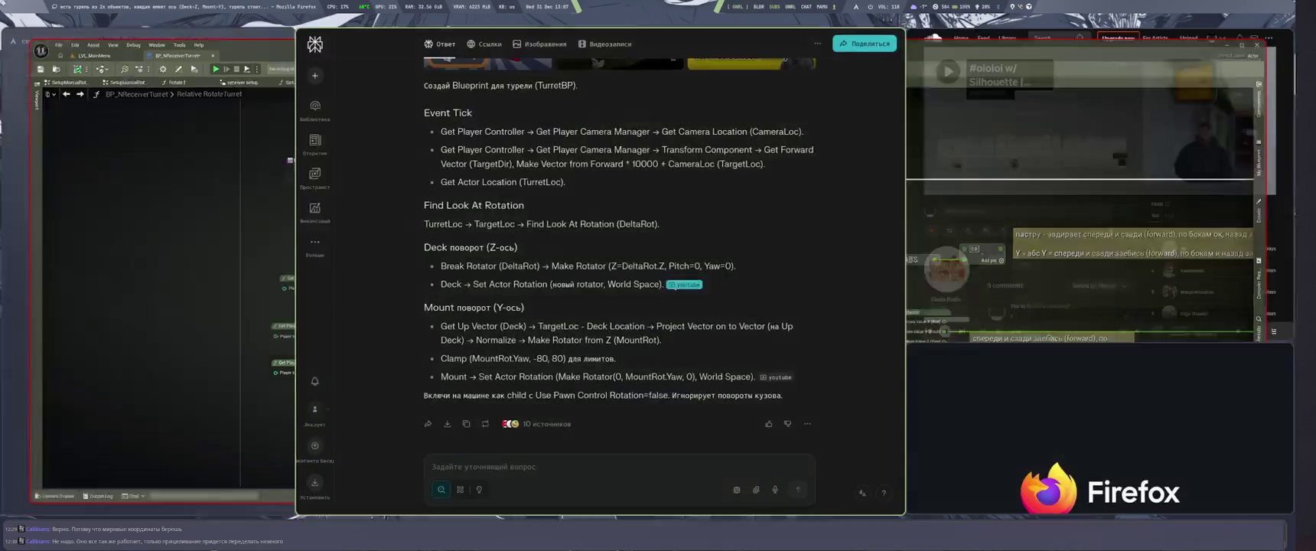
scroll(620, 268, down, 5)
text(я не нужно ли мне)
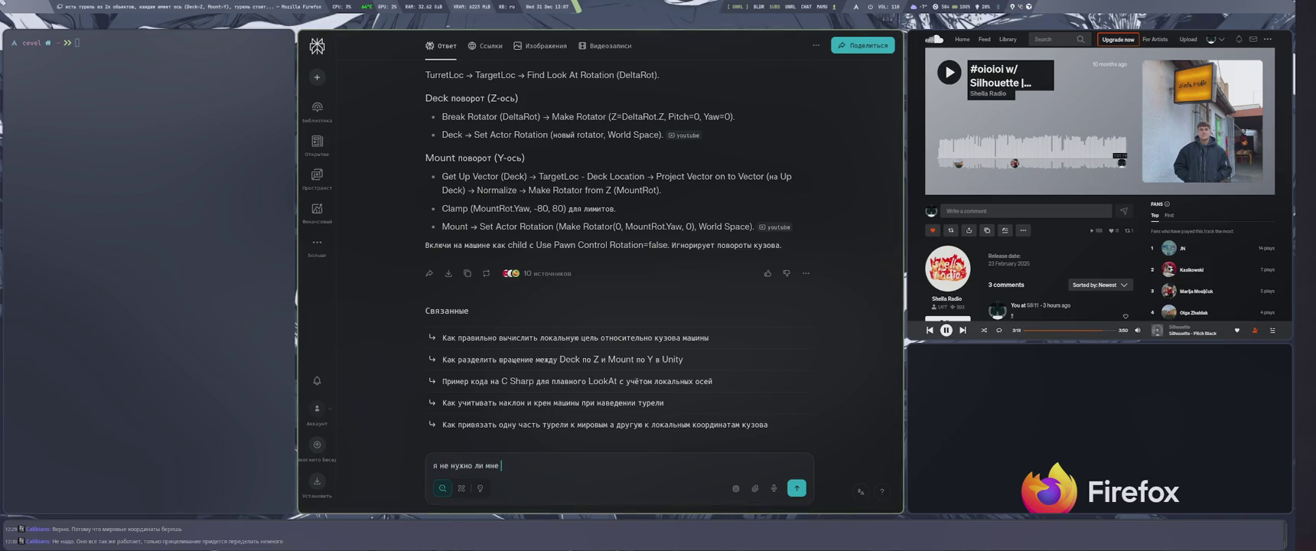
text( в локал перевести)
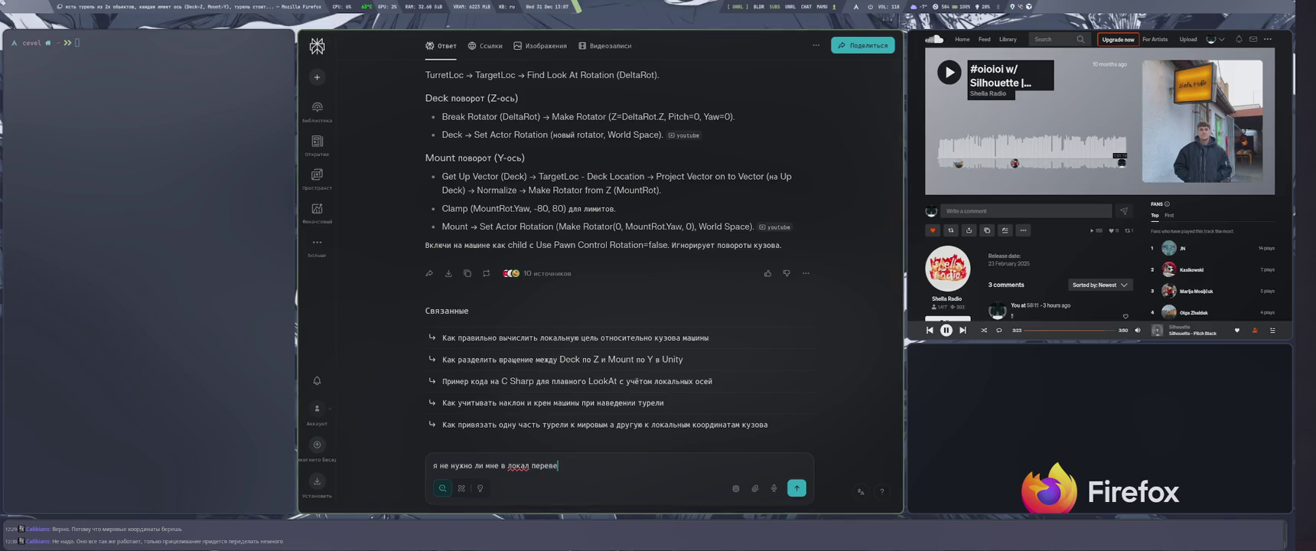
Paste the Find Look At Rotation chain from the earlier question into the follow-up and send it.
scroll(620, 253, up, 5)
scroll(711, 298, up, 2)
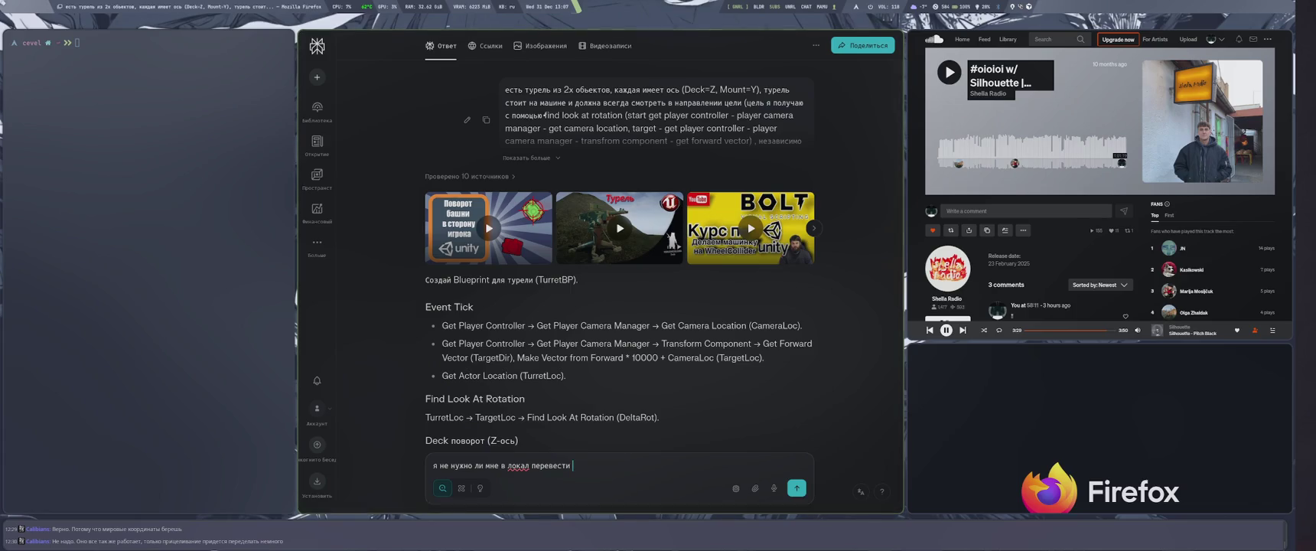
mouse_move(543, 115)
mouse_down()
mouse_move(721, 129)
mouse_move(676, 115)
mouse_move(750, 139)
mouse_up()
key(ctrl+c)
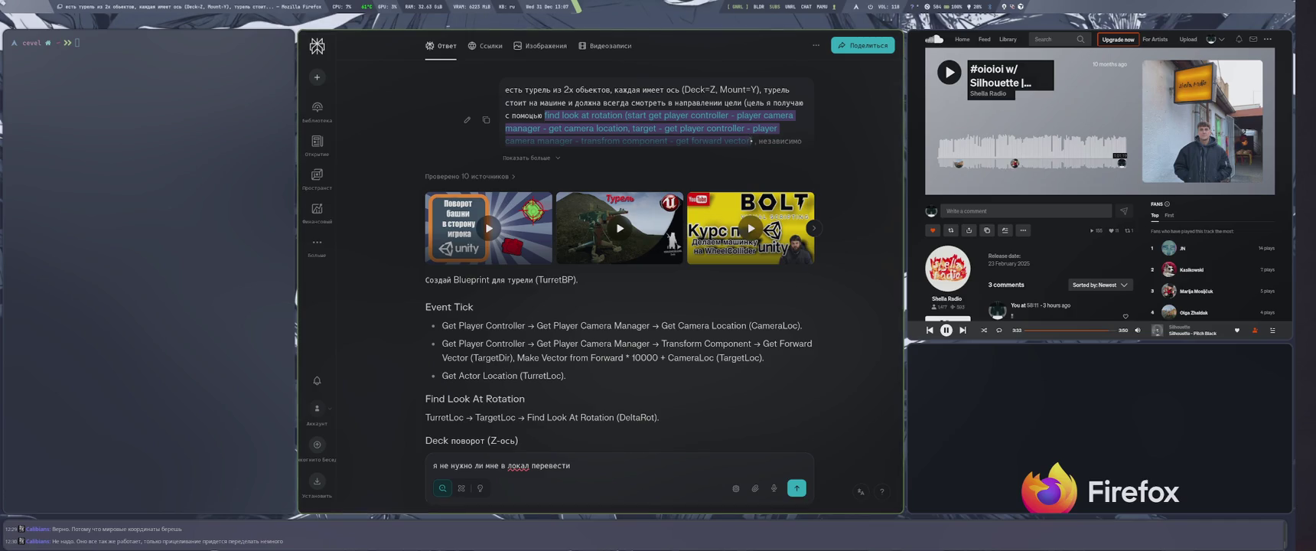
click(610, 466)
text(вот это все)
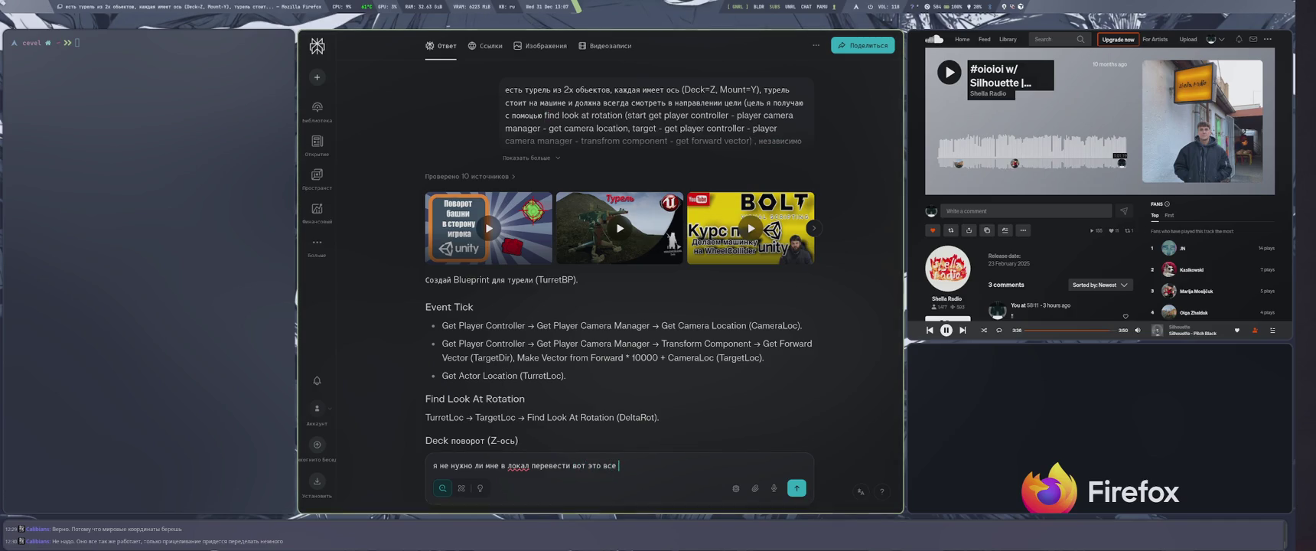
key(ctrl+v)
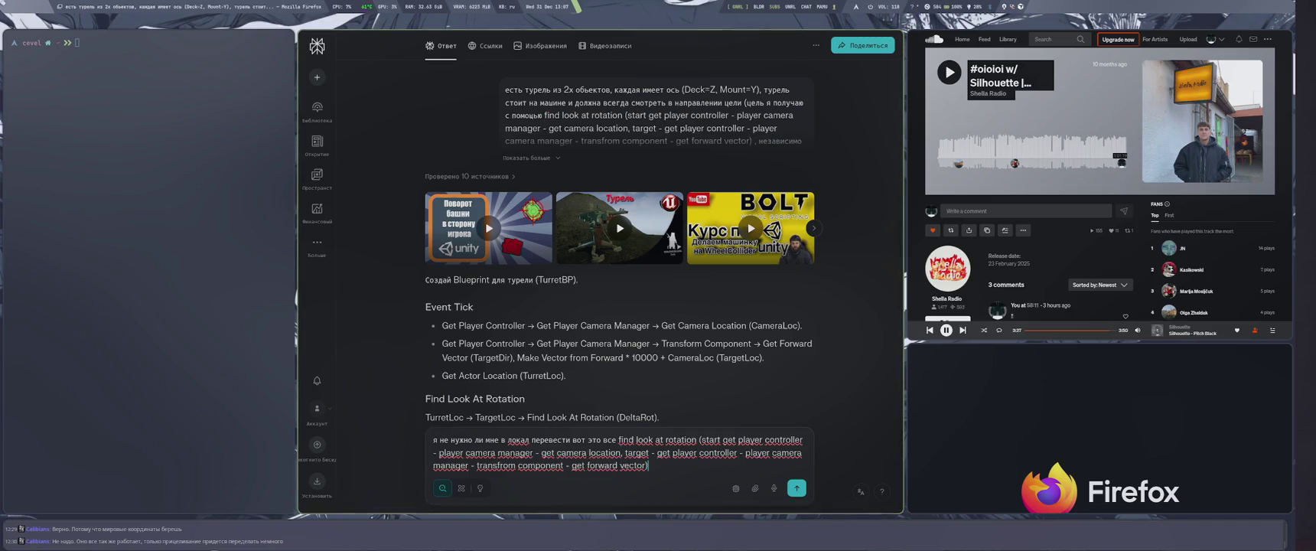
key(Return)
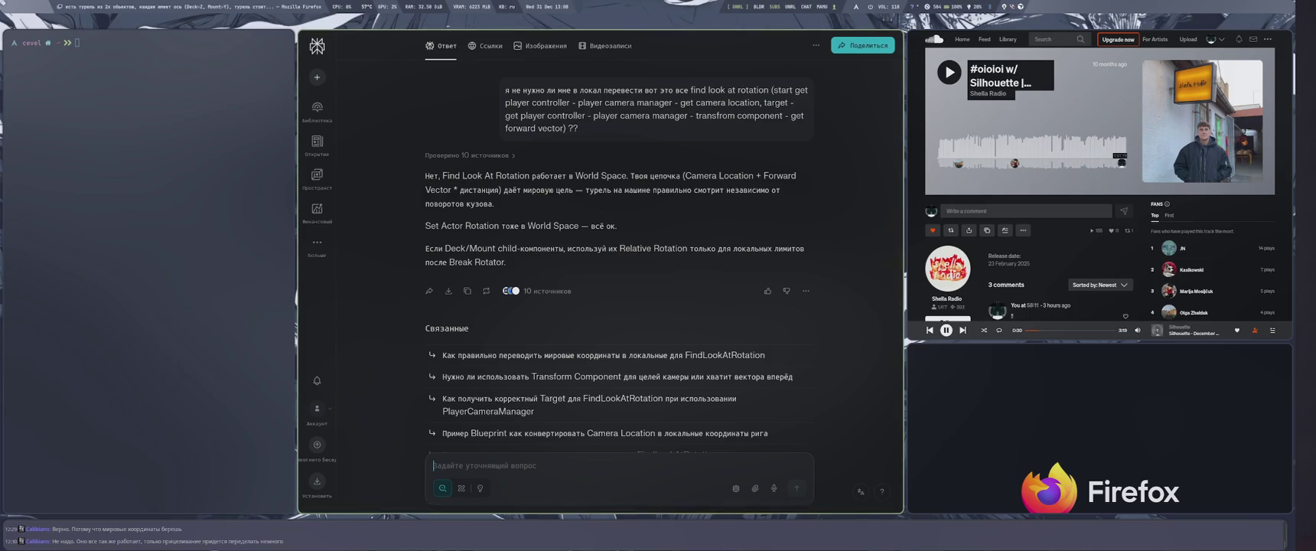
key(super+4)
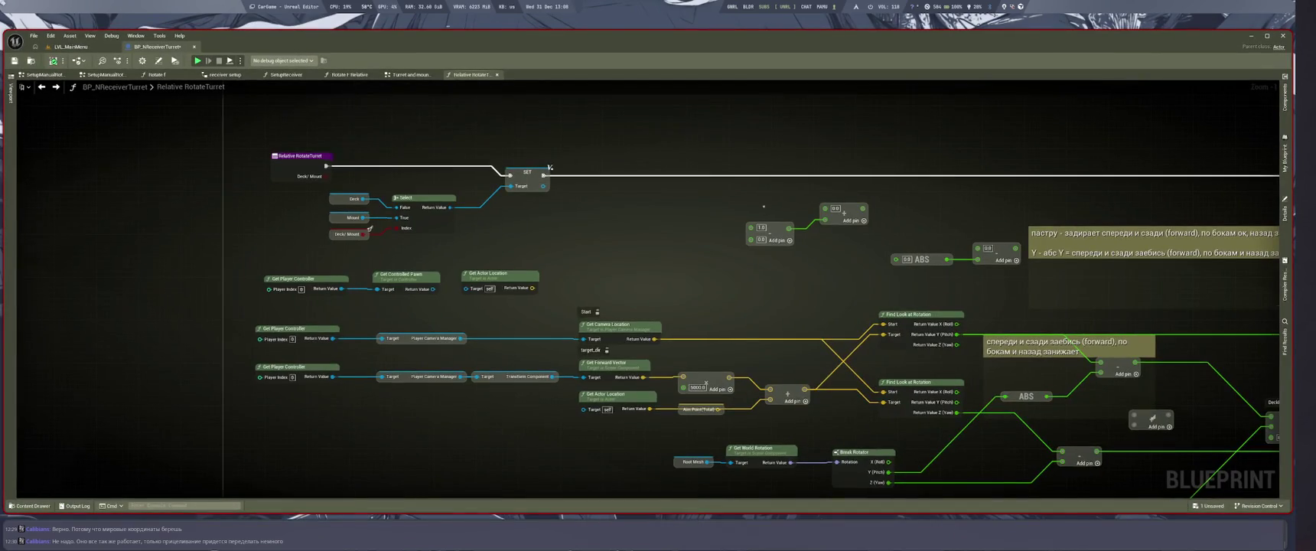
Connect the Relative RotateTurret entry's exec pin to the lower Set node.
scroll(762, 206, down, 6)
scroll(544, 219, up, 2)
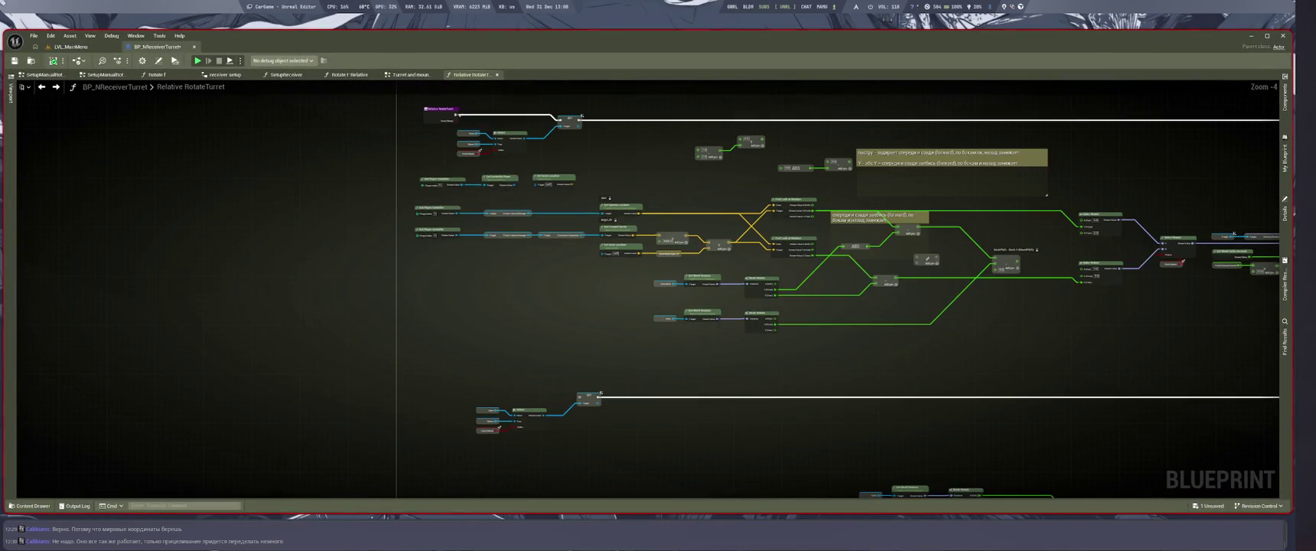
mouse_move(456, 115)
mouse_down()
mouse_move(587, 381)
mouse_move(579, 396)
mouse_up()
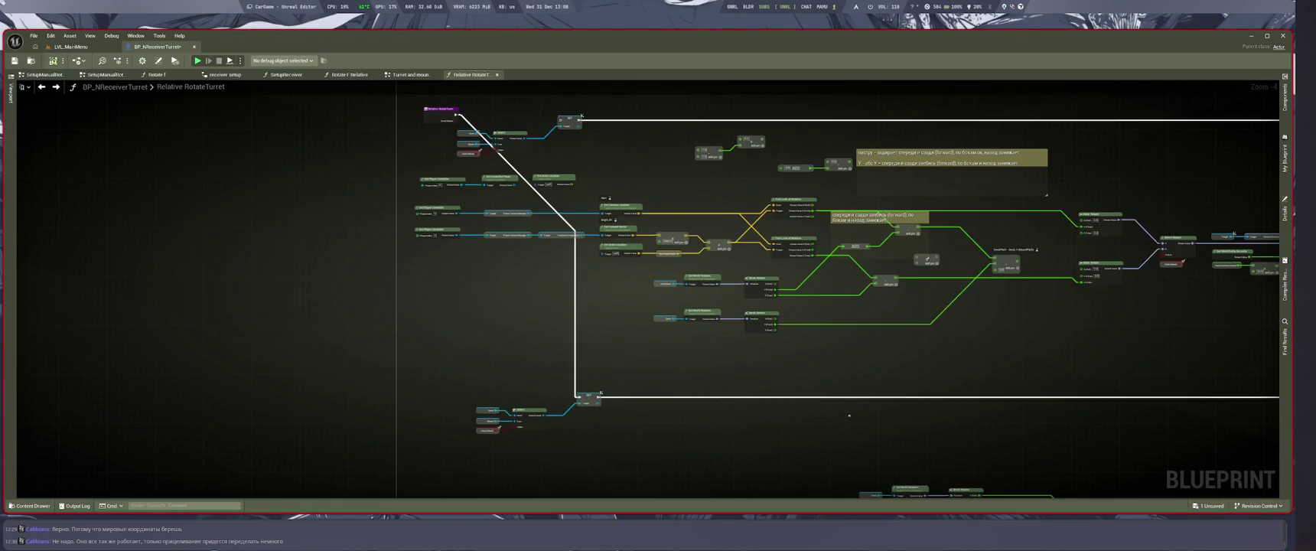
Zoom and pan around the graph to inspect the Find Look At Rotation and Make Rotator nodes.
scroll(849, 416, down, 3)
scroll(863, 333, up, 2)
scroll(863, 334, up, 3)
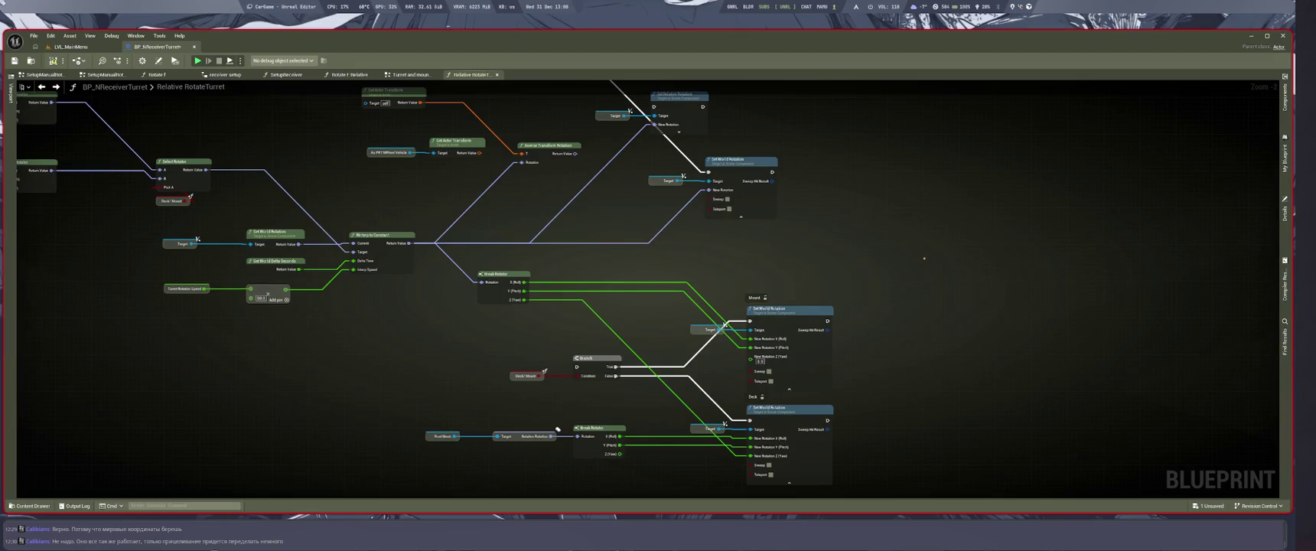
scroll(919, 251, down, 2)
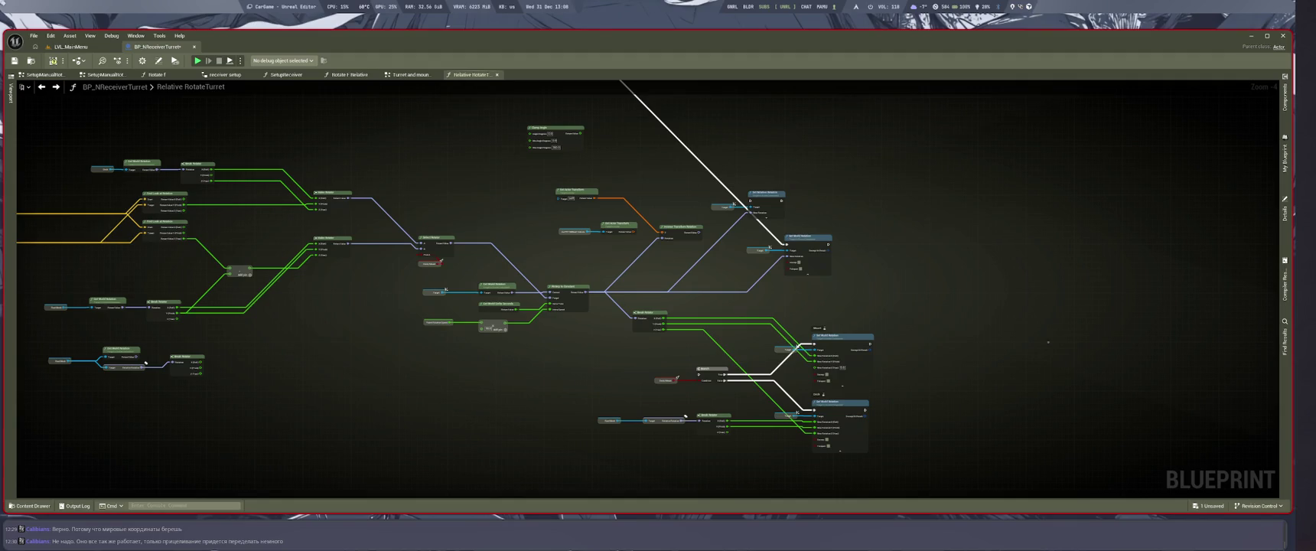
scroll(545, 312, up, 4)
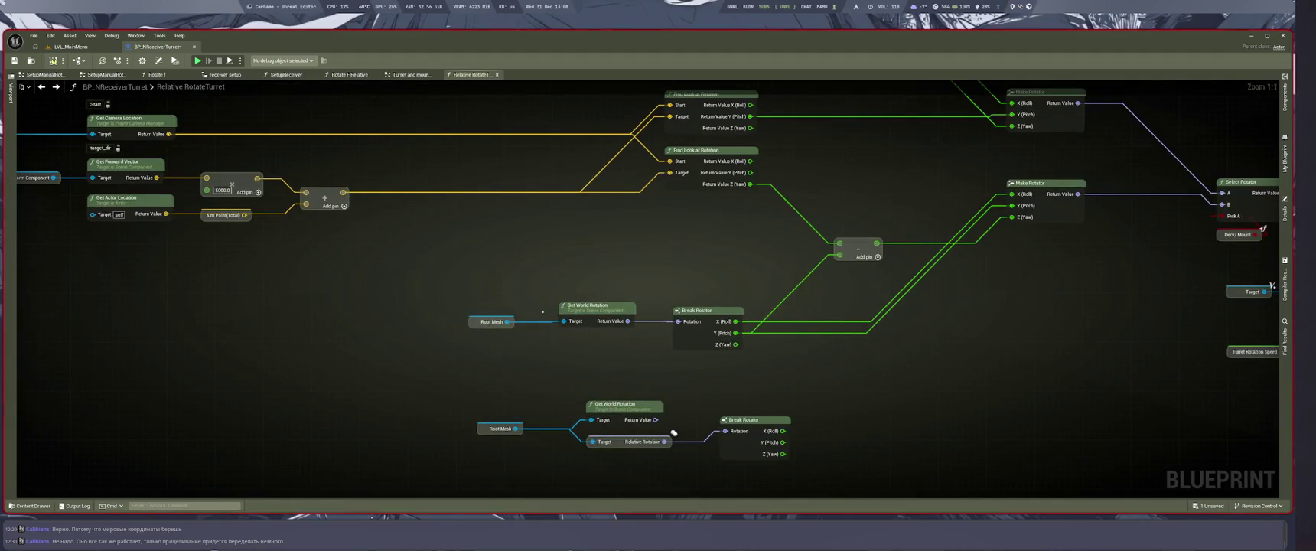
scroll(673, 433, down, 5)
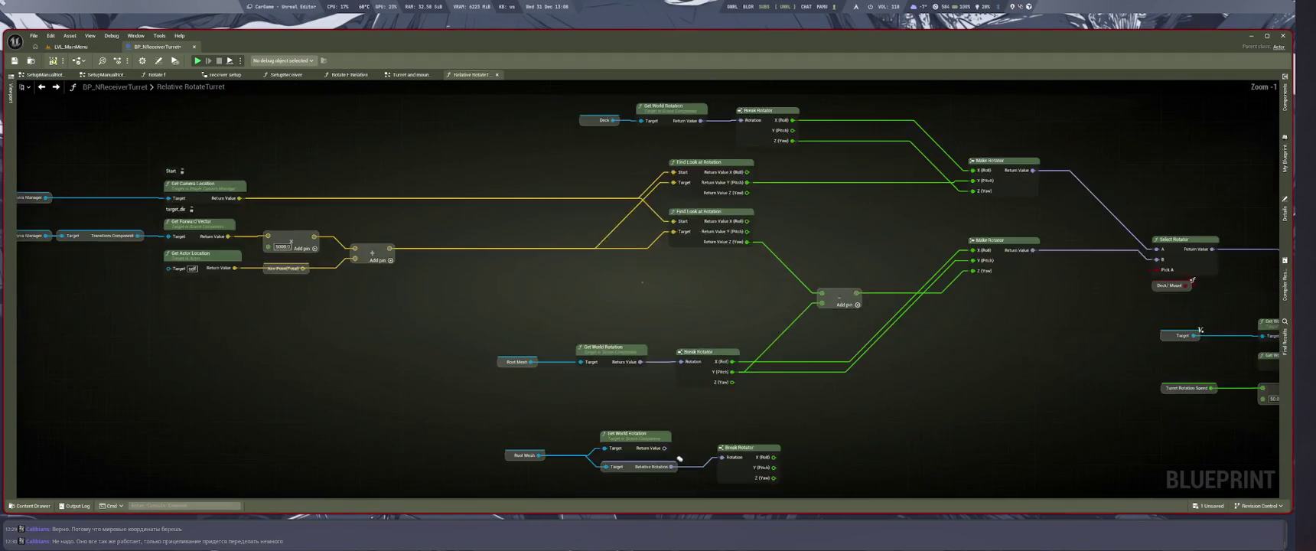
scroll(624, 437, up, 2)
scroll(658, 335, down, 1)
scroll(720, 279, up, 2)
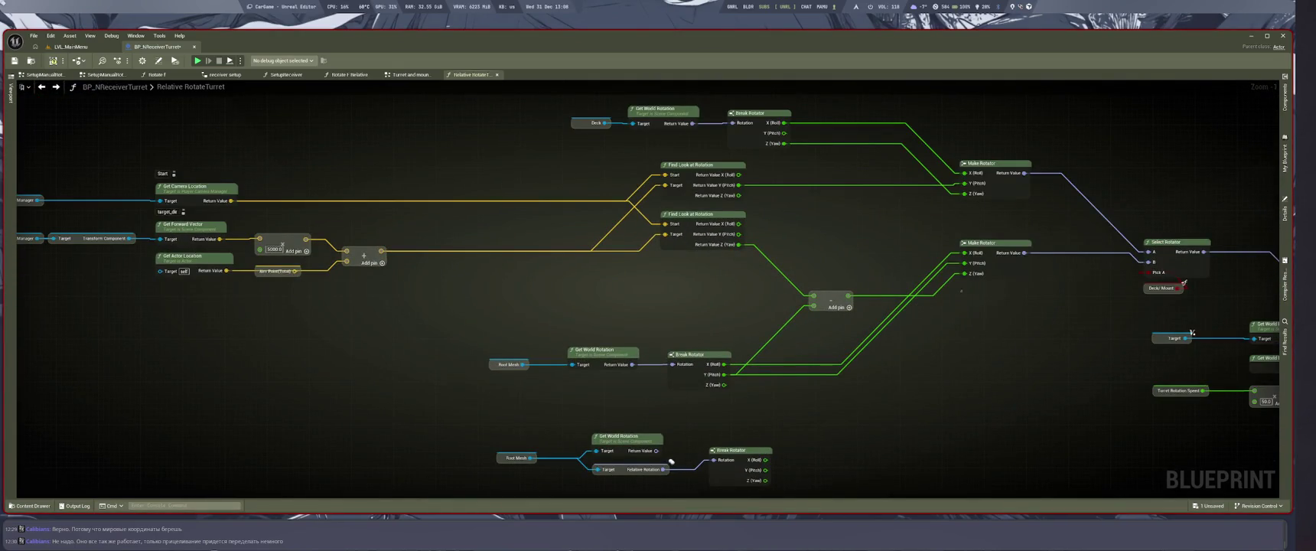
scroll(808, 297, up, 1)
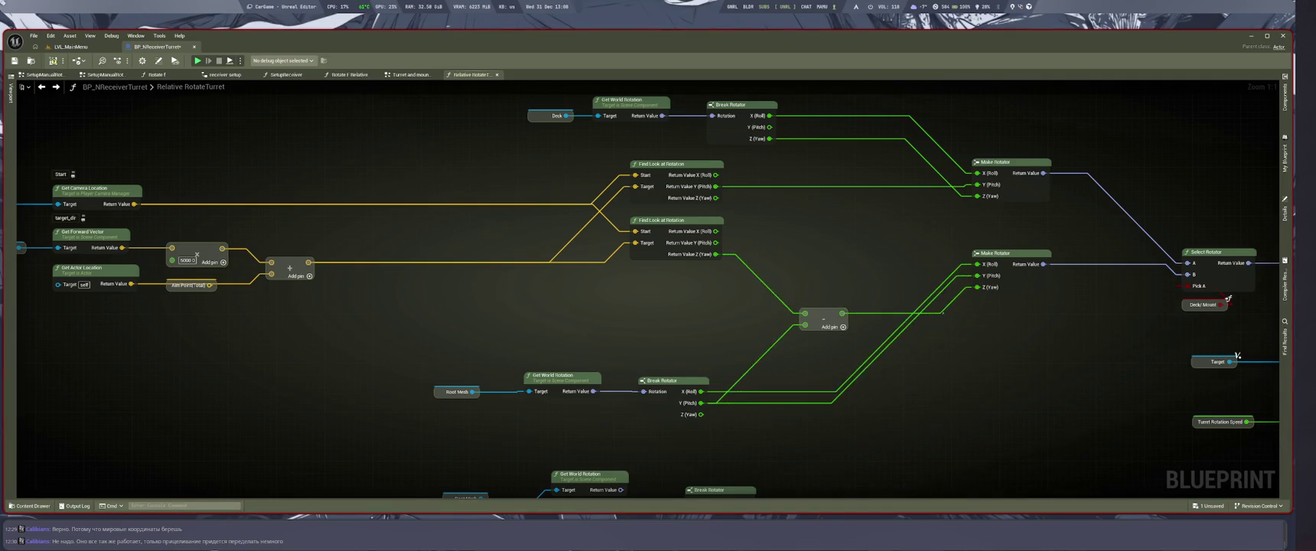
scroll(482, 279, down, 4)
mouse_move(702, 301)
mouse_down()
mouse_move(578, 297)
mouse_move(683, 335)
mouse_up()
Rewire the subtract node's lower input from the lower Break Rotator's Y (Pitch) to its Z (Yaw) output.
scroll(558, 396, up, 4)
drag(594, 400, 557, 494)
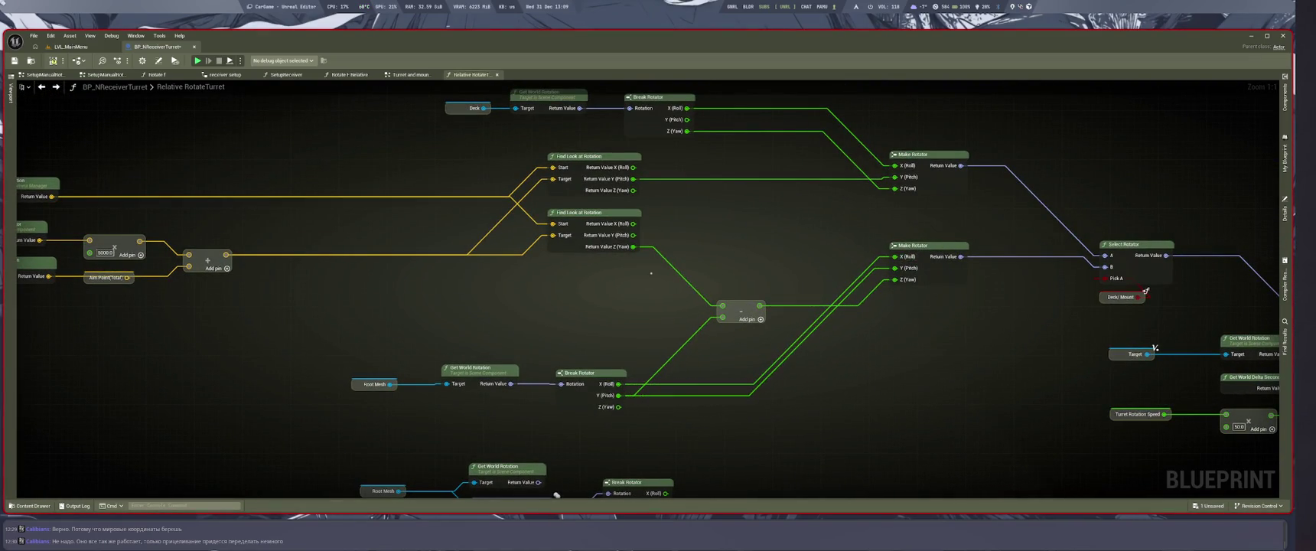
scroll(685, 337, up, 1)
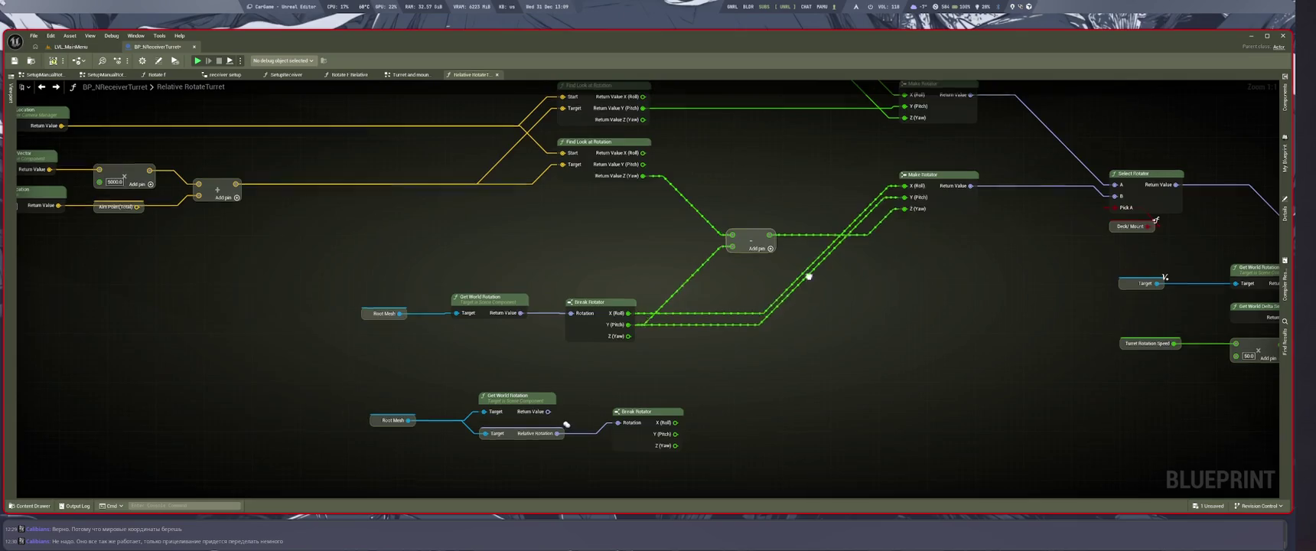
drag(808, 279, 814, 349)
click(813, 346)
scroll(820, 297, down, 2)
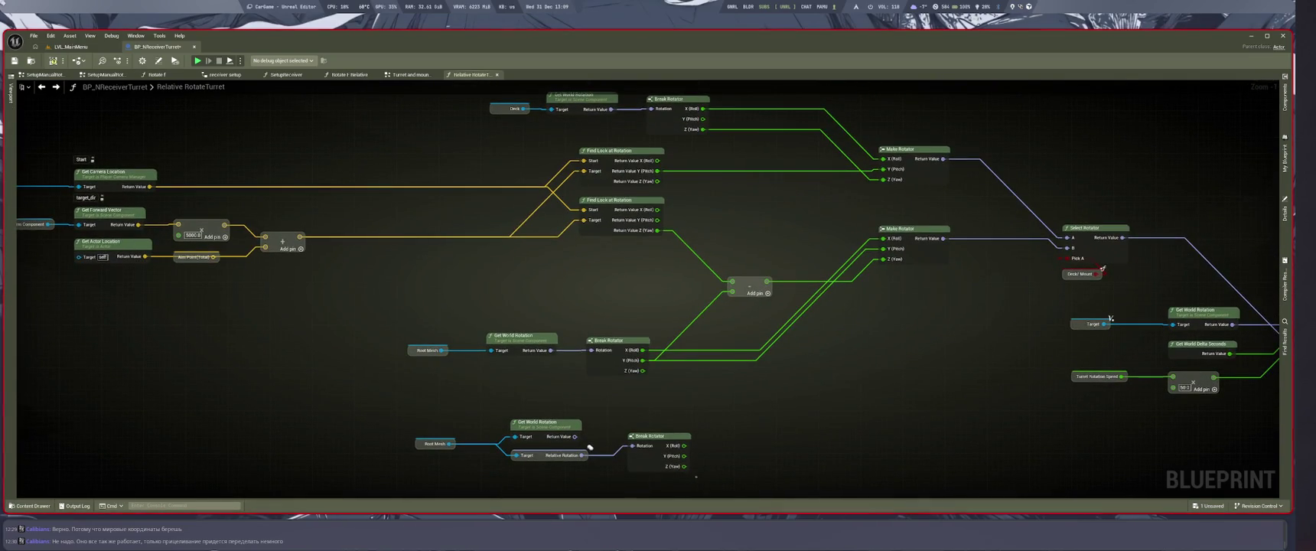
mouse_move(684, 466)
mouse_down()
mouse_move(722, 287)
mouse_move(733, 292)
mouse_up()
key(Escape)
drag(684, 466, 732, 291)
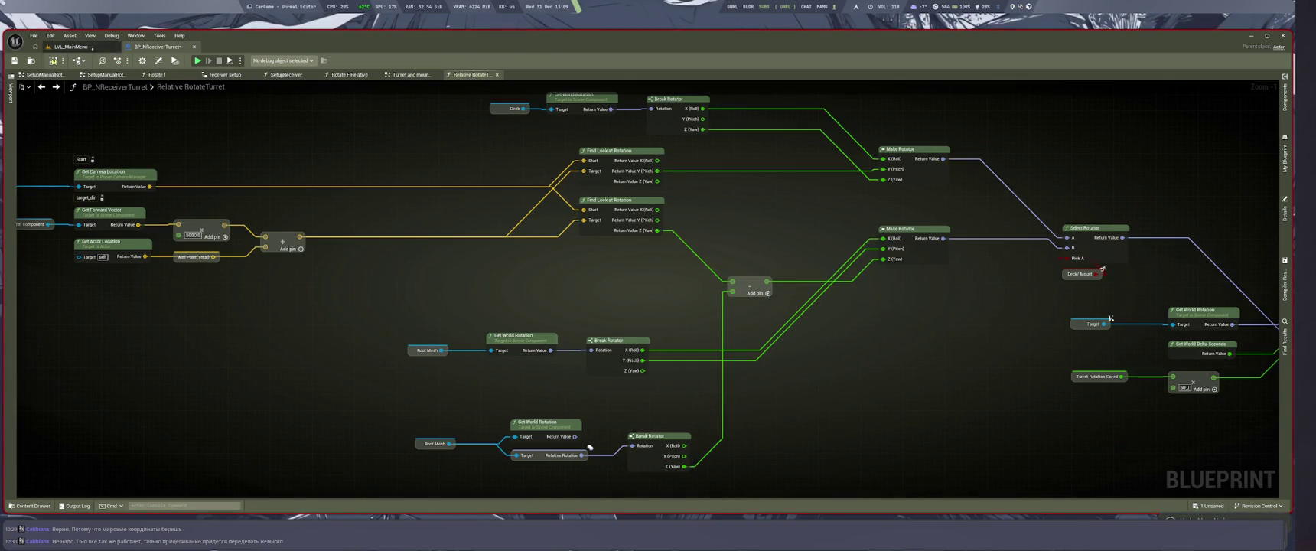
scroll(604, 274, down, 6)
scroll(604, 274, up, 1)
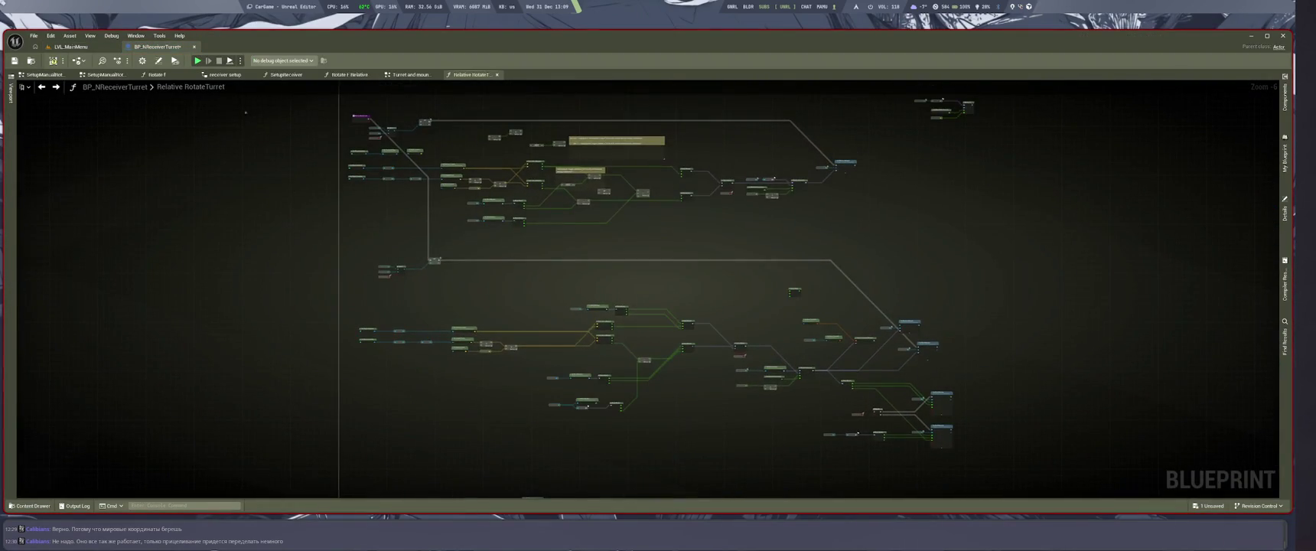
click(69, 47)
Save BP_NReceiverTurret and launch a Play In Editor session.
key(ctrl+s)
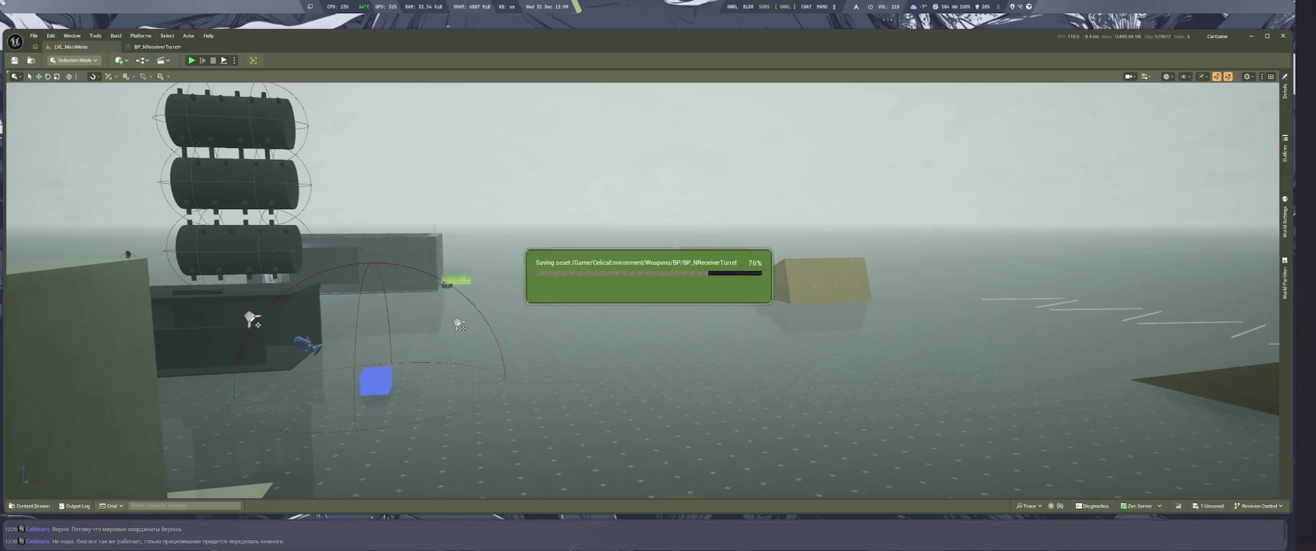
key(alt+p)
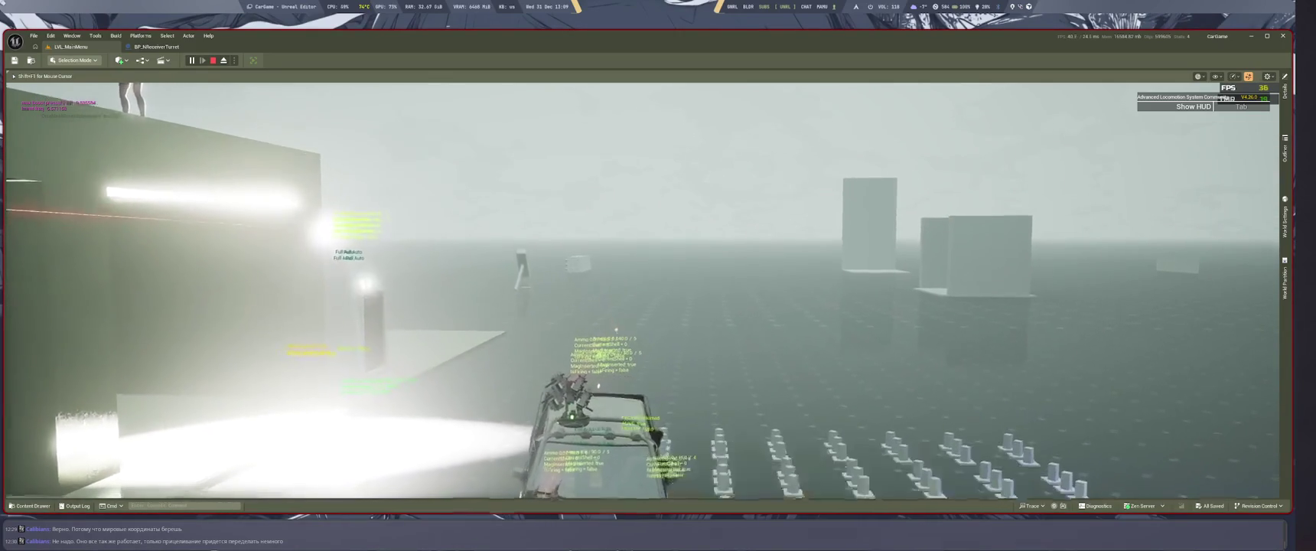
End the play test and return to the Perplexity chat in Firefox.
key(Escape)
key(alt+Tab)
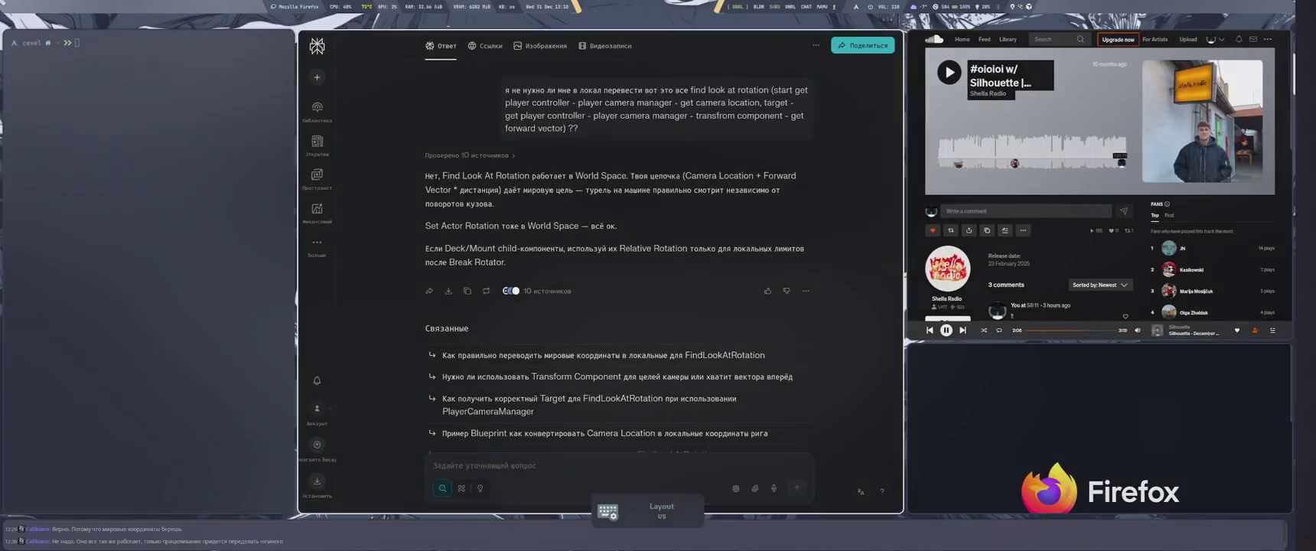
Ask Perplexity why the turret tears off the car roof because of world rotation.
click(512, 464)
text(турл)
key(BackSpace)
text(е)
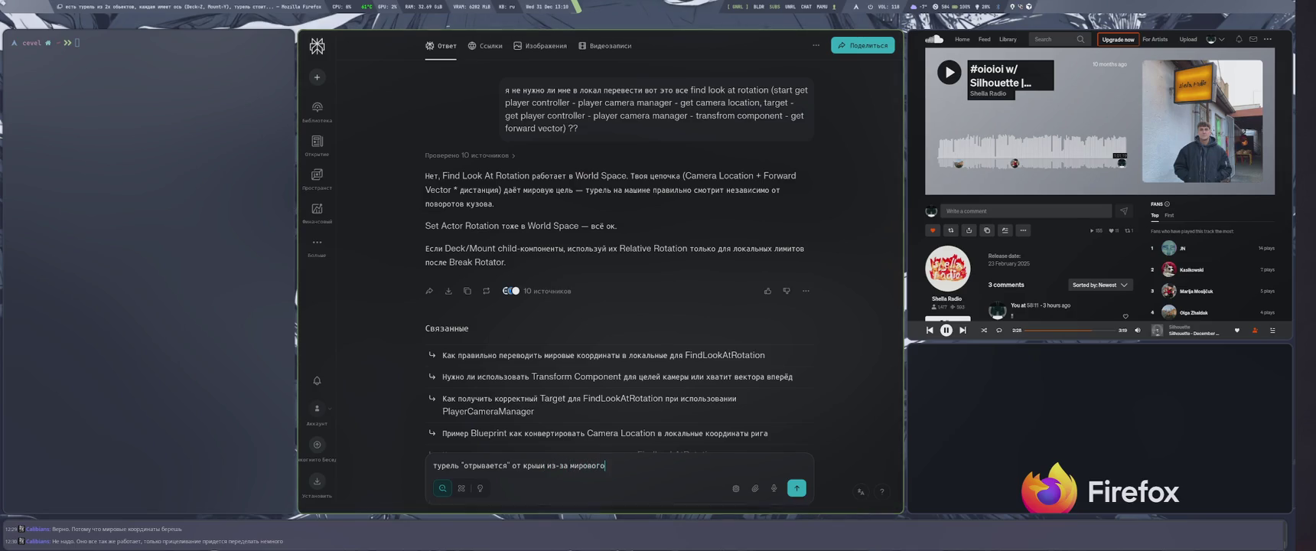
text(вращения)
key(Return)
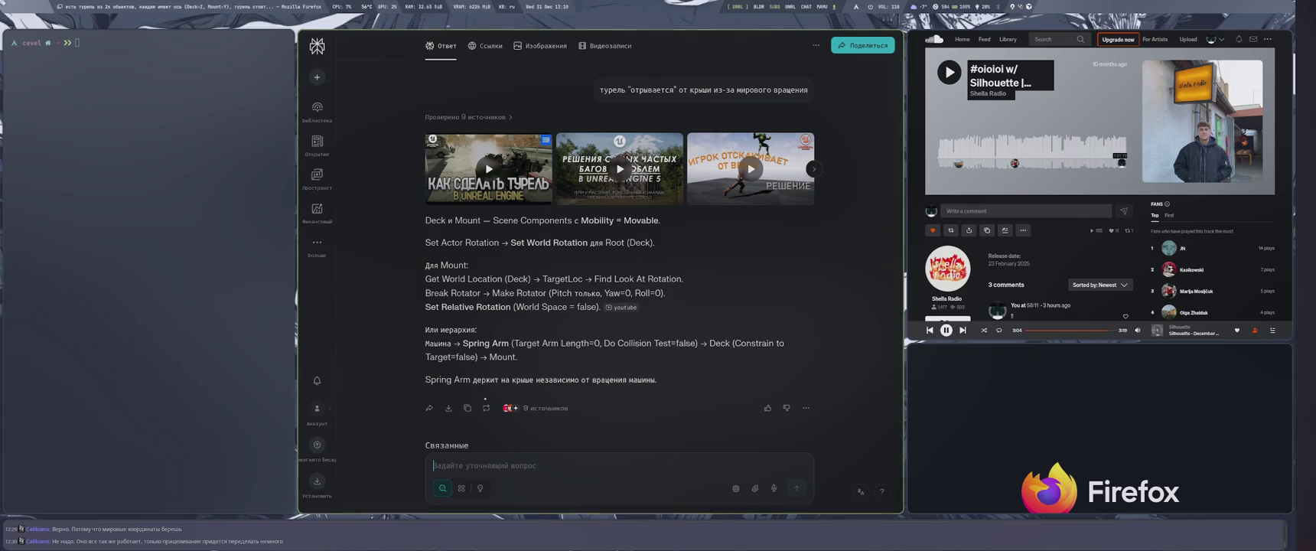
click(486, 407)
Rewrite the turret answer to get Deck/Mount world-rotation advice, then go back to Unreal Editor.
click(541, 381)
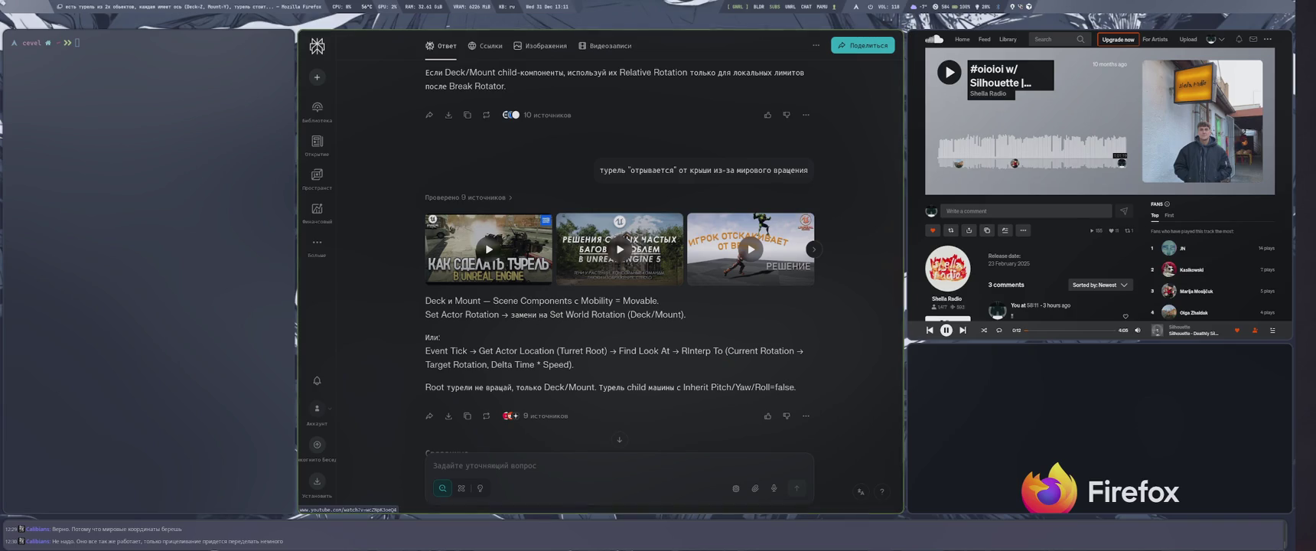
scroll(620, 306, down, 3)
scroll(619, 306, up, 4)
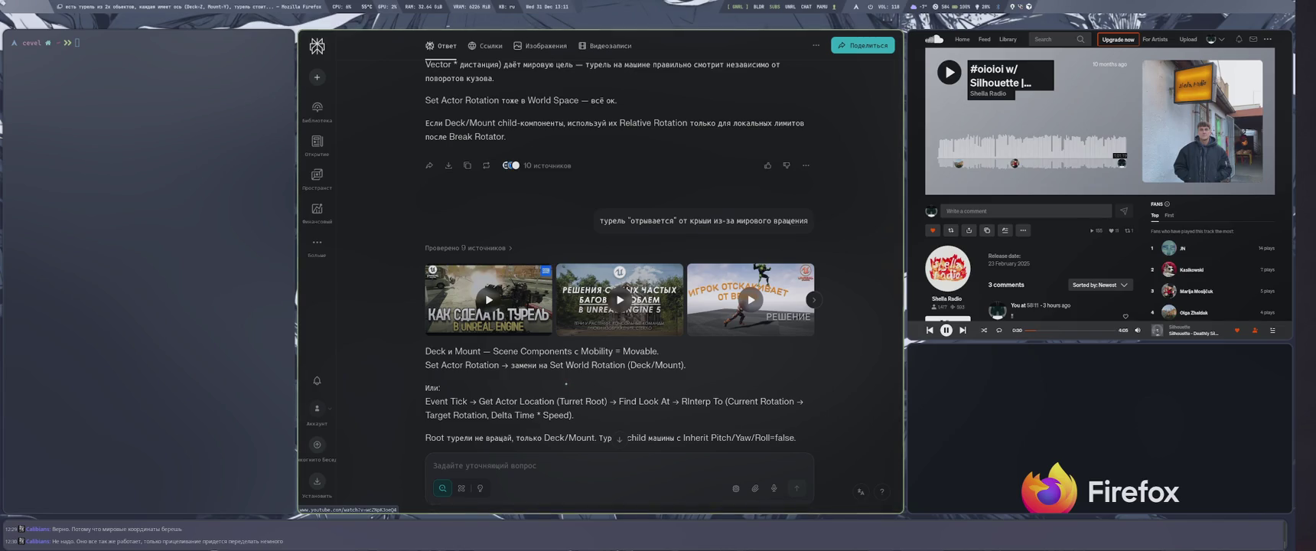
key(super+4)
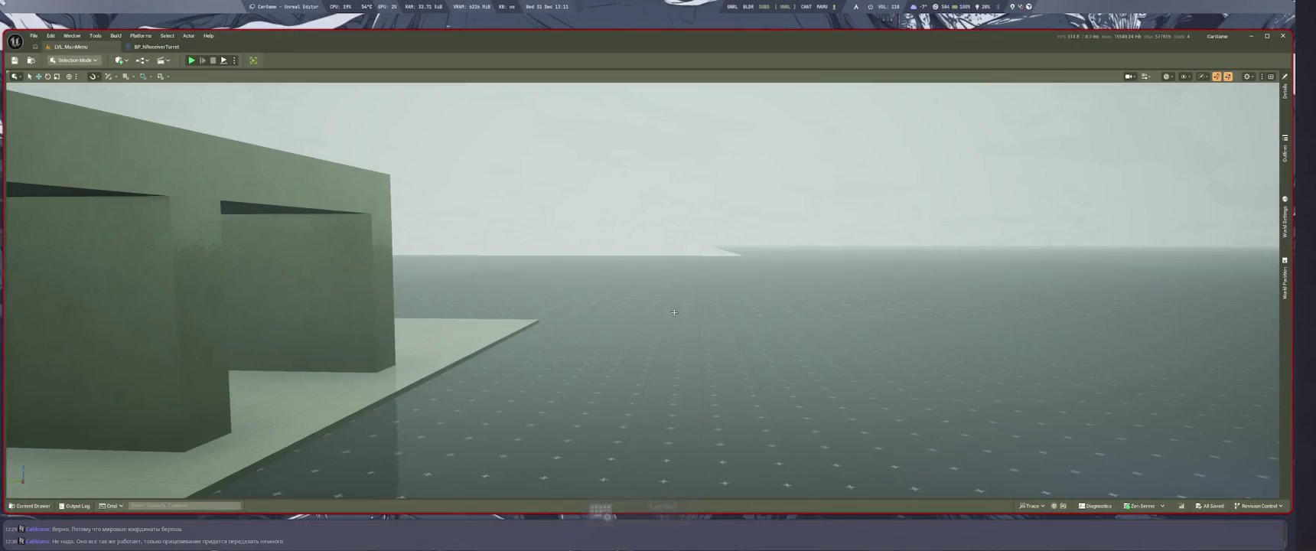
In the BP_NReceiverTurret graph, shift the lower node group down-right and Root Mesh rotation nodes up-left.
key(ctrl+Tab)
mouse_move(928, 387)
mouse_down()
mouse_move(758, 332)
mouse_move(755, 314)
mouse_move(714, 351)
mouse_up()
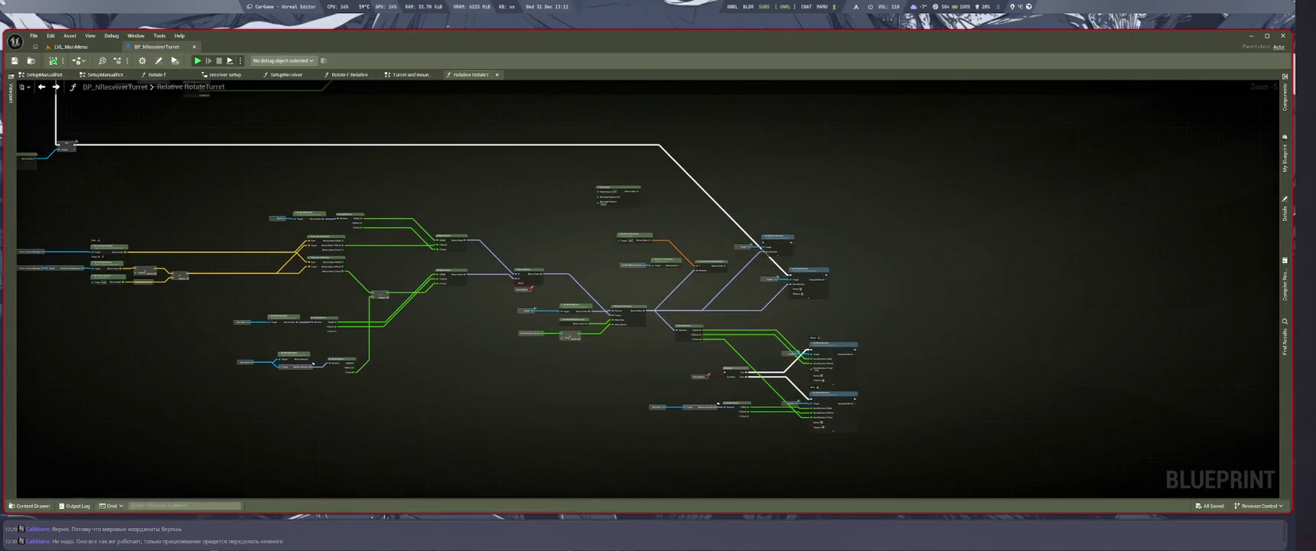
drag(646, 331, 923, 459)
drag(661, 328, 773, 384)
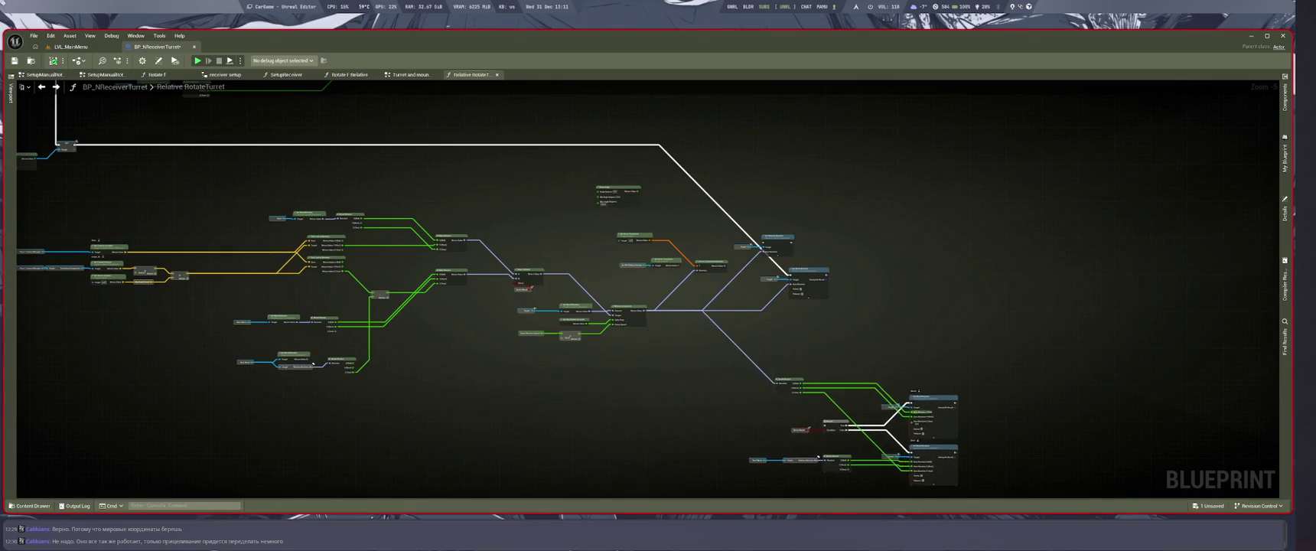
scroll(773, 384, up, 3)
scroll(773, 384, down, 3)
scroll(1082, 311, up, 2)
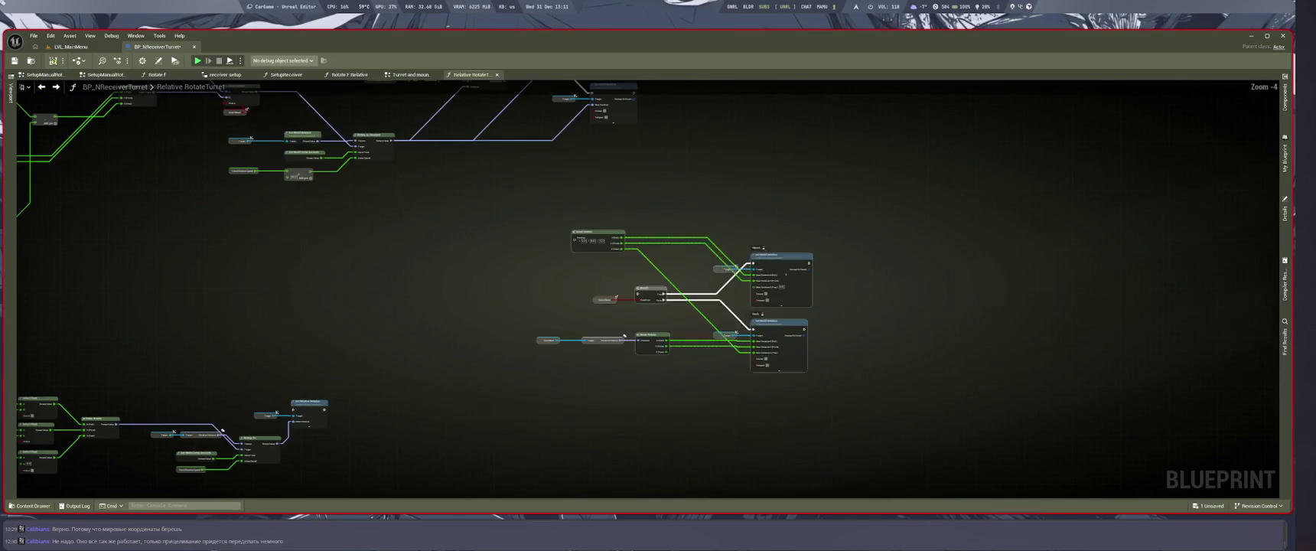
scroll(822, 353, up, 2)
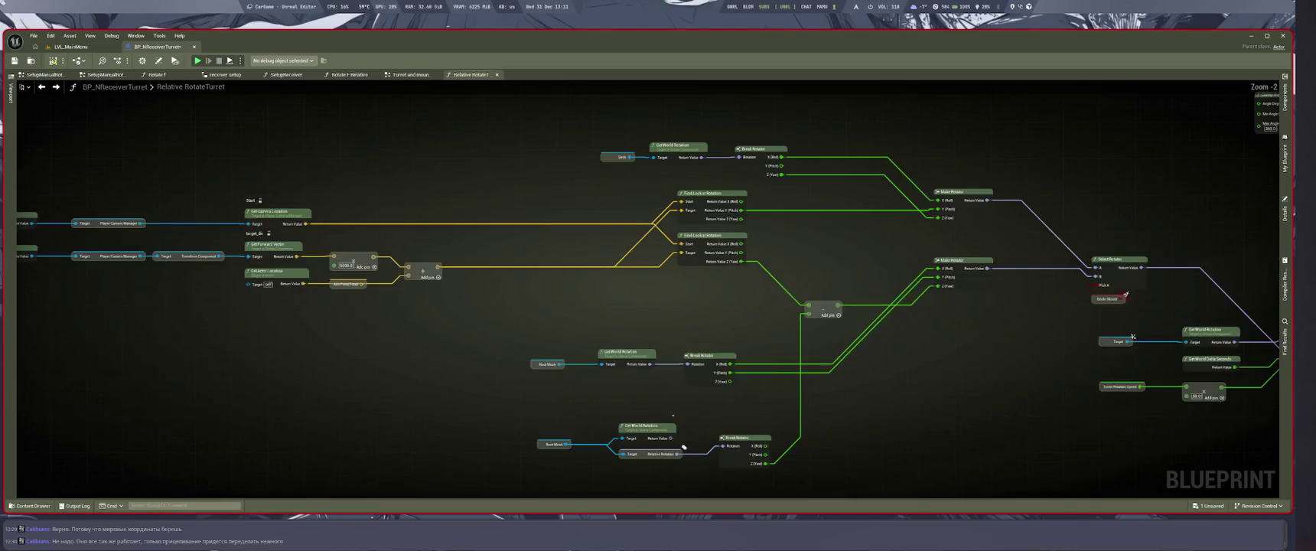
drag(811, 490, 809, 489)
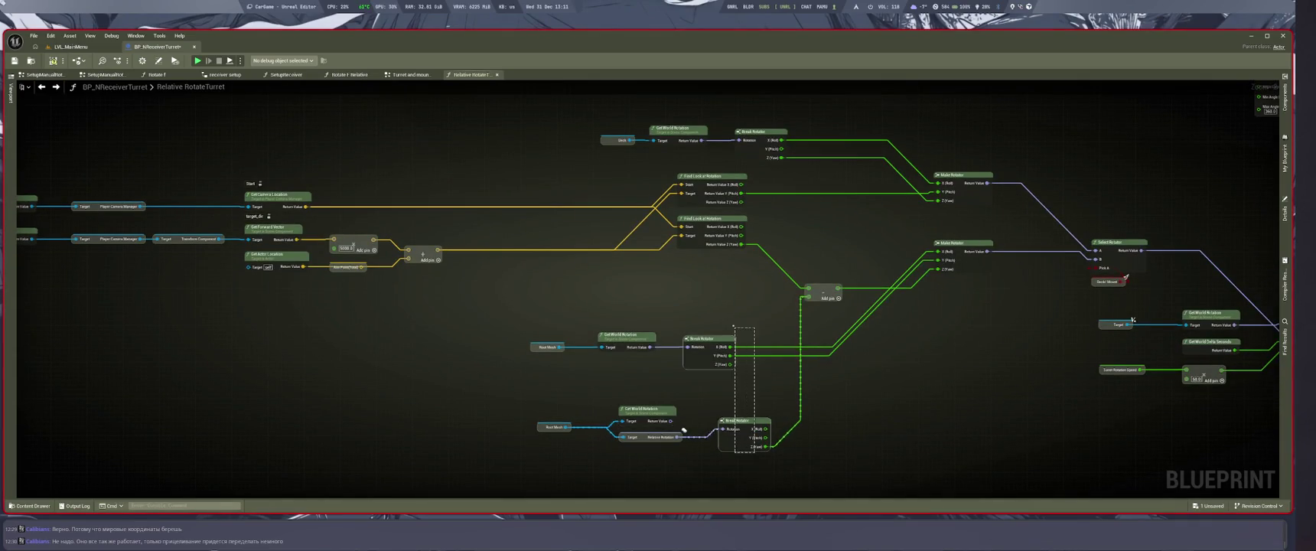
mouse_move(684, 430)
mouse_down()
mouse_move(654, 297)
mouse_move(647, 305)
mouse_up()
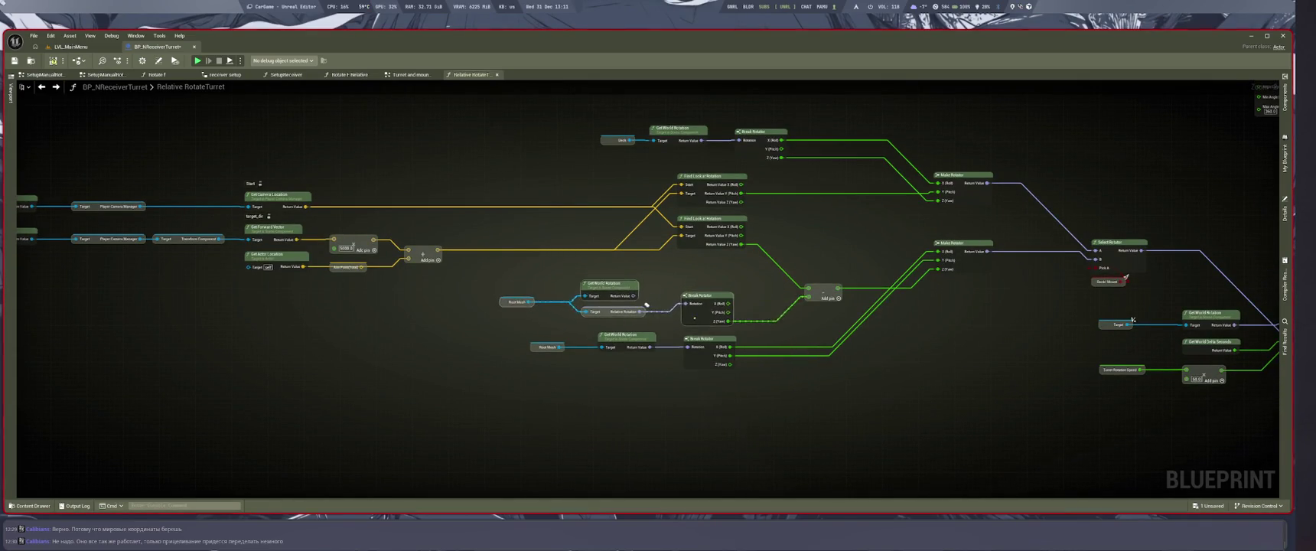
scroll(646, 305, up, 2)
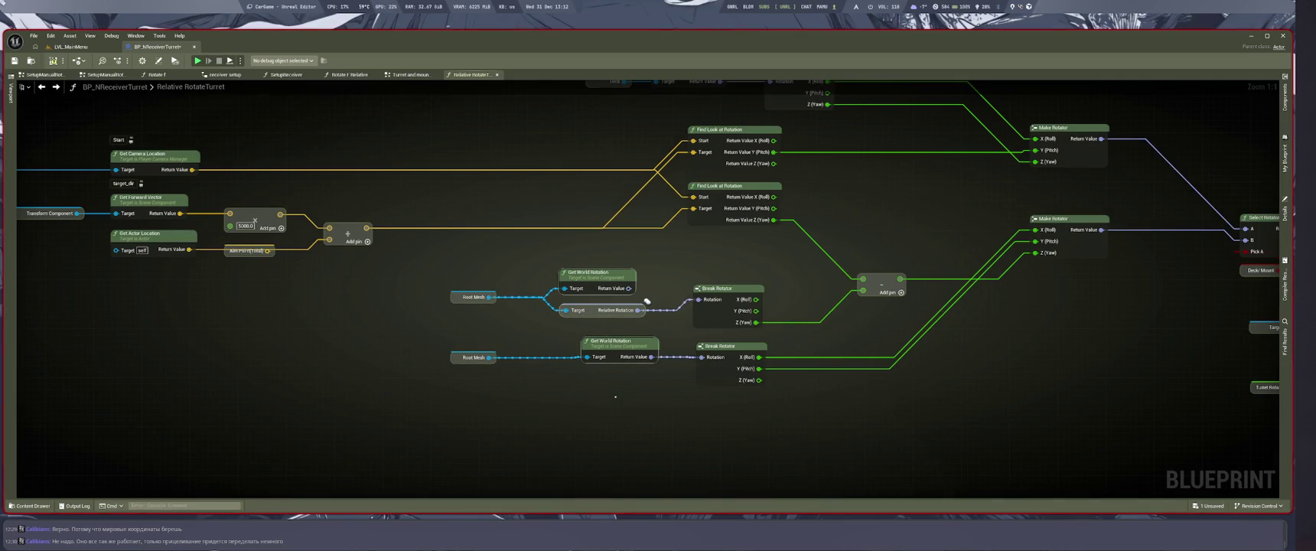
Feed the lower Break Rotator from the upper Get World Rotation and delete the redundant one.
drag(701, 356, 628, 289)
drag(623, 393, 596, 332)
key(Delete)
mouse_move(719, 346)
mouse_down()
mouse_move(714, 242)
mouse_move(717, 264)
mouse_up()
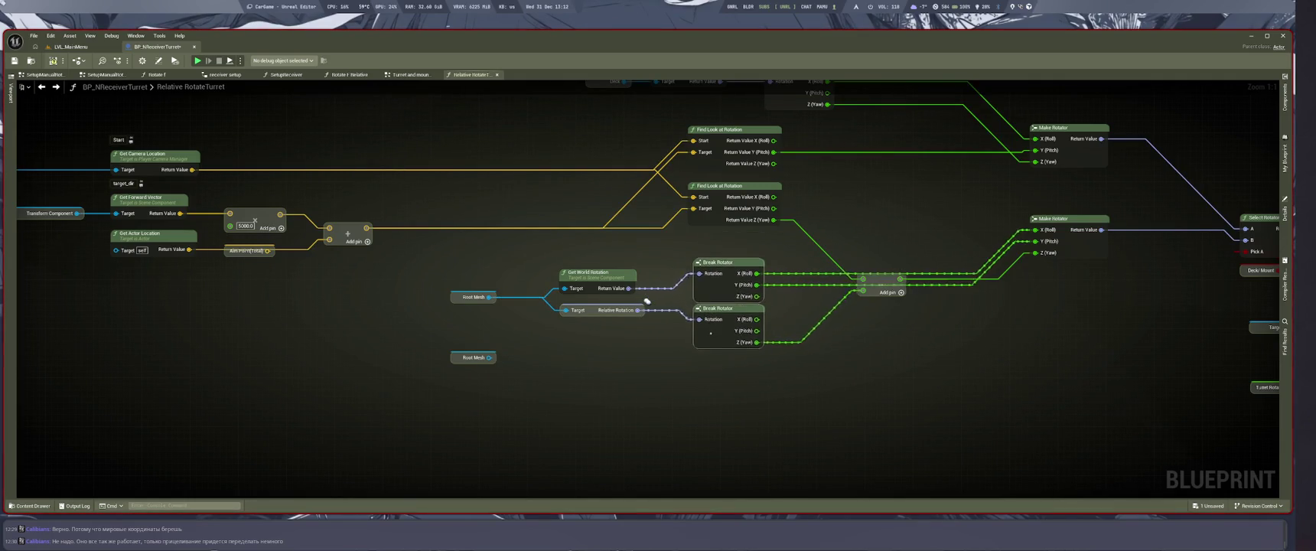
Reposition the subtract node and spread the two Make Rotator nodes apart.
drag(763, 395, 441, 265)
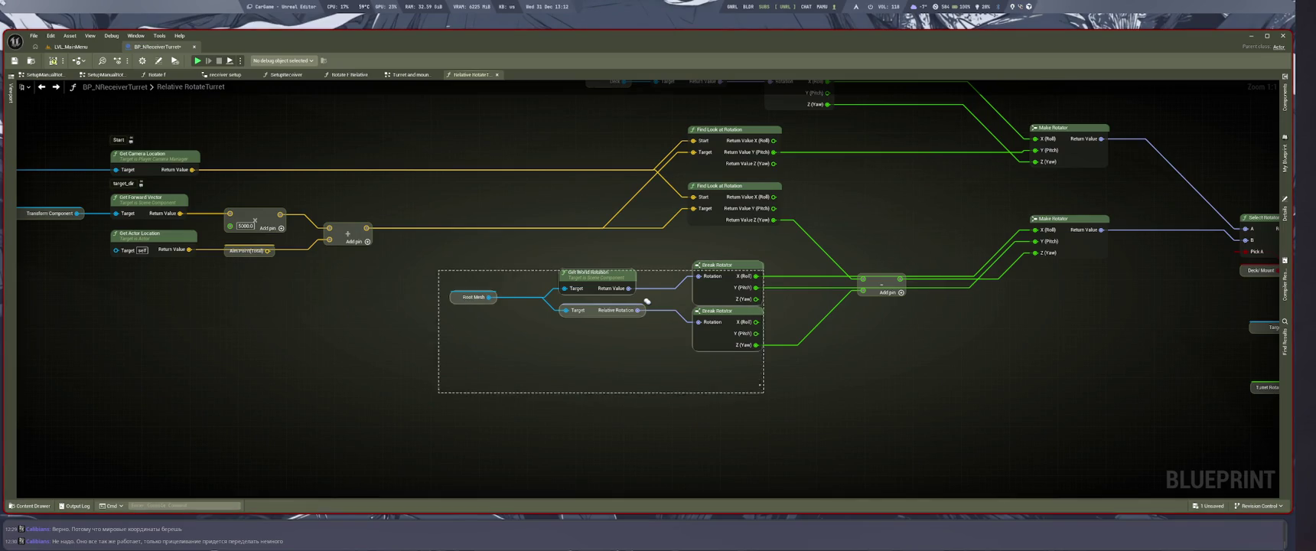
mouse_move(647, 302)
mouse_down()
mouse_move(572, 400)
mouse_move(328, 397)
mouse_move(357, 384)
mouse_up()
drag(592, 340, 604, 391)
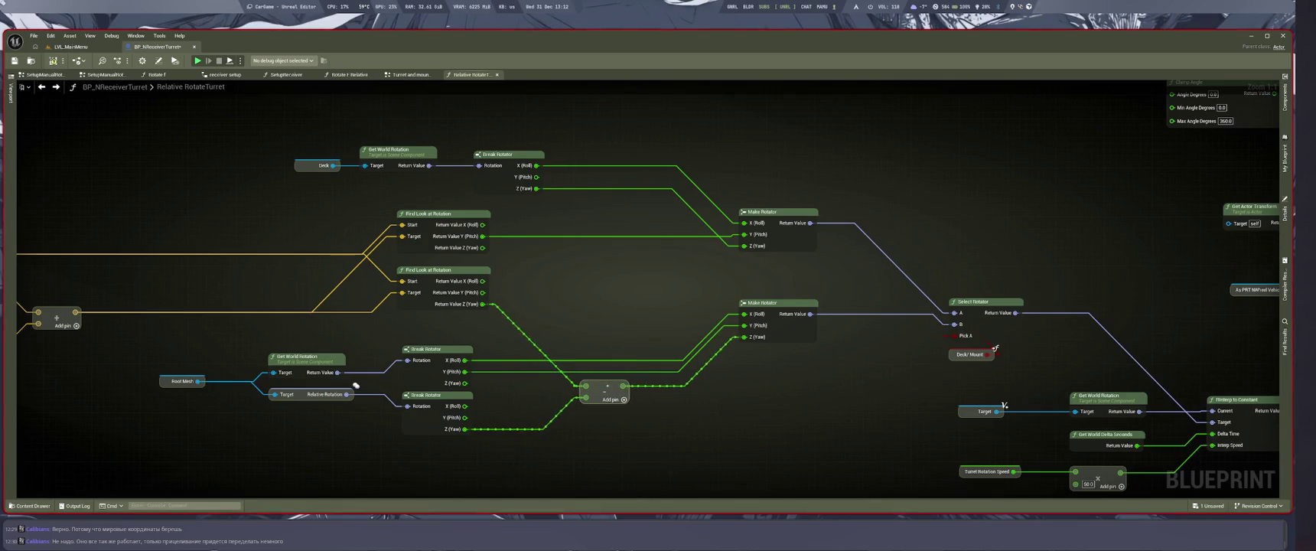
drag(795, 320, 795, 369)
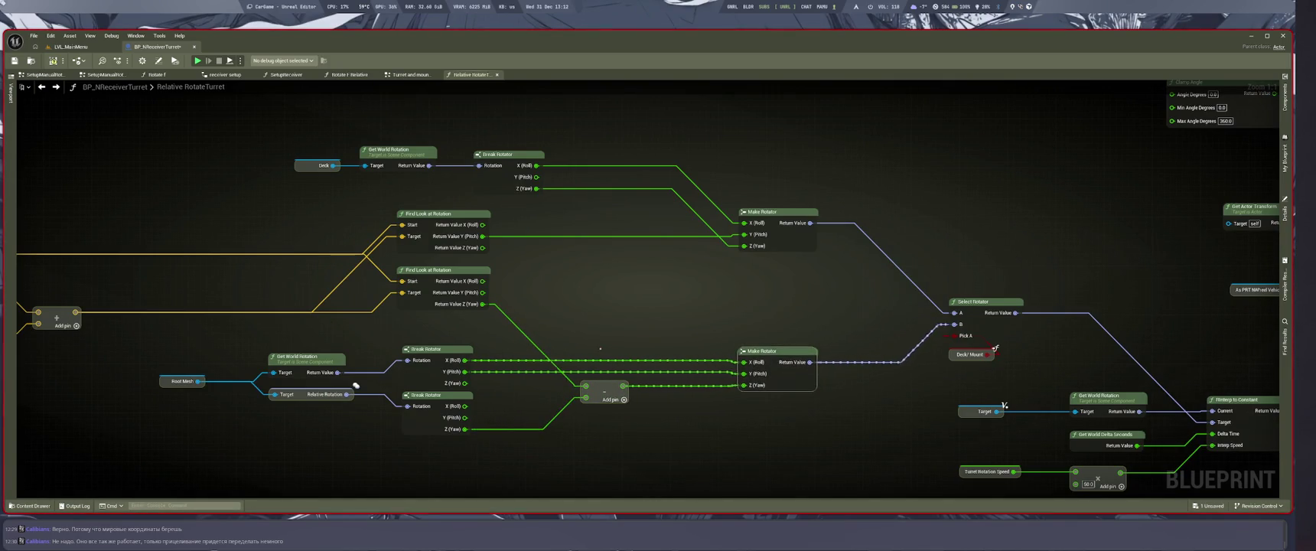
click(801, 428)
drag(782, 227, 782, 193)
scroll(781, 288, down, 1)
mouse_move(781, 288)
mouse_down()
mouse_move(647, 316)
mouse_move(673, 332)
mouse_move(666, 151)
mouse_move(882, 306)
mouse_move(957, 383)
mouse_up()
Delete Clamp Angle, Inverse Transform and Set Relative Rotation, then pull Set World Rotation and rotator nodes left.
key(Delete)
mouse_move(968, 270)
mouse_down()
mouse_move(739, 224)
mouse_move(911, 287)
mouse_up()
key(Delete)
drag(787, 279, 993, 441)
drag(993, 373, 734, 364)
drag(652, 385, 912, 353)
mouse_move(532, 234)
mouse_down()
mouse_move(611, 323)
mouse_move(994, 428)
mouse_move(1033, 460)
mouse_up()
mouse_move(843, 421)
mouse_down()
mouse_move(747, 381)
mouse_move(762, 387)
mouse_up()
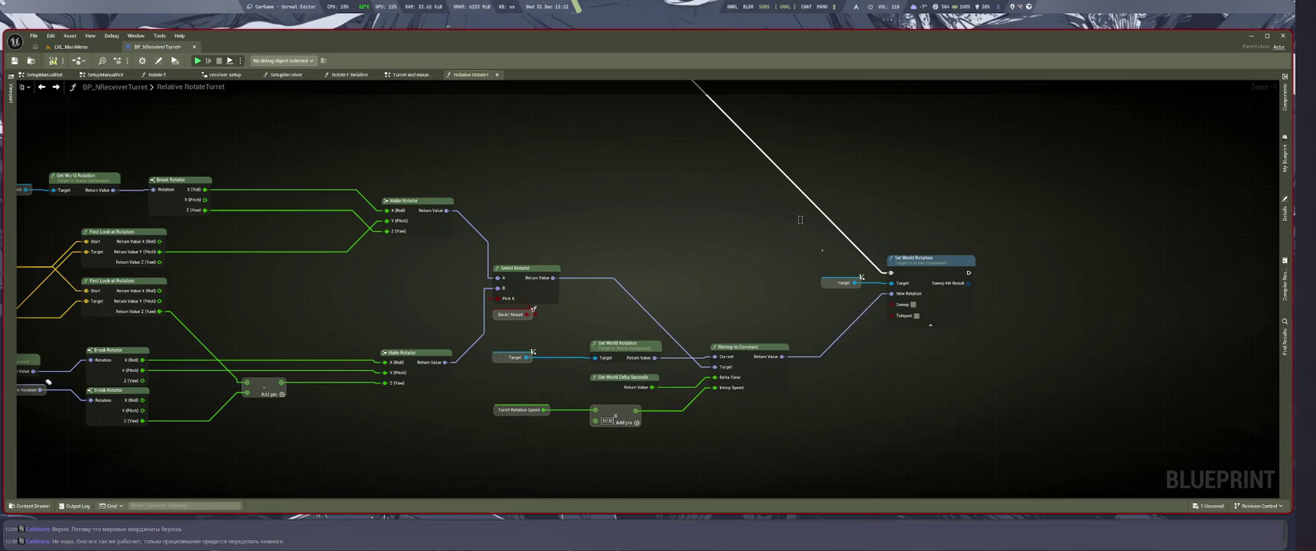
Delete the duplicate Get Player Controller and Player Camera Manager, feeding Get Camera Location from the remaining one.
scroll(762, 386, down, 2)
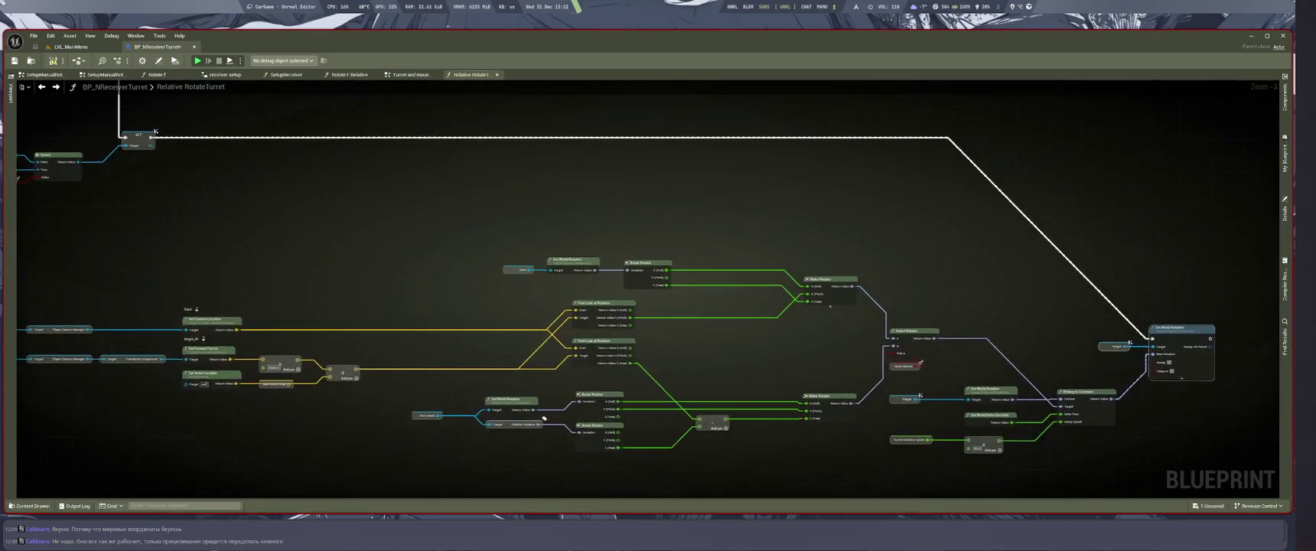
mouse_move(418, 209)
mouse_down()
mouse_move(725, 455)
mouse_move(1251, 459)
mouse_up()
scroll(540, 398, up, 3)
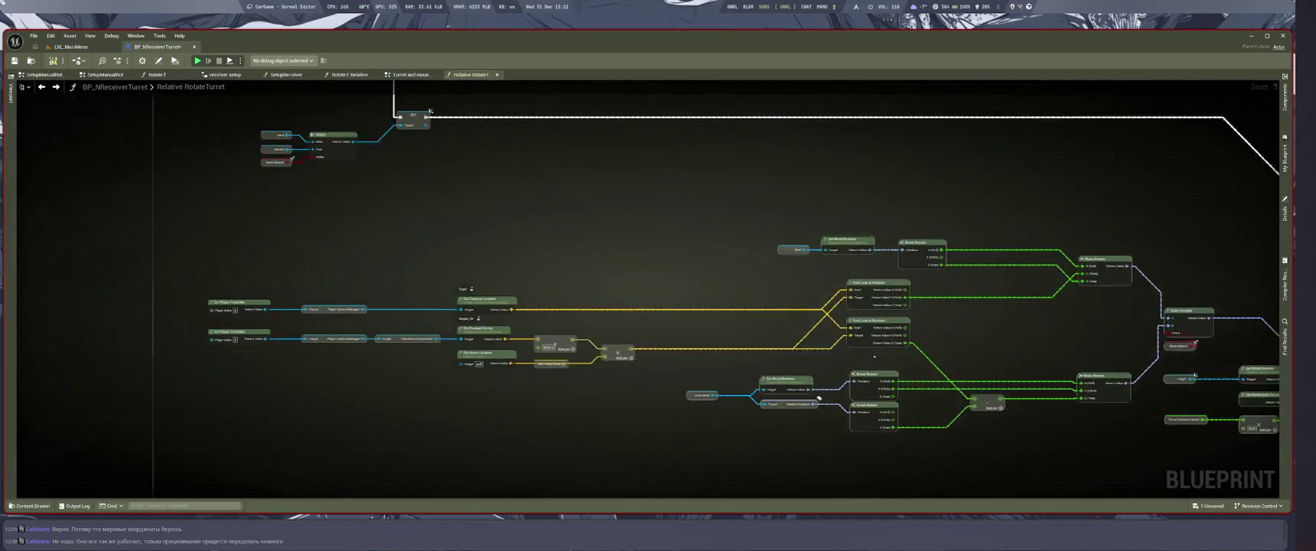
mouse_move(599, 432)
mouse_down()
mouse_move(572, 430)
mouse_move(1045, 478)
mouse_move(1024, 490)
mouse_move(809, 435)
mouse_up()
mouse_move(212, 323)
mouse_down()
mouse_move(434, 366)
mouse_move(434, 322)
mouse_up()
click(390, 355)
key(Delete)
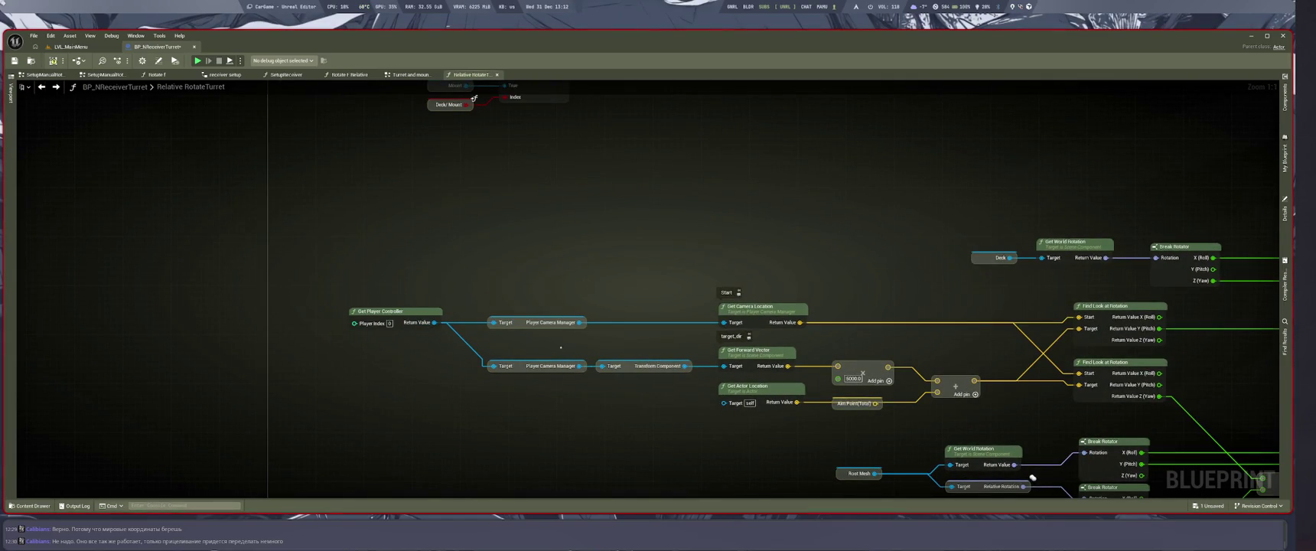
mouse_move(580, 365)
mouse_down()
mouse_move(722, 304)
mouse_move(723, 322)
mouse_up()
click(536, 322)
key(Delete)
mouse_move(383, 311)
mouse_down()
mouse_move(383, 366)
mouse_move(376, 311)
mouse_move(509, 356)
mouse_move(511, 341)
mouse_up()
click(413, 358)
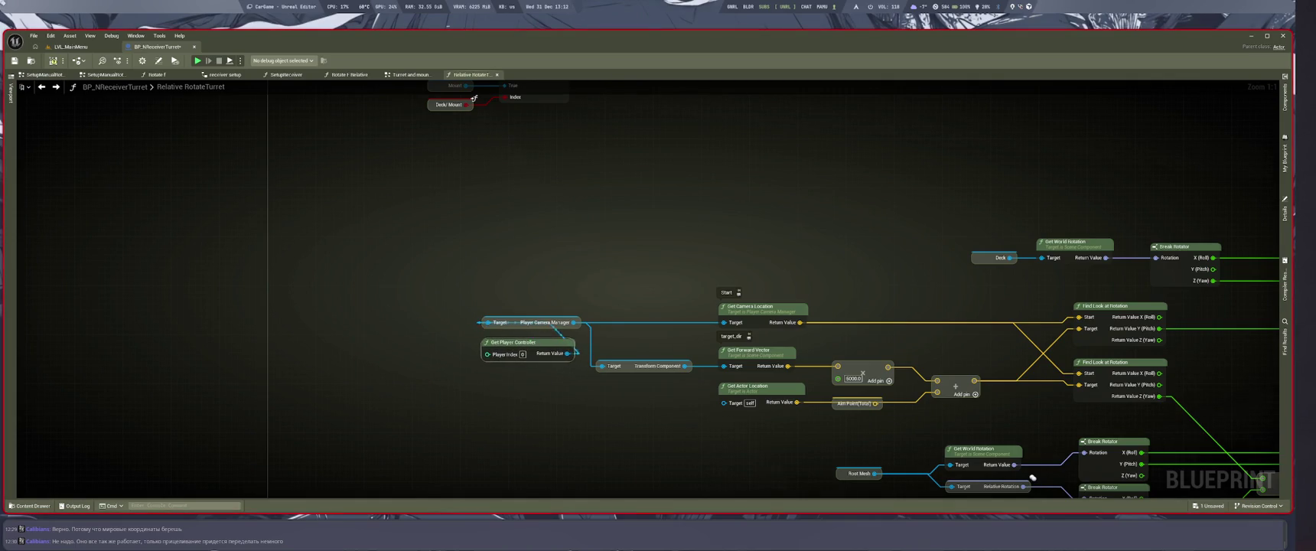
Shift the Make Rotator to Set World Rotation nodes left and screenshot the whole graph.
key(Home)
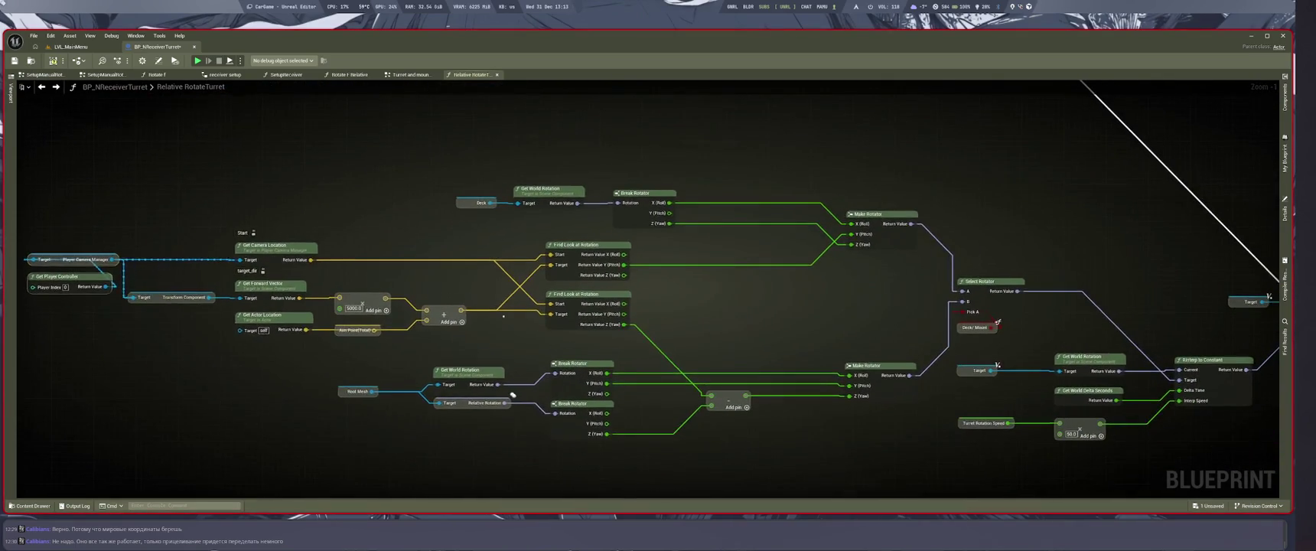
drag(695, 209, 1190, 448)
drag(1170, 348, 1133, 346)
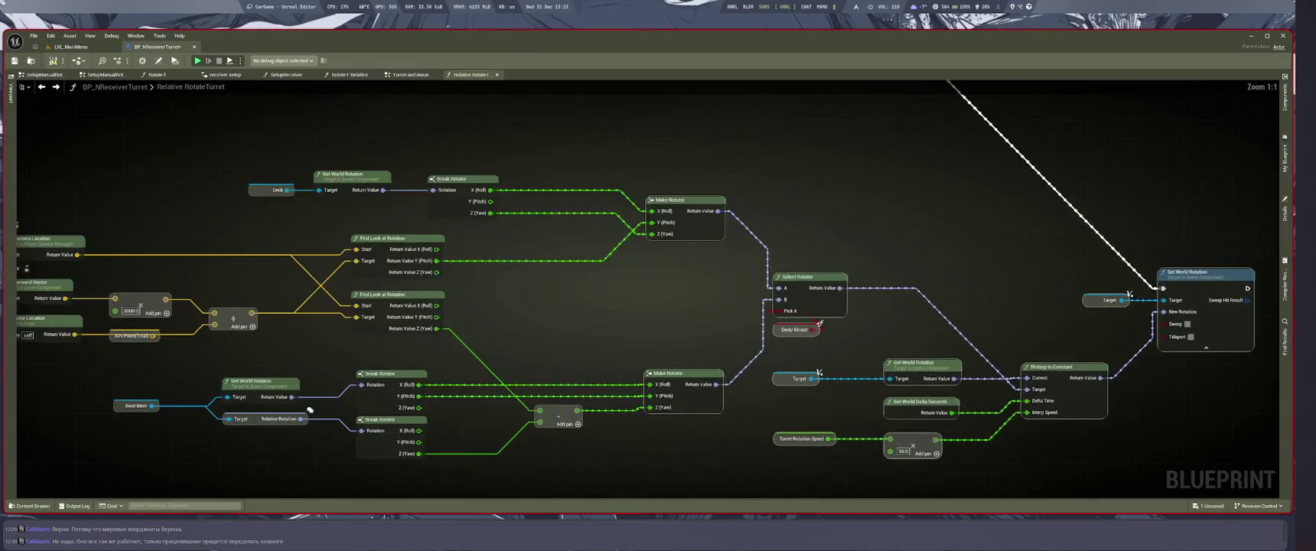
scroll(1007, 383, up, 1)
scroll(1006, 383, down, 1)
scroll(994, 381, up, 1)
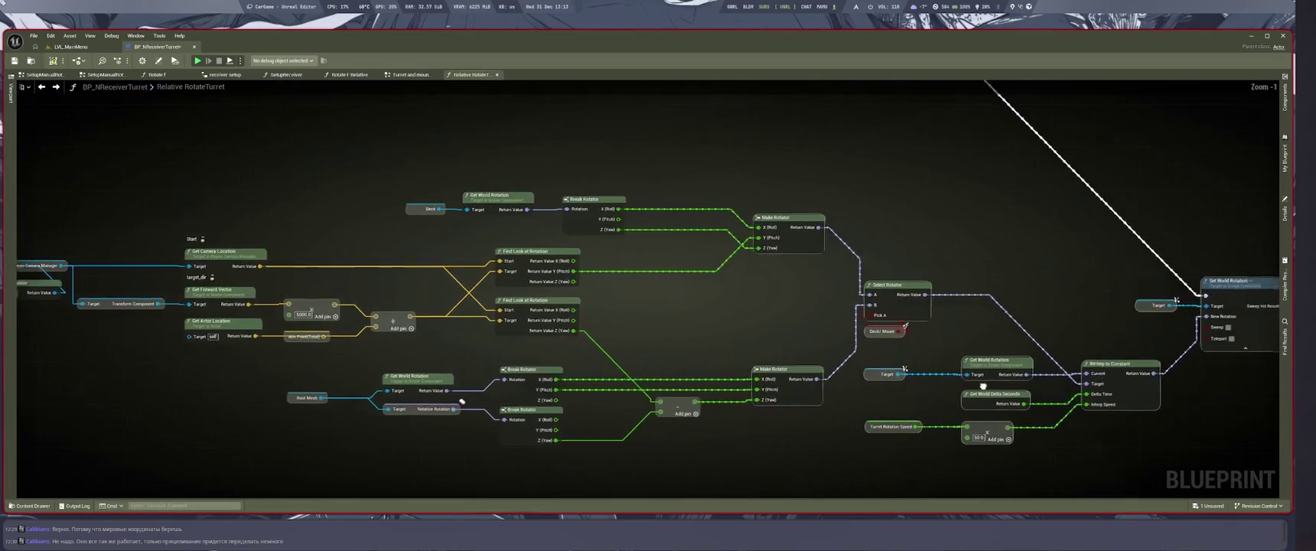
scroll(969, 379, down, 1)
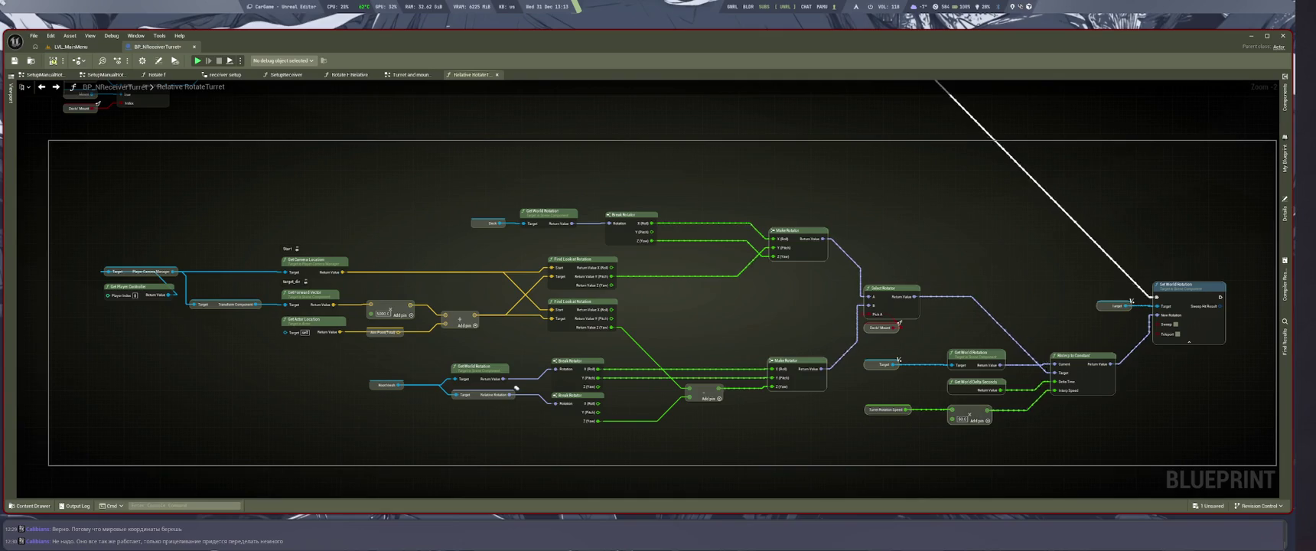
key(alt+shift)
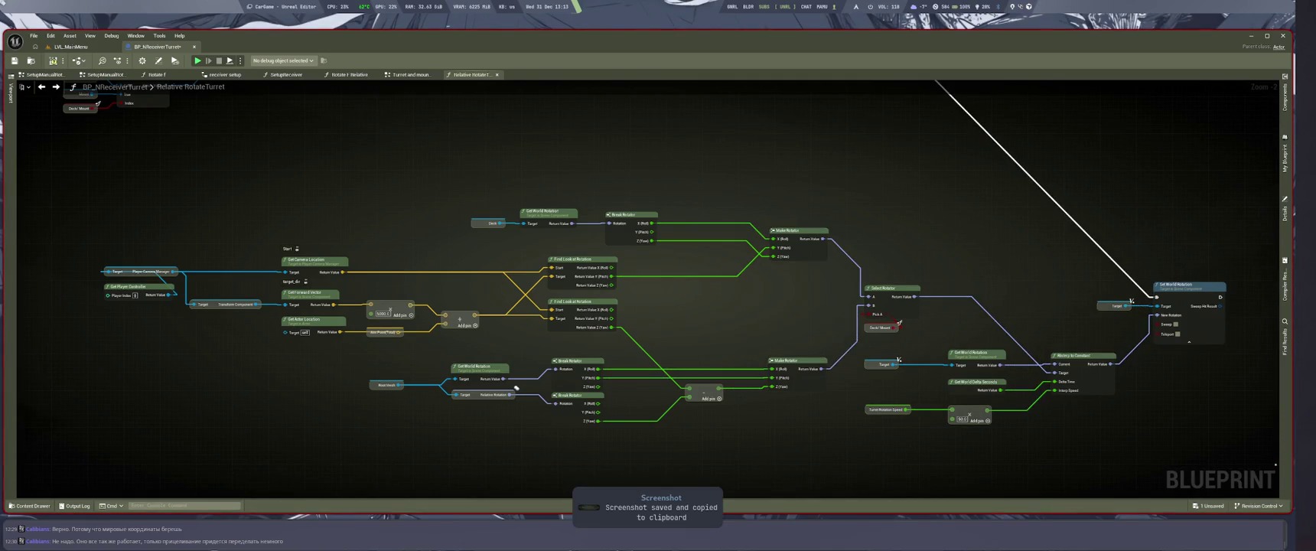
Paste the graph screenshot into the Perplexity chat and send it.
key(super+1)
key(ctrl+v)
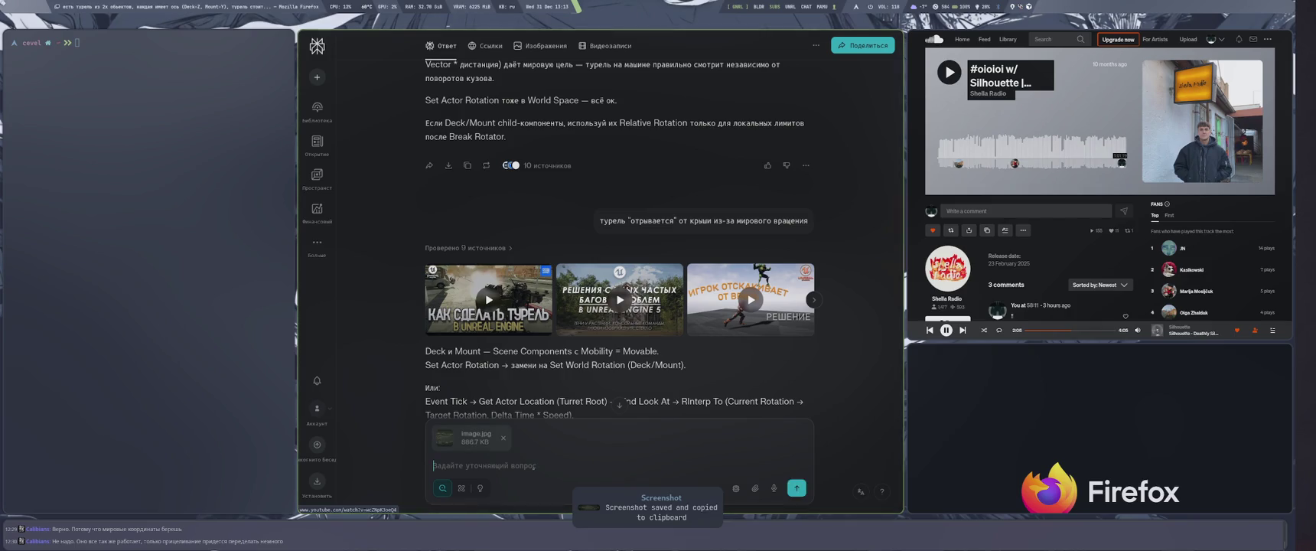
key(Return)
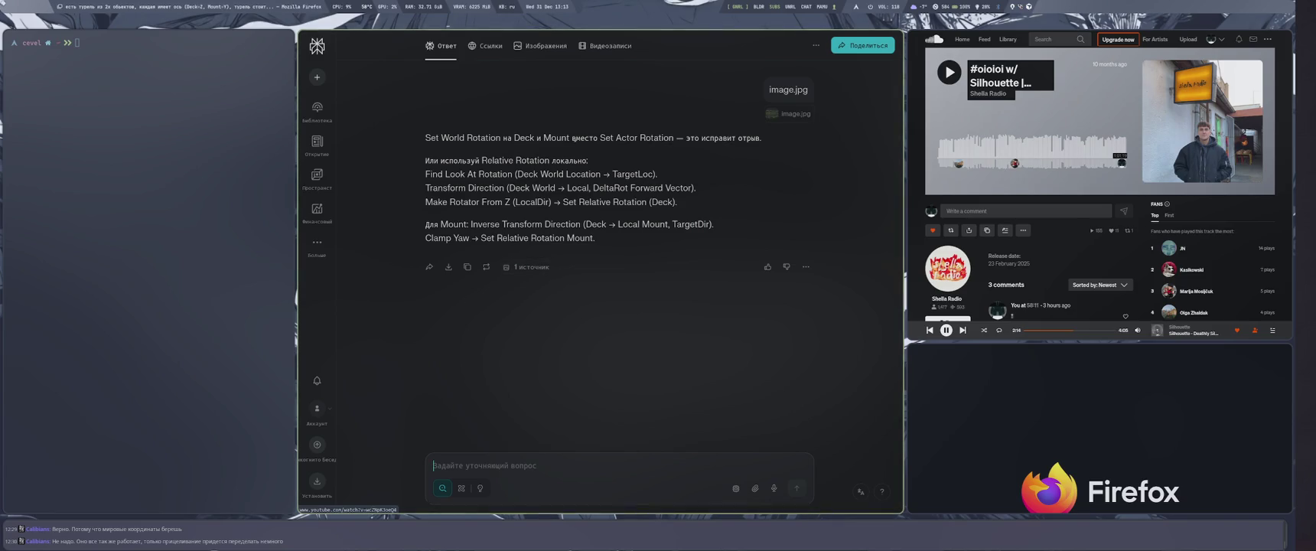
Edit the image message to ask 'че скажешь по скриншоту' and resubmit.
click(504, 145)
scroll(502, 150, up, 5)
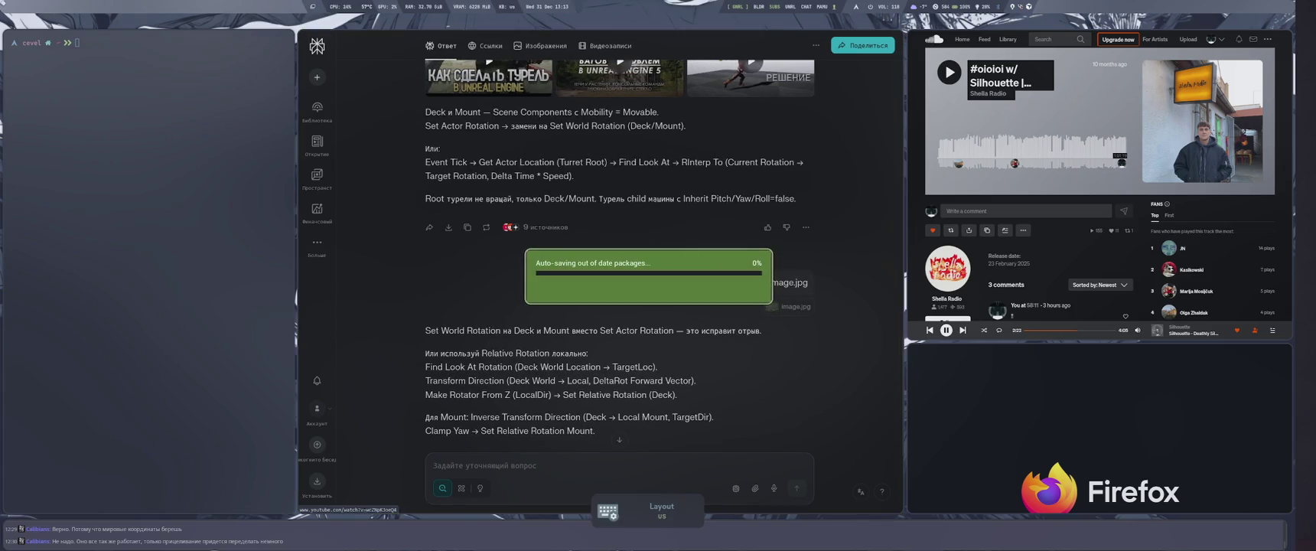
click(731, 282)
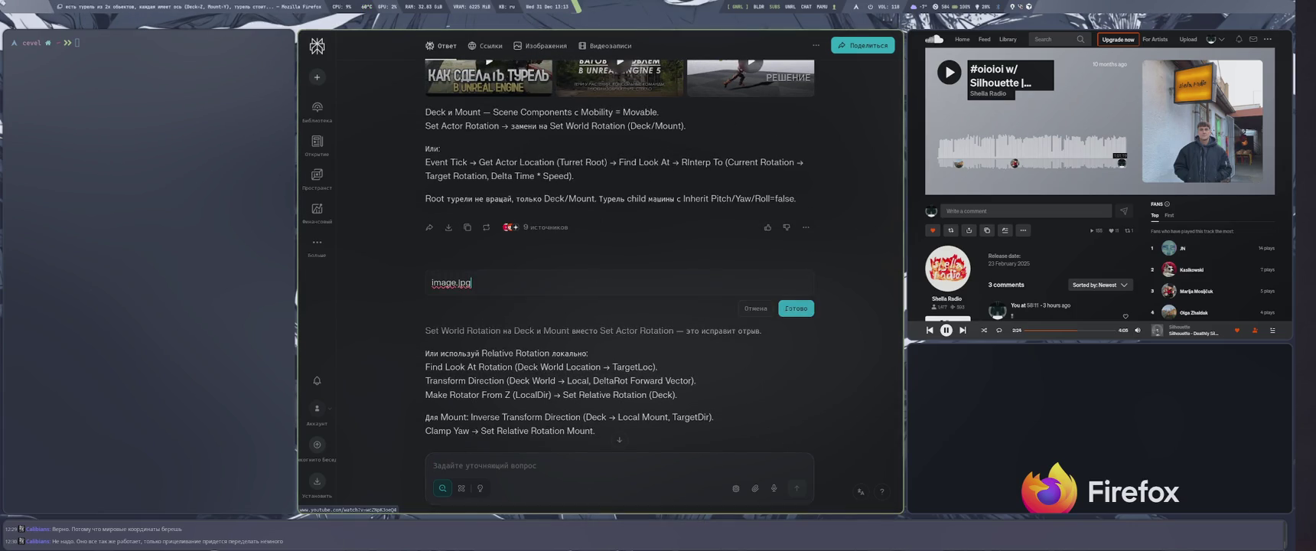
key(ctrl+a)
text(че скажешь)
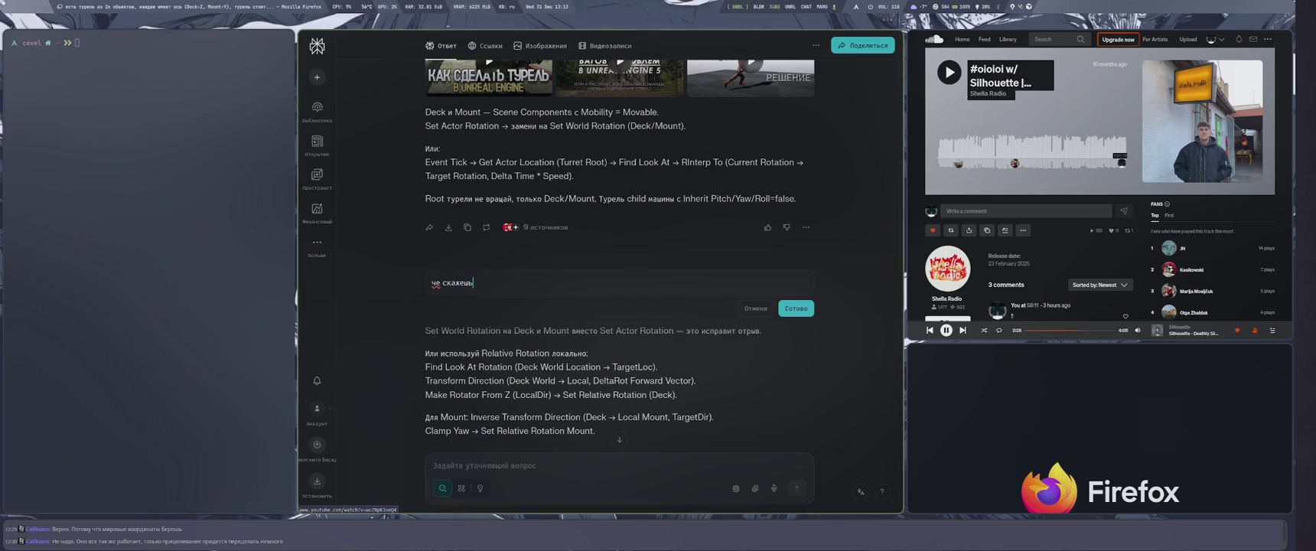
key(Return)
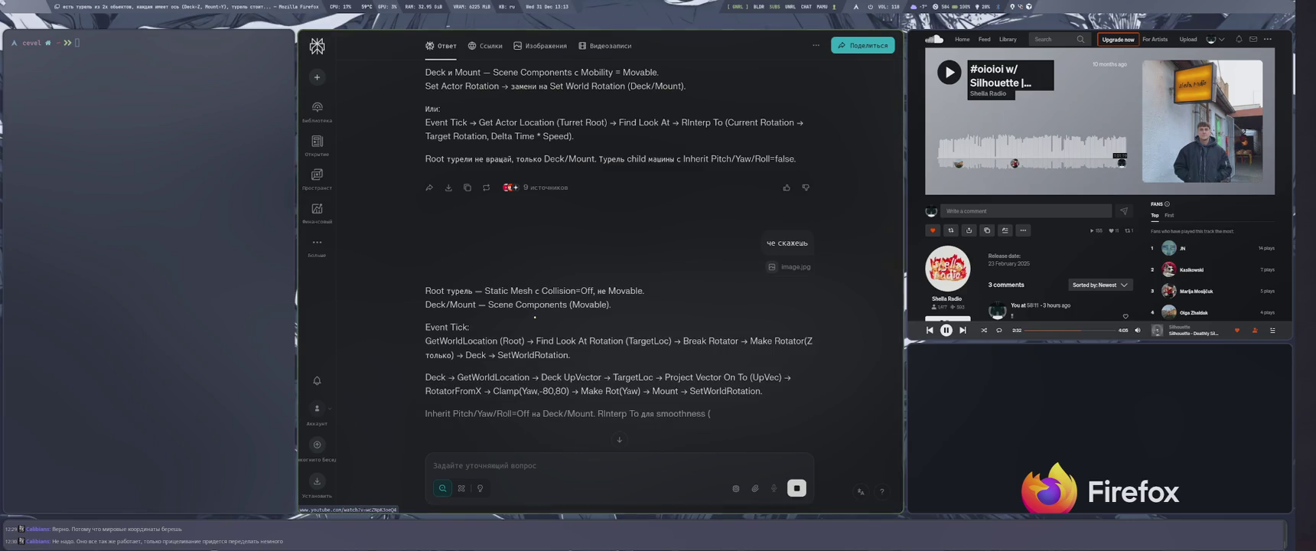
click(748, 242)
text(по скрин)
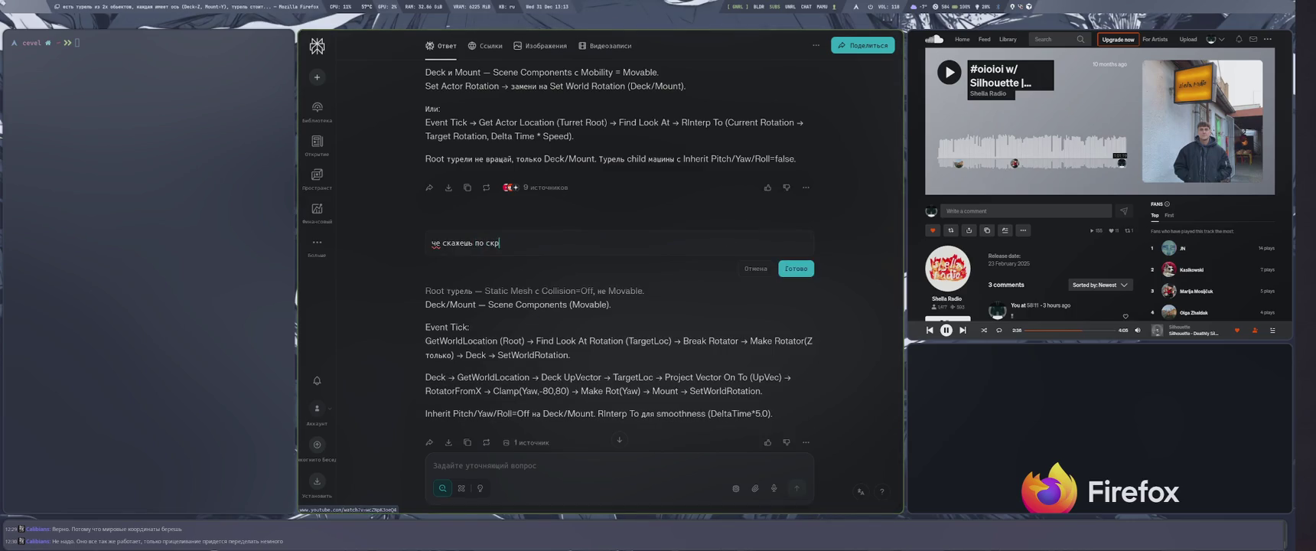
text(шоту)
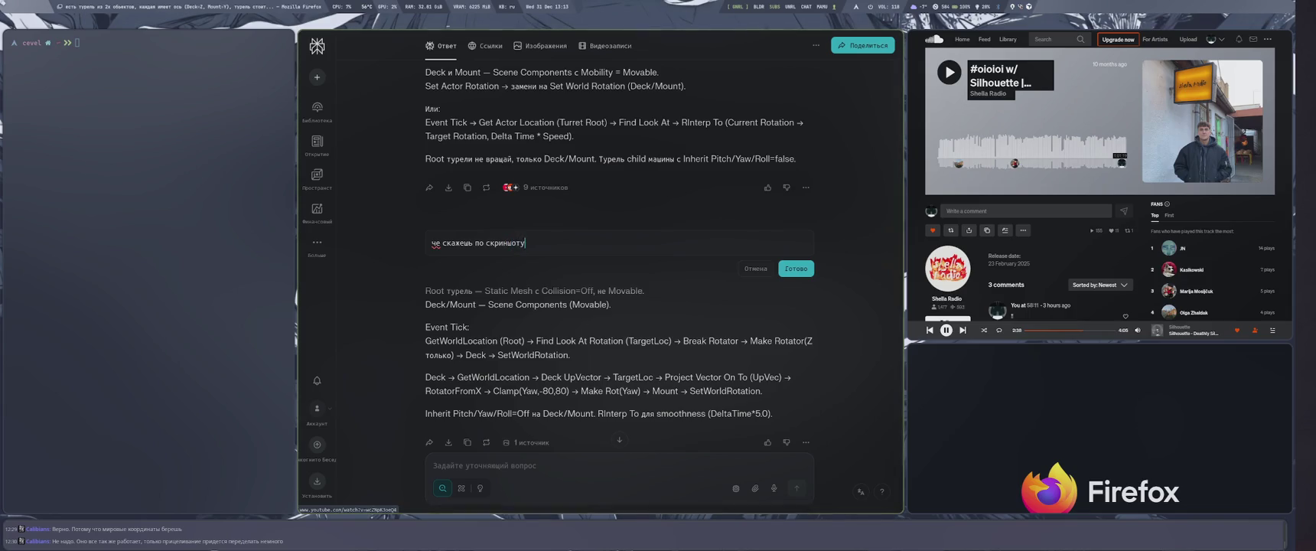
click(796, 268)
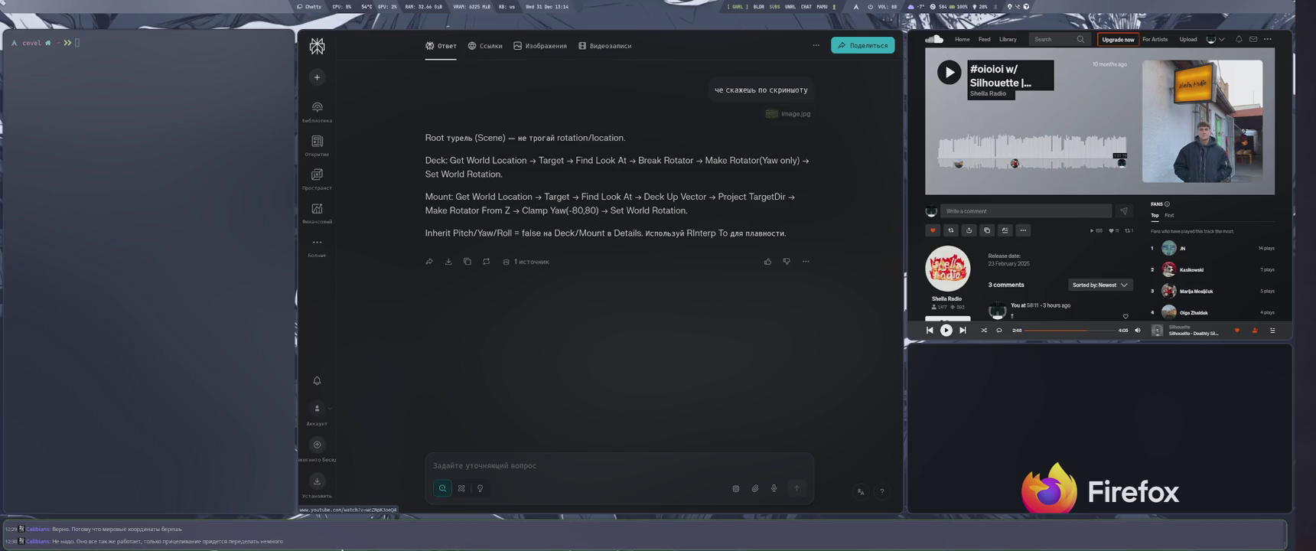
click(538, 319)
click(930, 401)
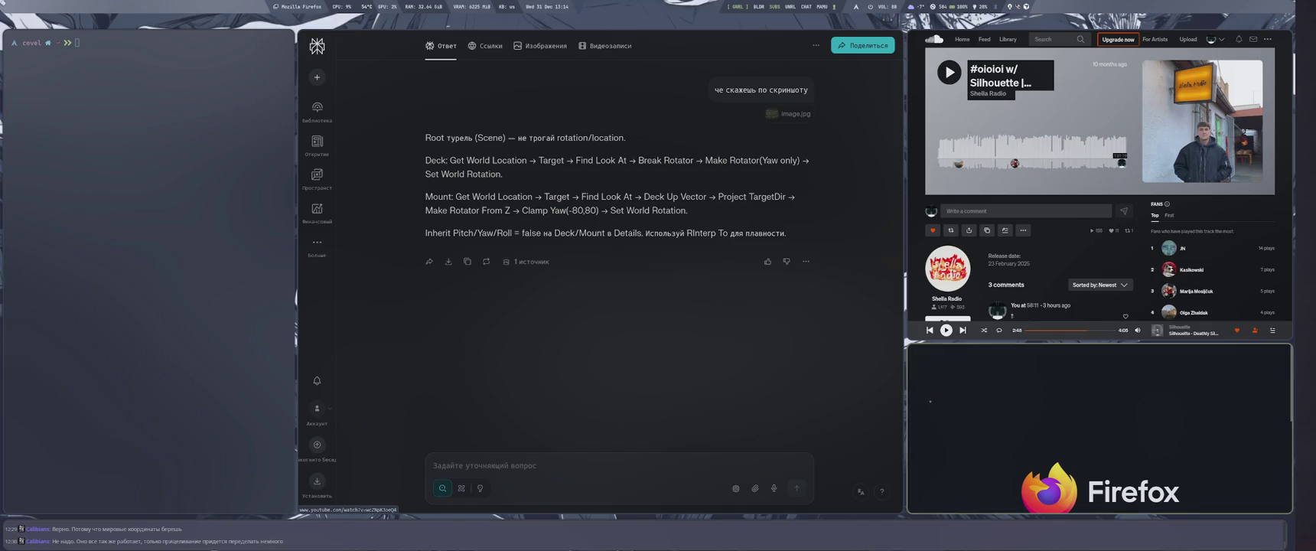
key(super+3)
key(super+4)
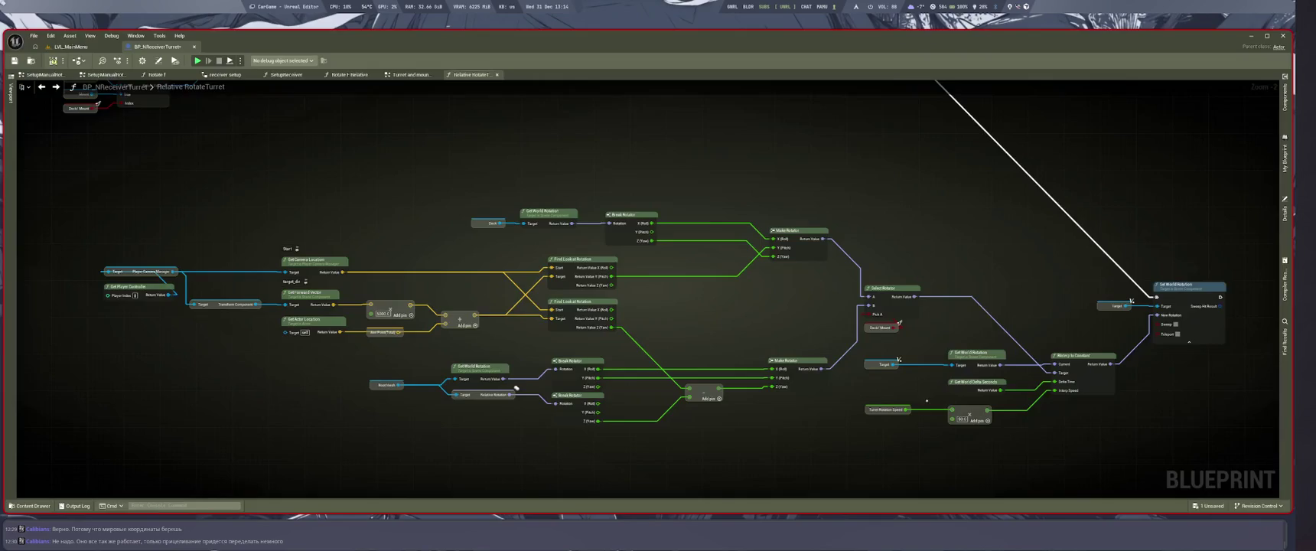
key(super+2)
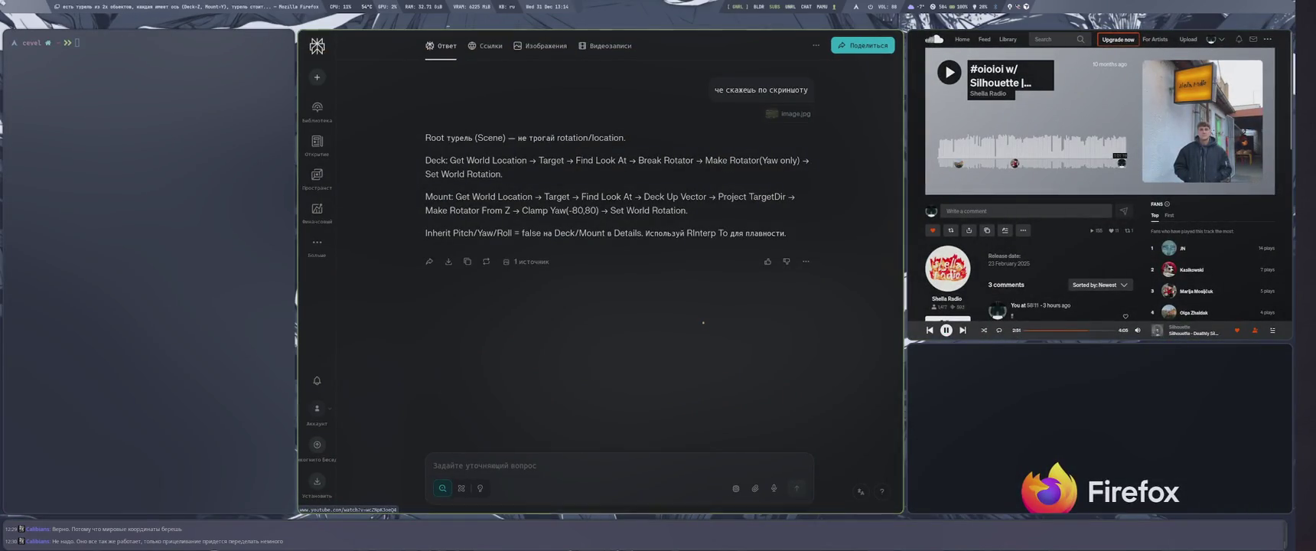
key(super+b)
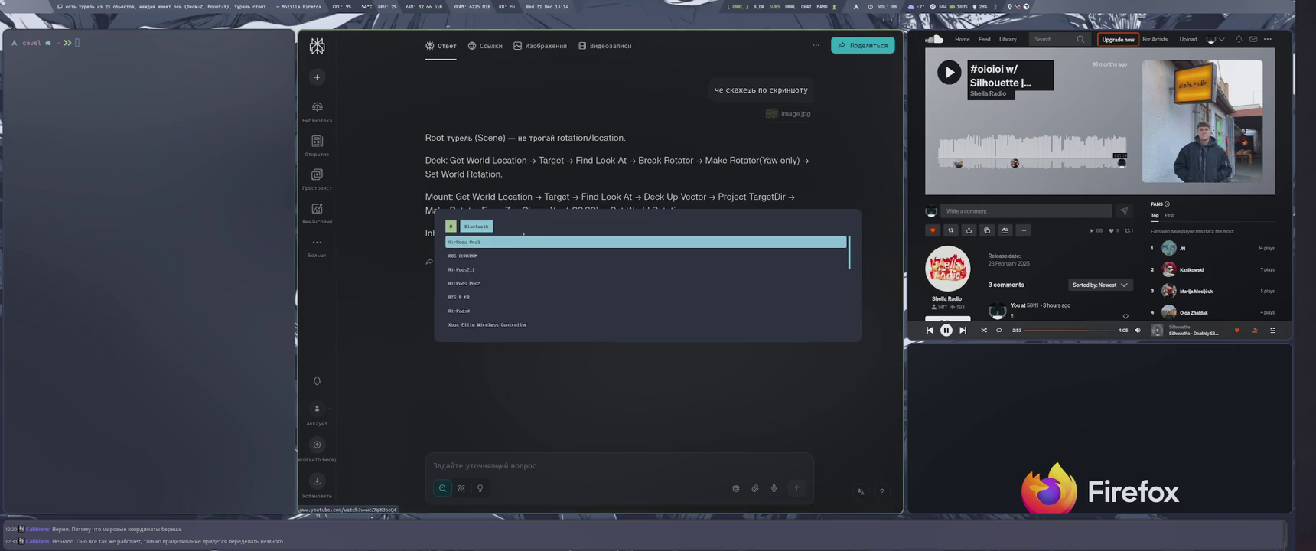
key(Up)
key(Up)
key(Up)
key(Up)
key(Return)
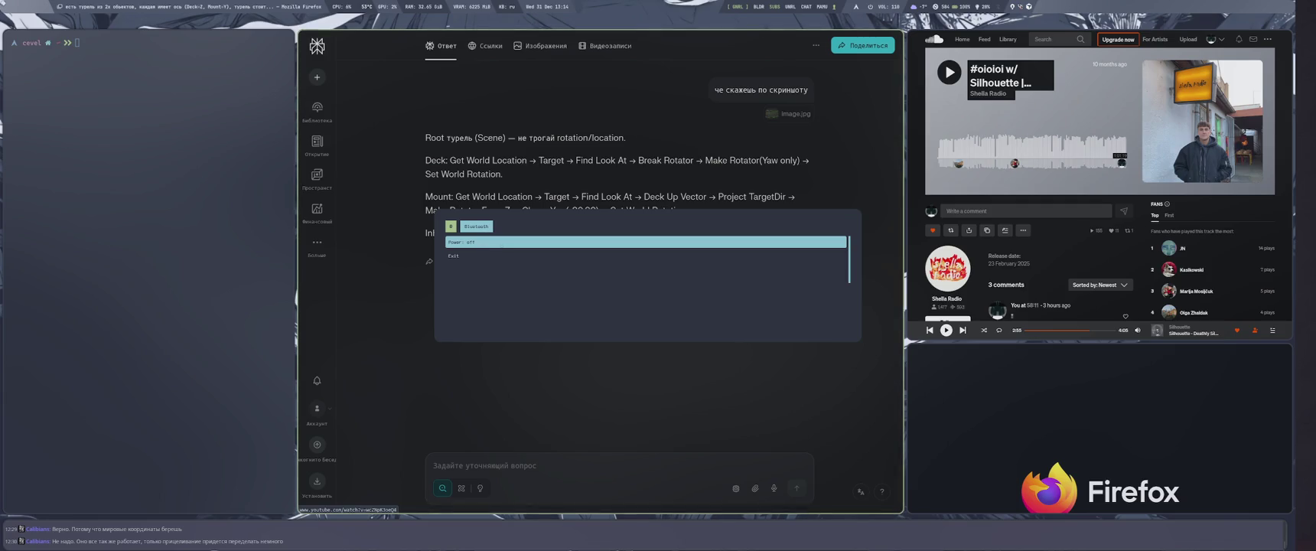
key(Return)
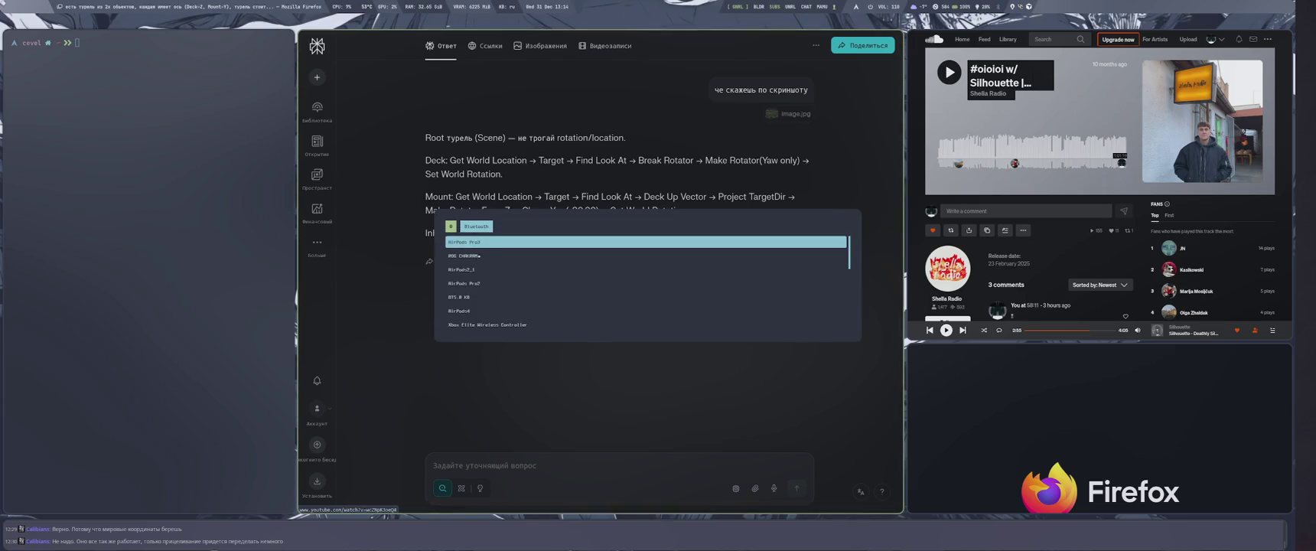
key(Return)
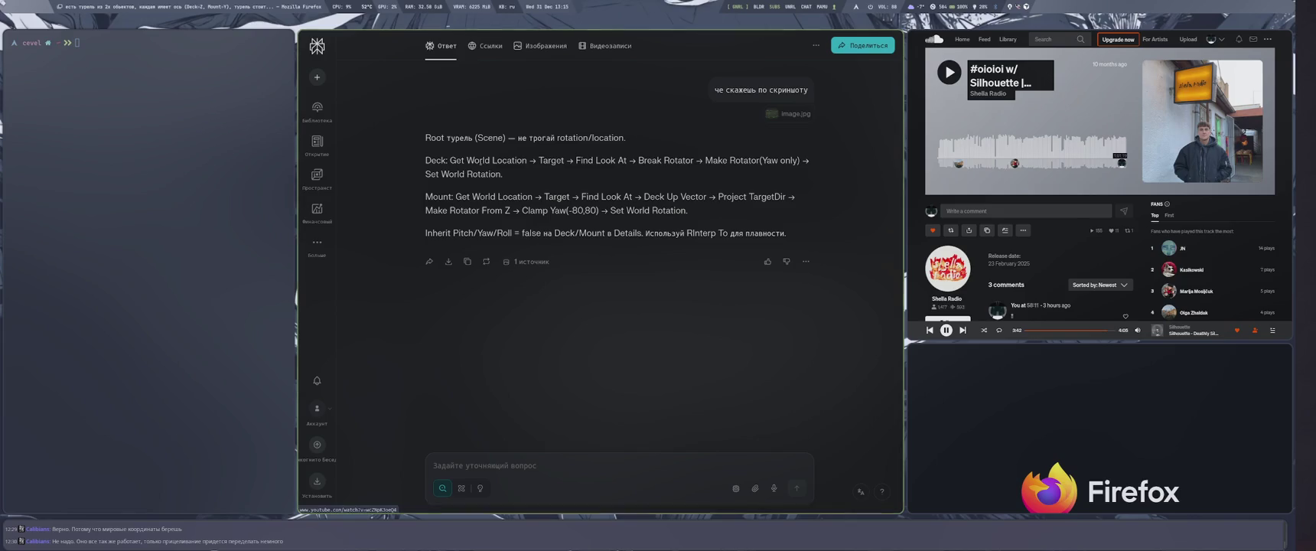
key(super+4)
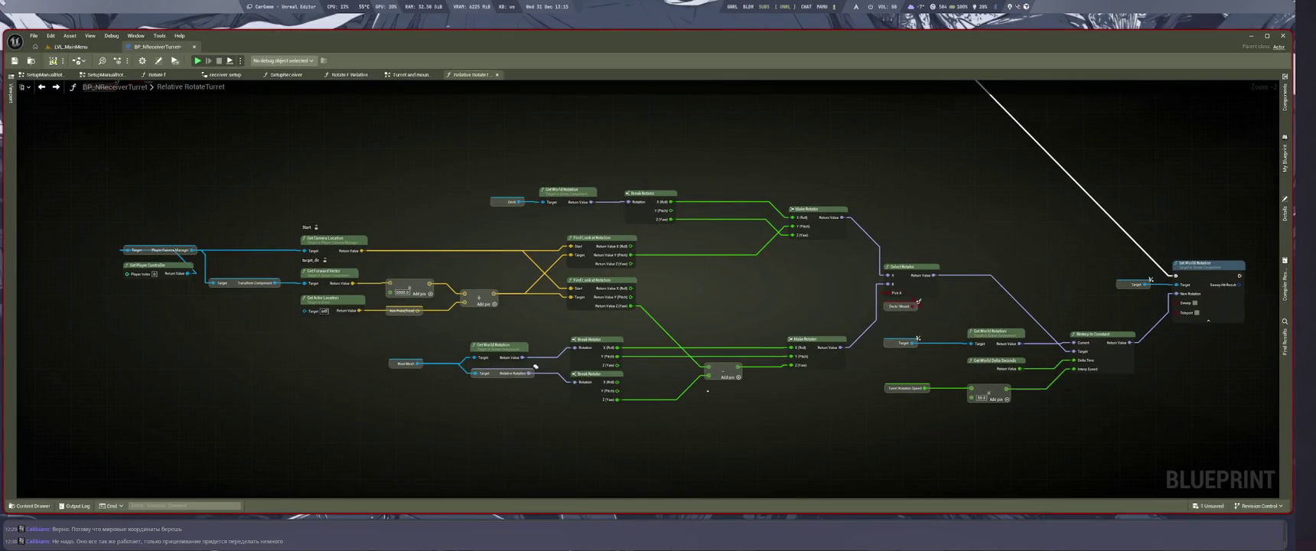
Route the lower Find Look at Rotation's Z (Yaw) through a new Make Rotator into Select Rotator B.
scroll(706, 229, up, 2)
drag(819, 357, 841, 378)
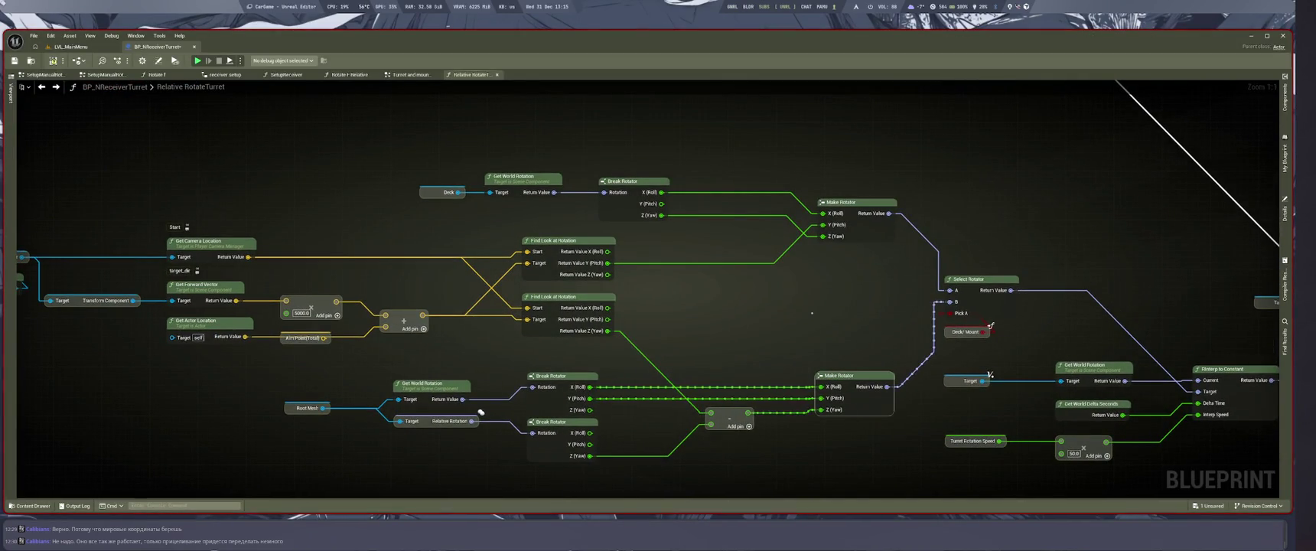
key(ctrl+w)
drag(607, 330, 819, 357)
drag(896, 329, 951, 302)
drag(950, 302, 986, 217)
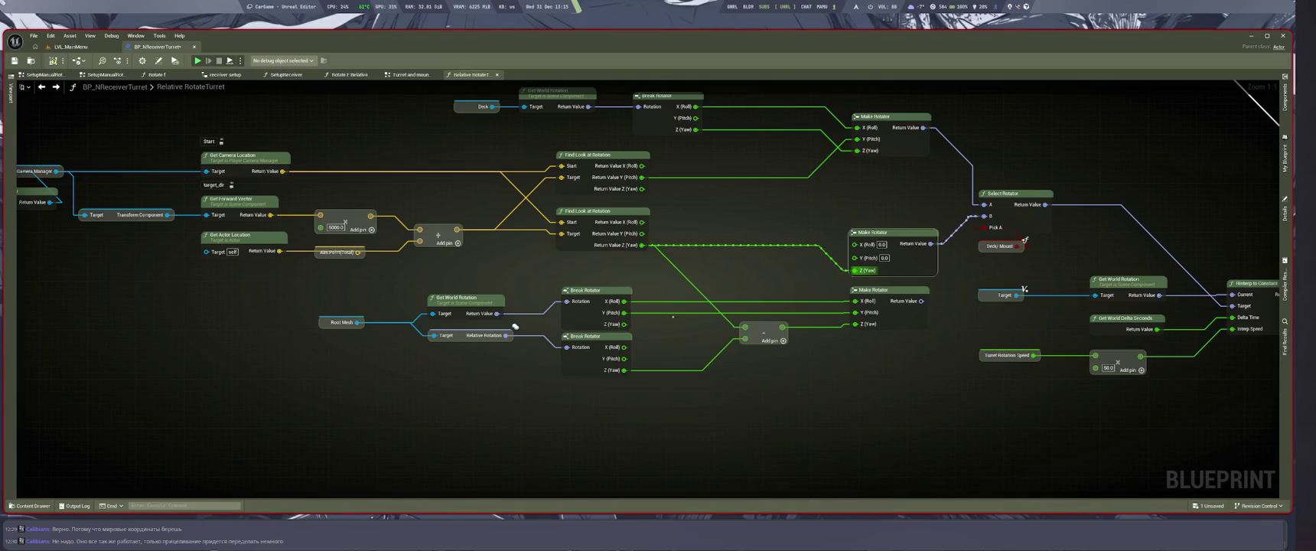
Remove the yaw wire into the subtract node and move the Root Mesh group aside.
alt+click(745, 328)
mouse_move(308, 285)
mouse_down()
mouse_move(758, 406)
mouse_move(925, 399)
mouse_up()
scroll(582, 191, down, 2)
drag(580, 191, 557, 428)
scroll(807, 293, up, 5)
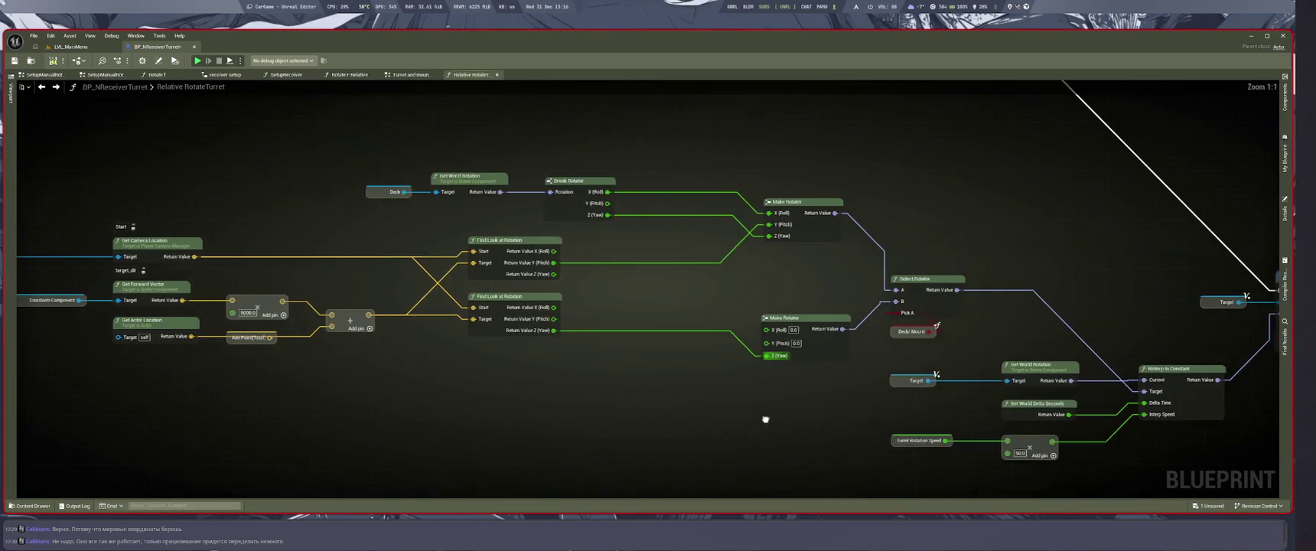
key(super+2)
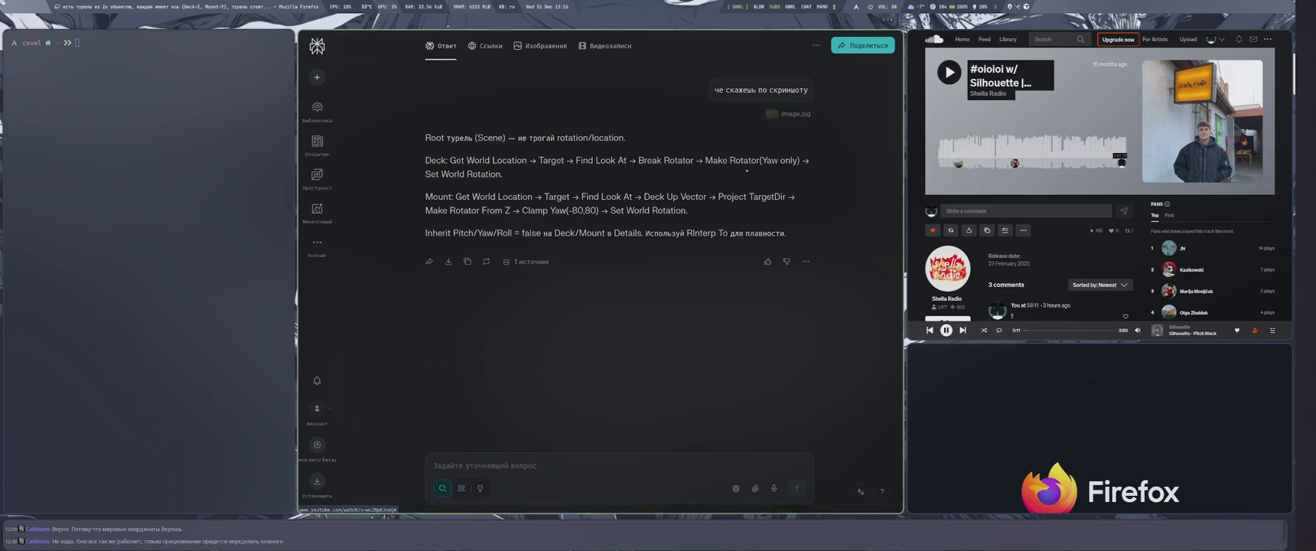
key(super+4)
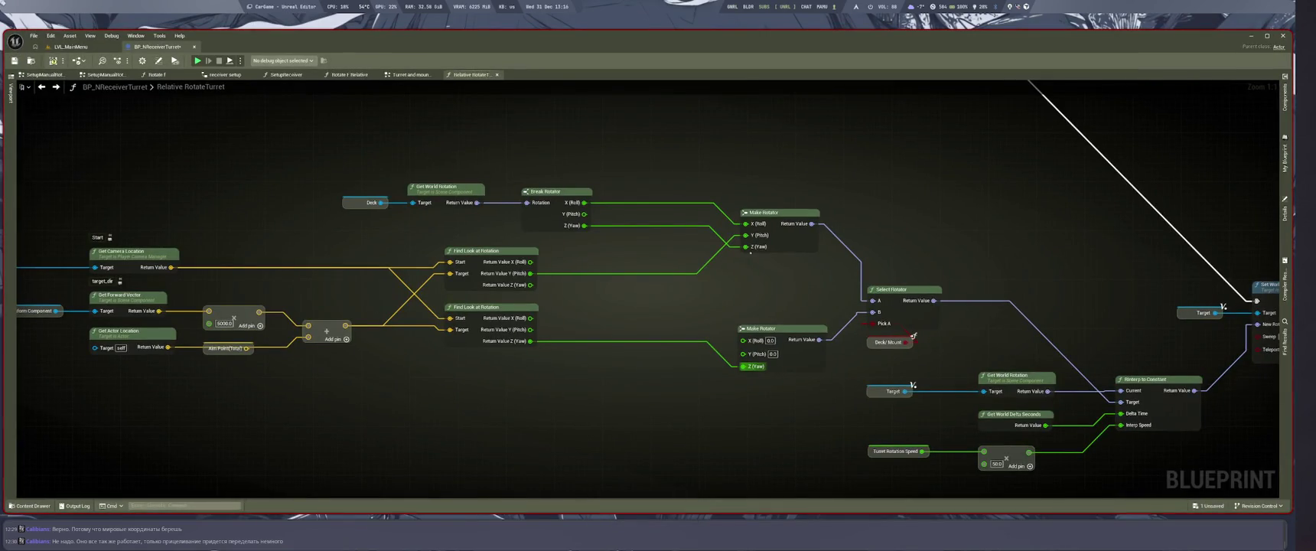
Disconnect Break Rotator from the upper Make Rotator and move the Deck node group down.
drag(746, 247, 746, 224)
drag(314, 153, 590, 233)
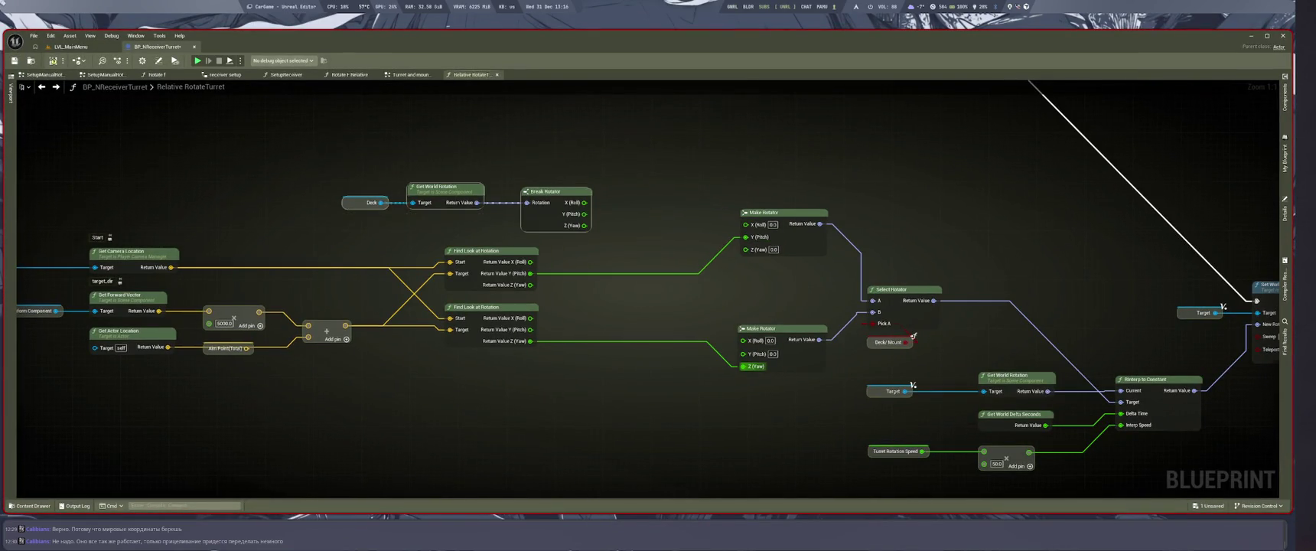
scroll(591, 232, down, 3)
drag(589, 119, 529, 401)
Pull the middle and right-hand node groups closer together to compact the graph.
mouse_move(602, 340)
mouse_down()
mouse_move(495, 454)
mouse_move(420, 462)
mouse_up()
drag(498, 192, 931, 455)
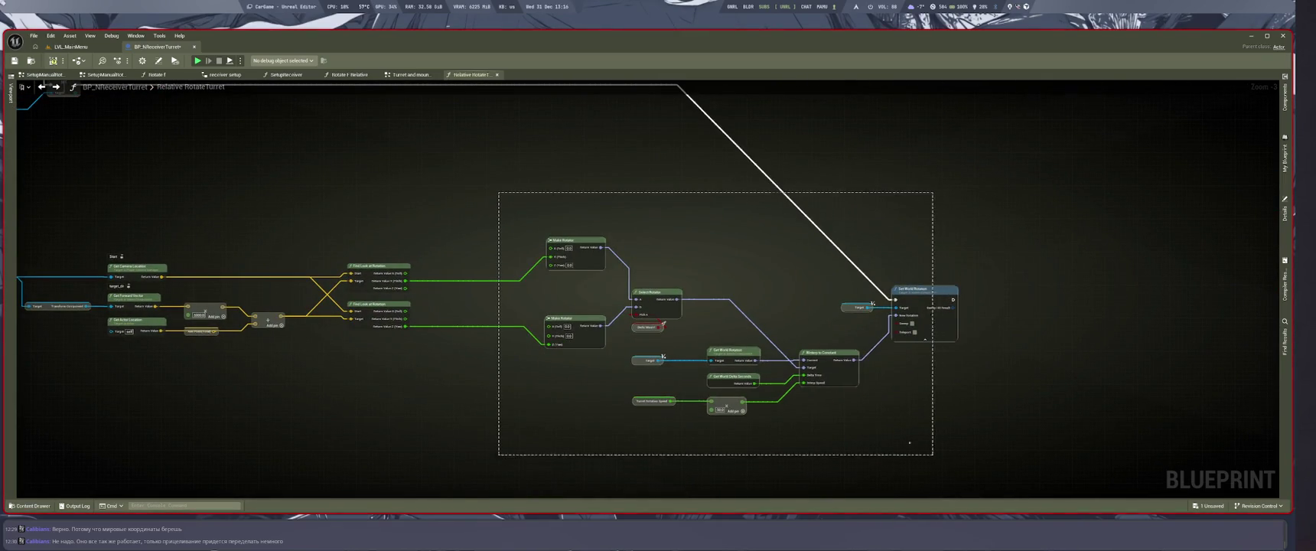
scroll(835, 281, up, 2)
drag(497, 306, 524, 311)
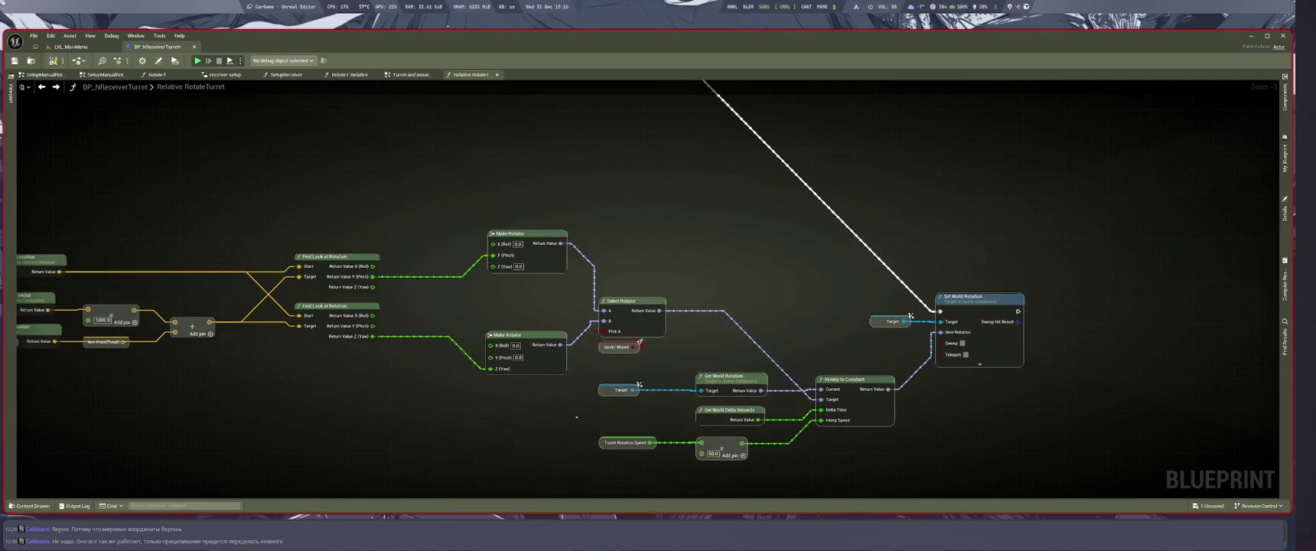
mouse_move(871, 398)
mouse_down()
mouse_move(871, 387)
mouse_move(903, 384)
mouse_up()
mouse_move(720, 223)
mouse_down()
mouse_move(796, 215)
mouse_move(856, 240)
mouse_up()
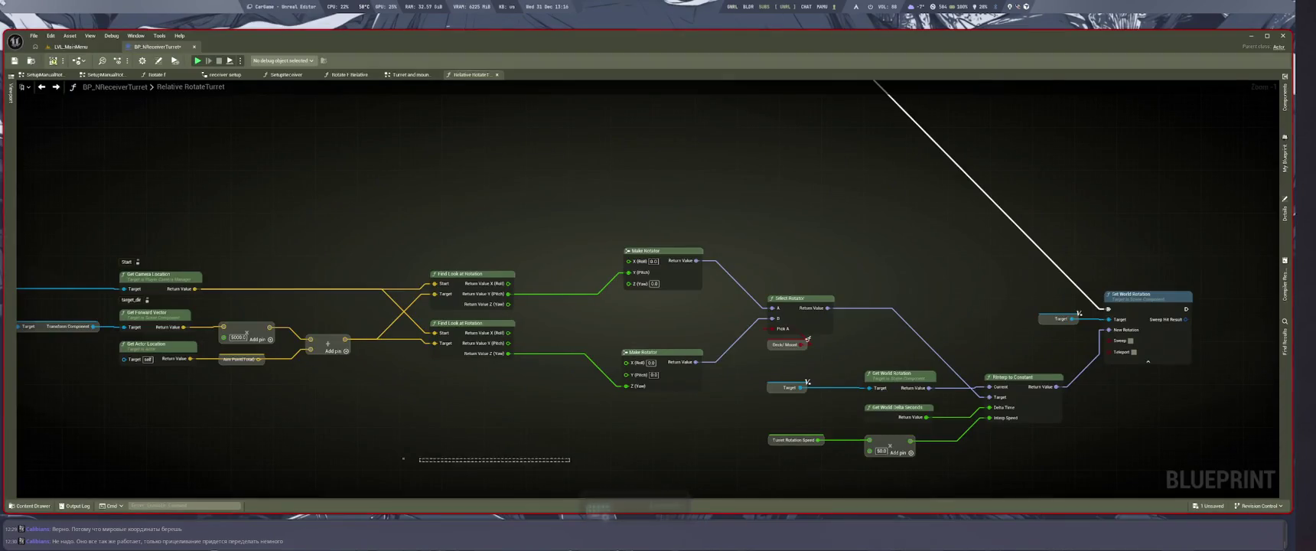
drag(404, 458, 413, 442)
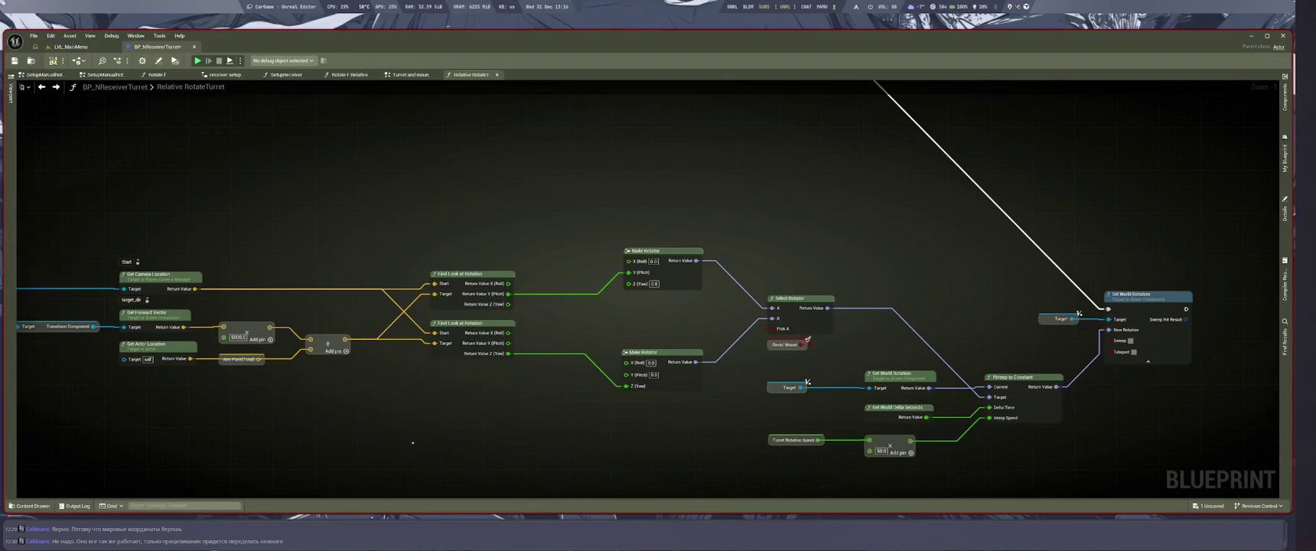
key(super+2)
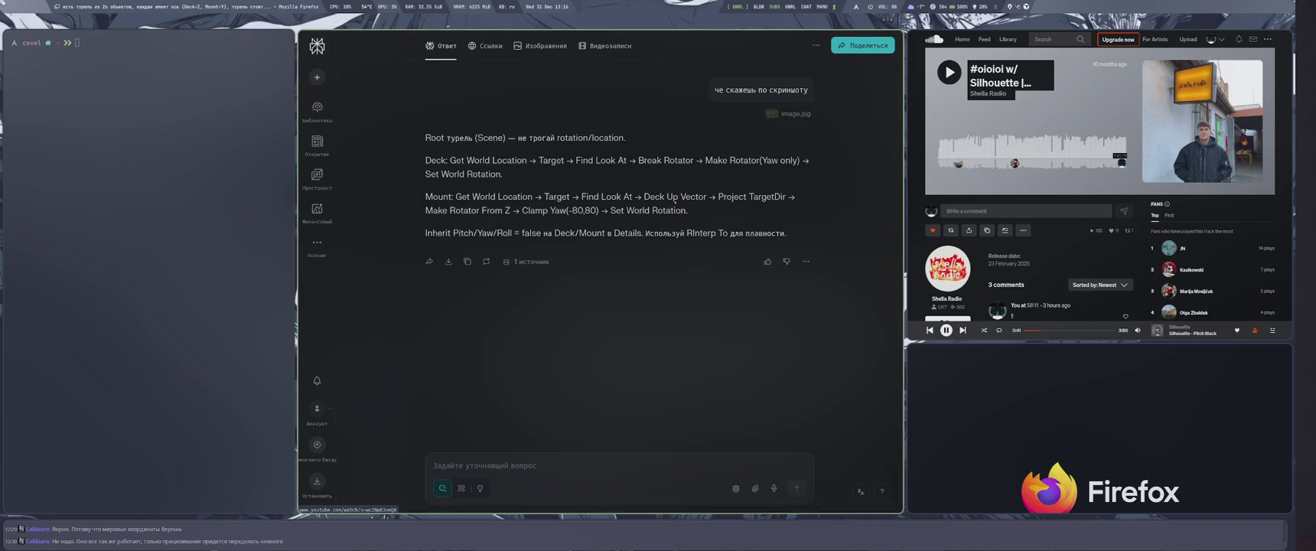
Look up the Deck Up Vector step of the Mount chain in the Perplexity answer.
drag(644, 197, 707, 196)
key(ctrl+f)
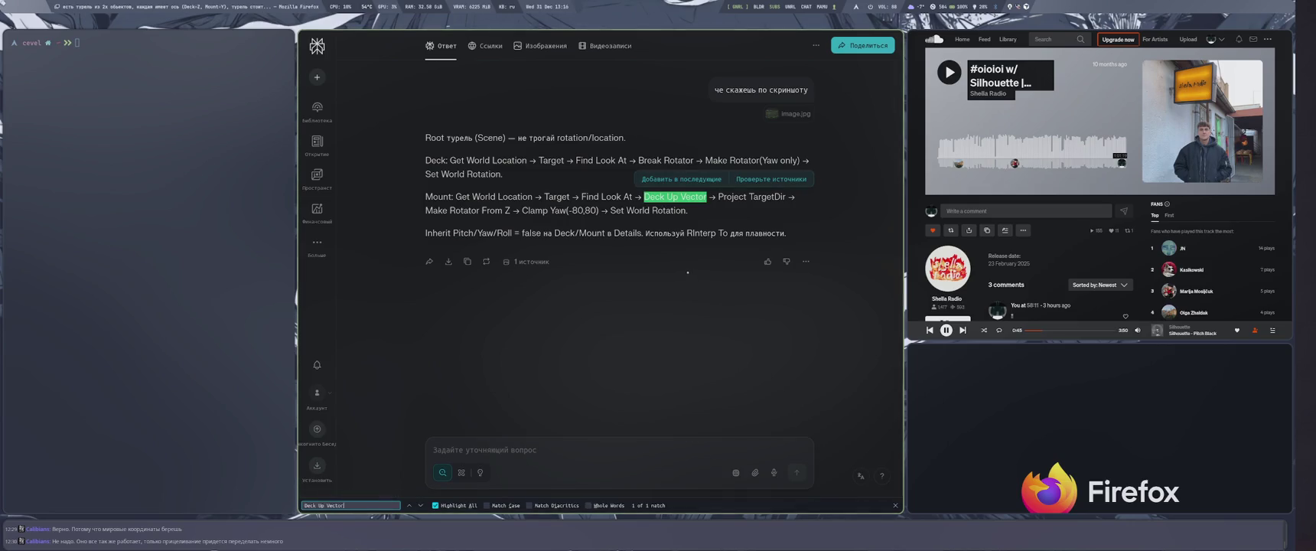
key(Escape)
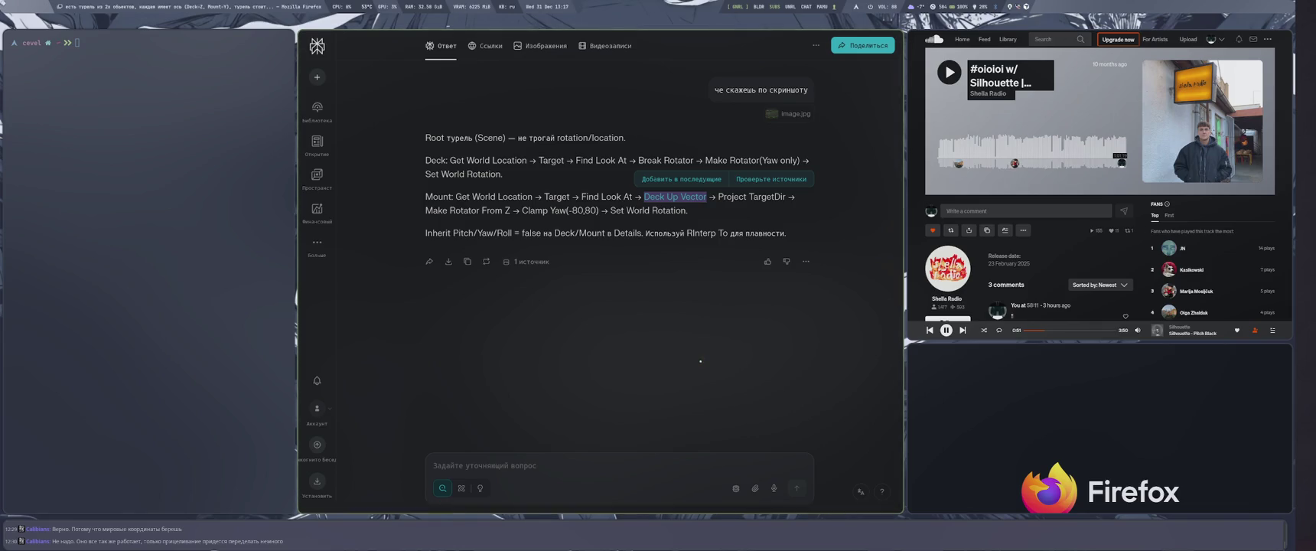
click(707, 341)
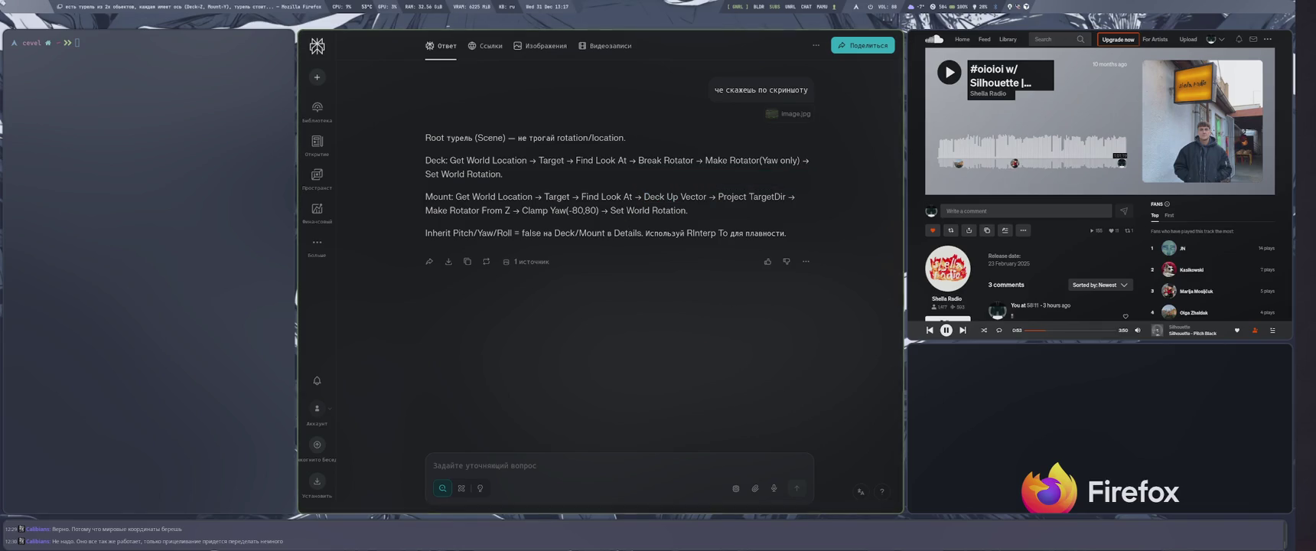
key(super+2)
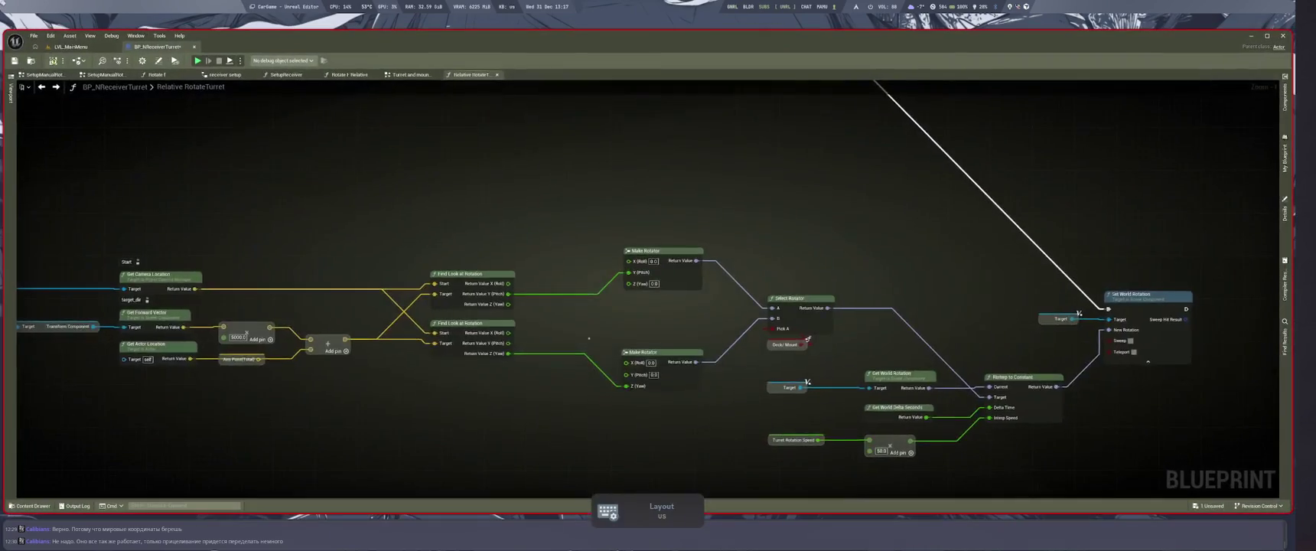
Drag a wire from Deck to add a Get Up Vector node.
scroll(751, 313, up, 3)
drag(483, 297, 631, 345)
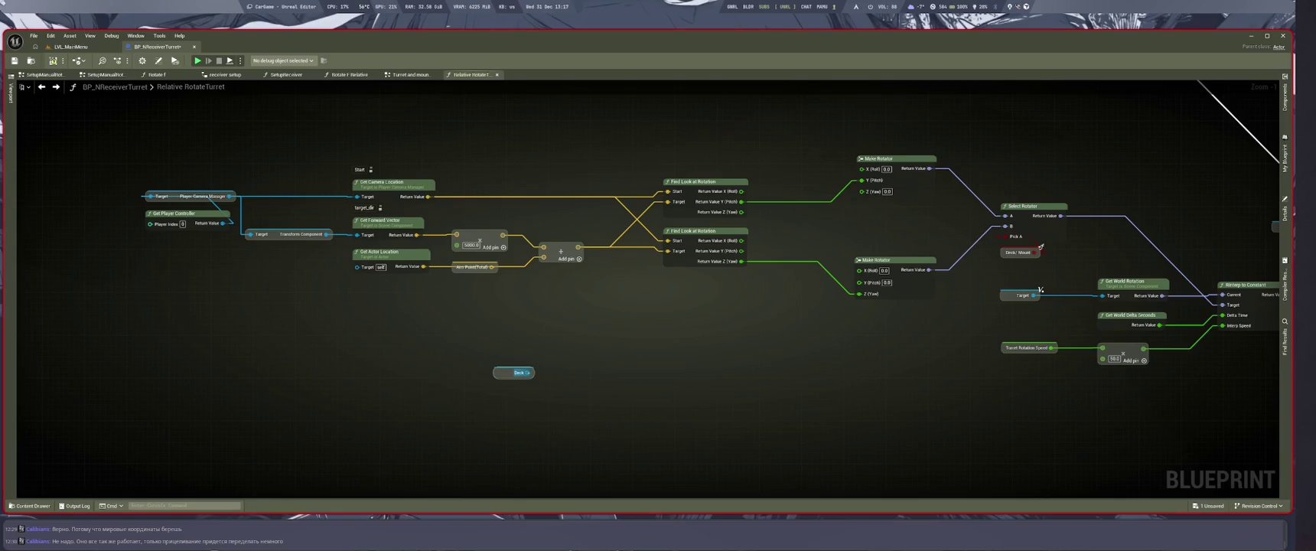
drag(527, 372, 585, 350)
text(et up ve)
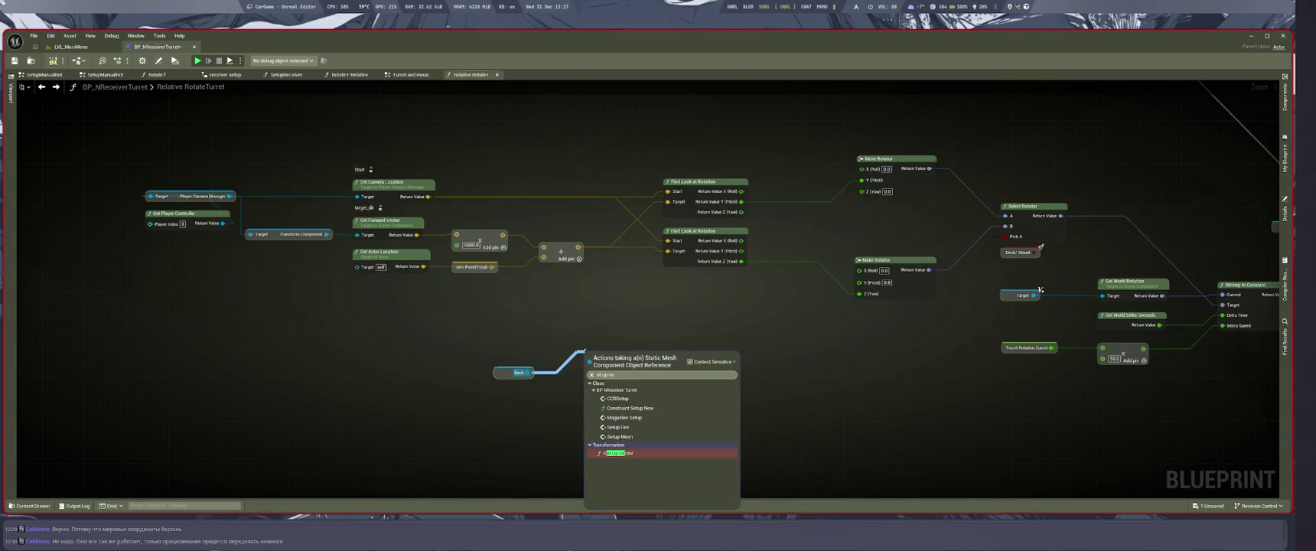
key(Return)
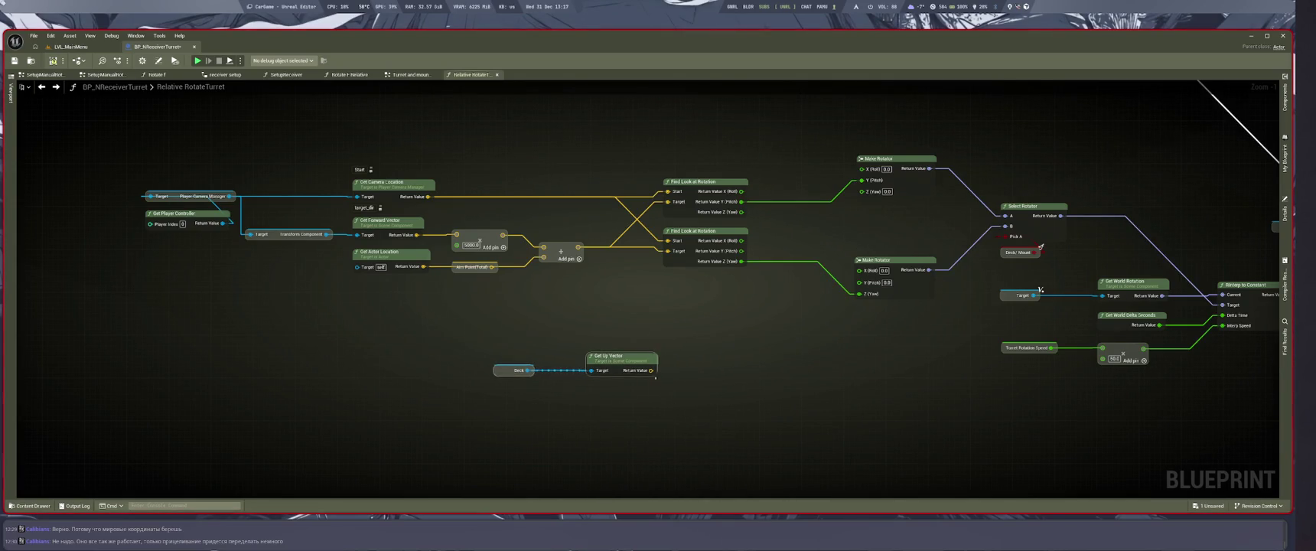
key(super+2)
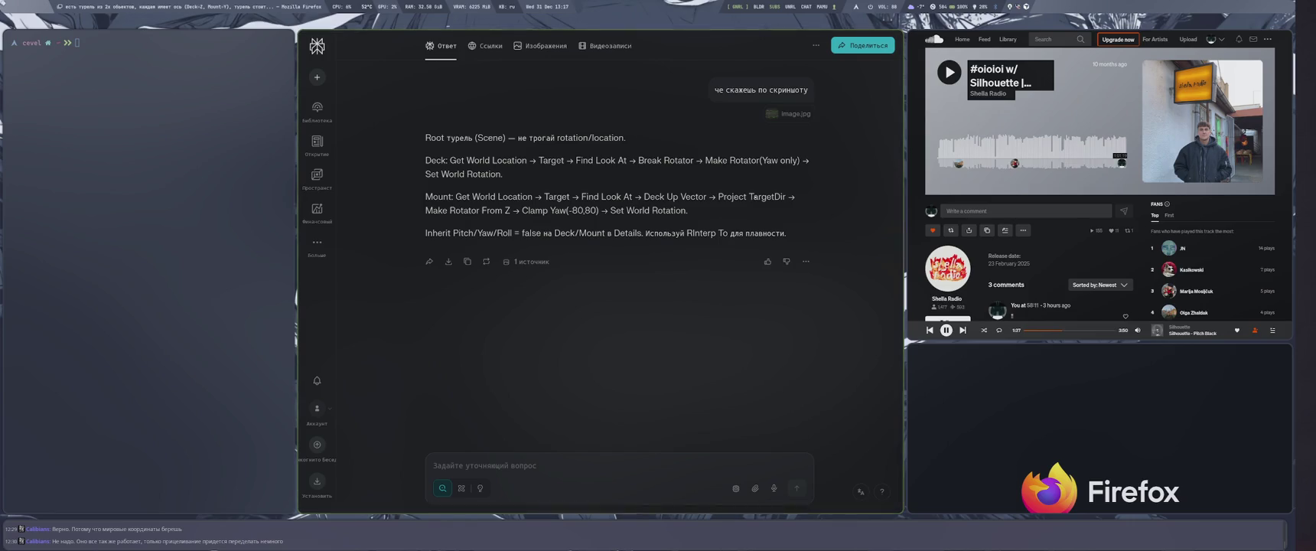
key(super+2)
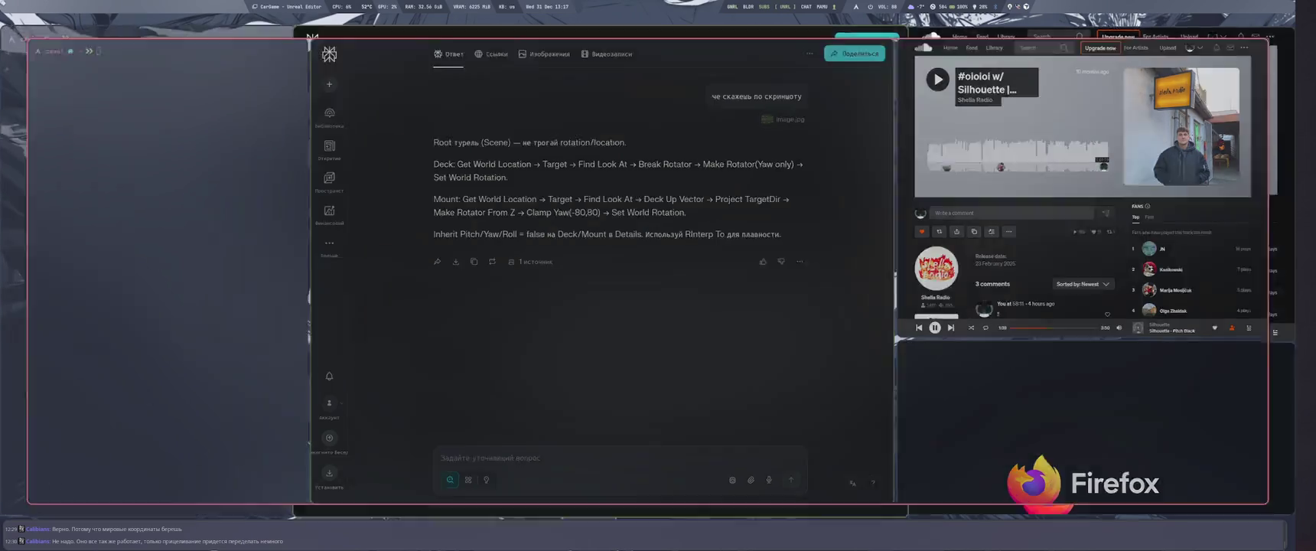
Search the blueprint actions for 'dir' and place a Project Dir node in the graph.
right_click(701, 374)
text(pr)
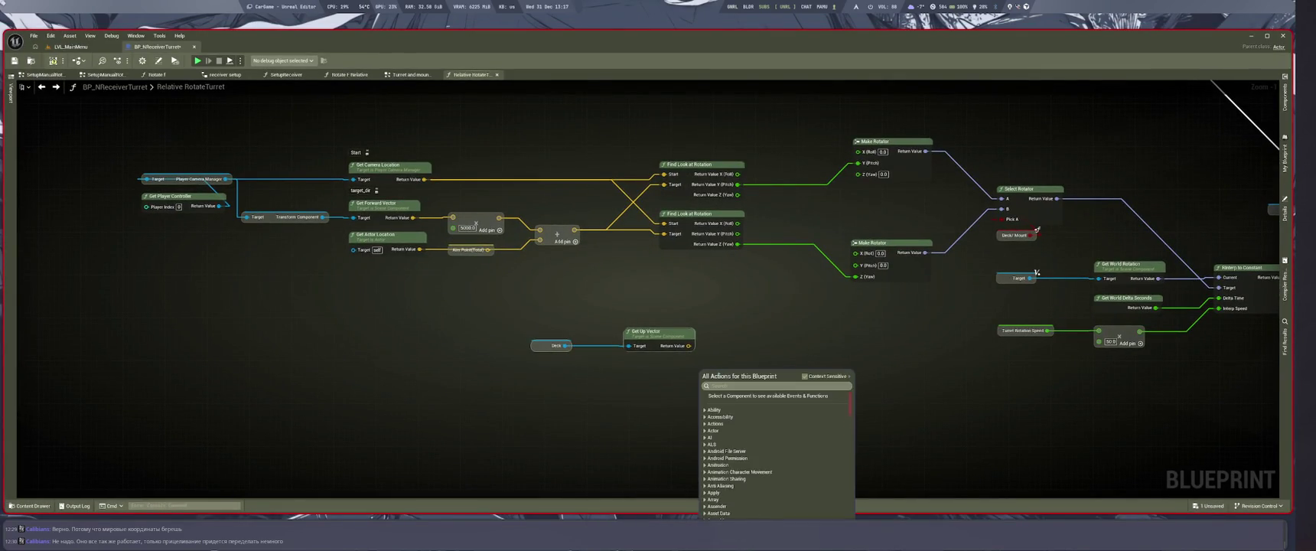
key(BackSpace)
key(BackSpace)
text(project)
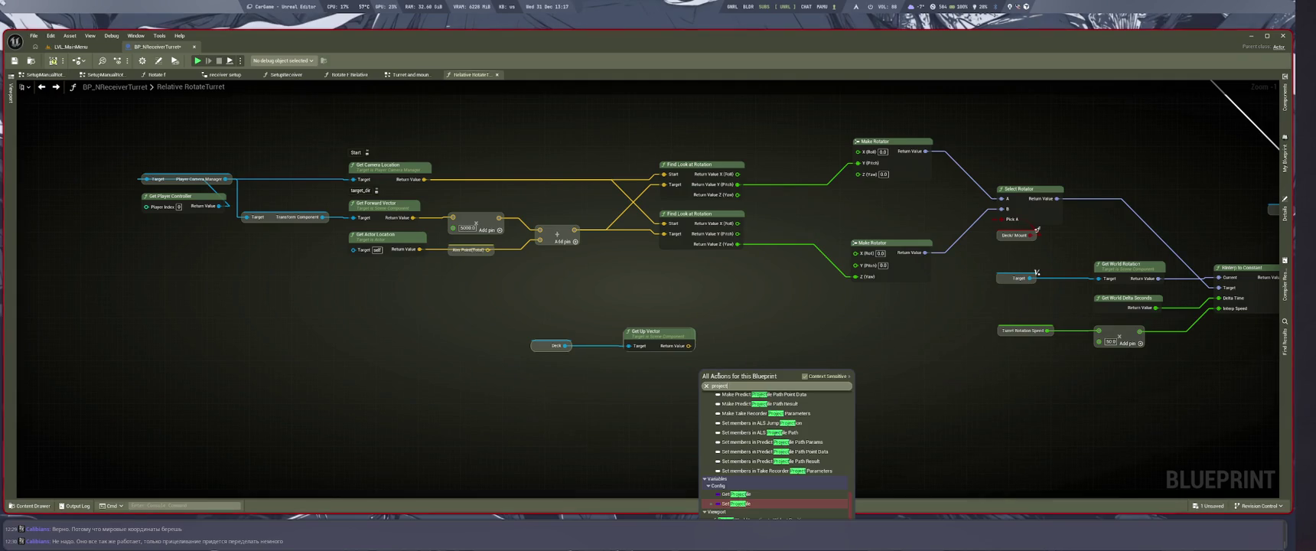
text( d)
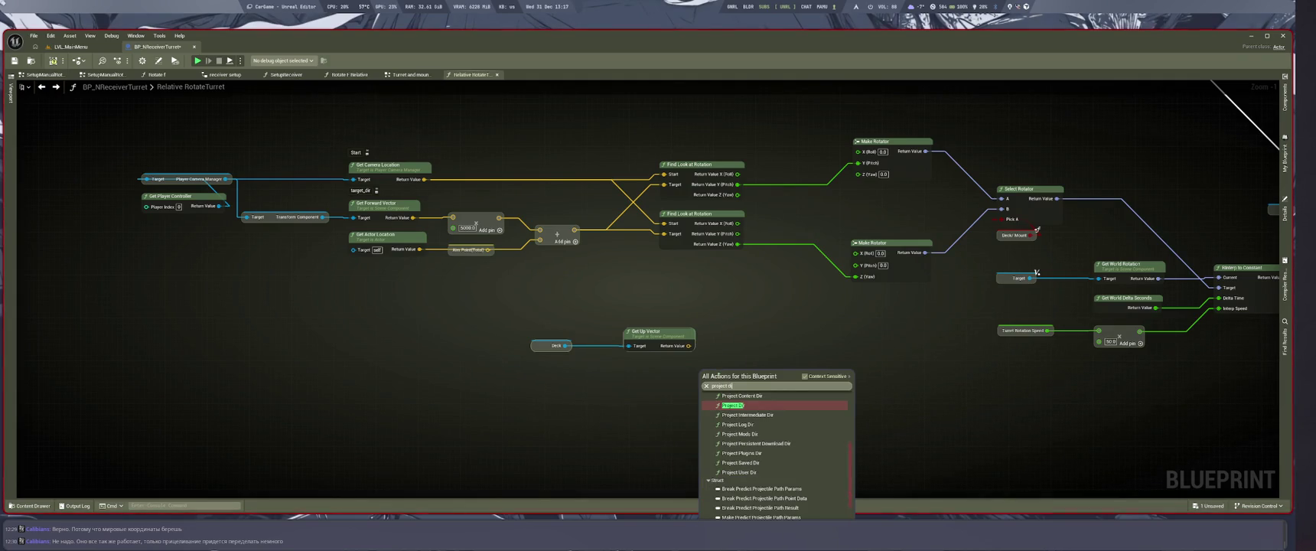
text(i)
key(BackSpace)
key(BackSpace)
text(tar)
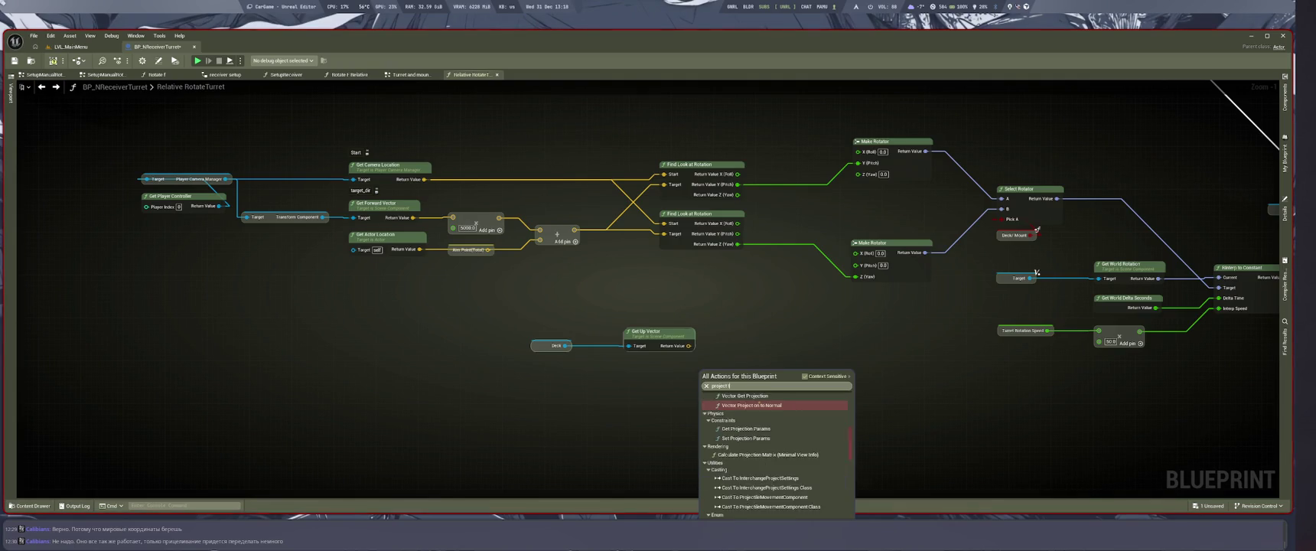
key(BackSpace)
key(BackSpace)
key(BackSpace)
text(dir)
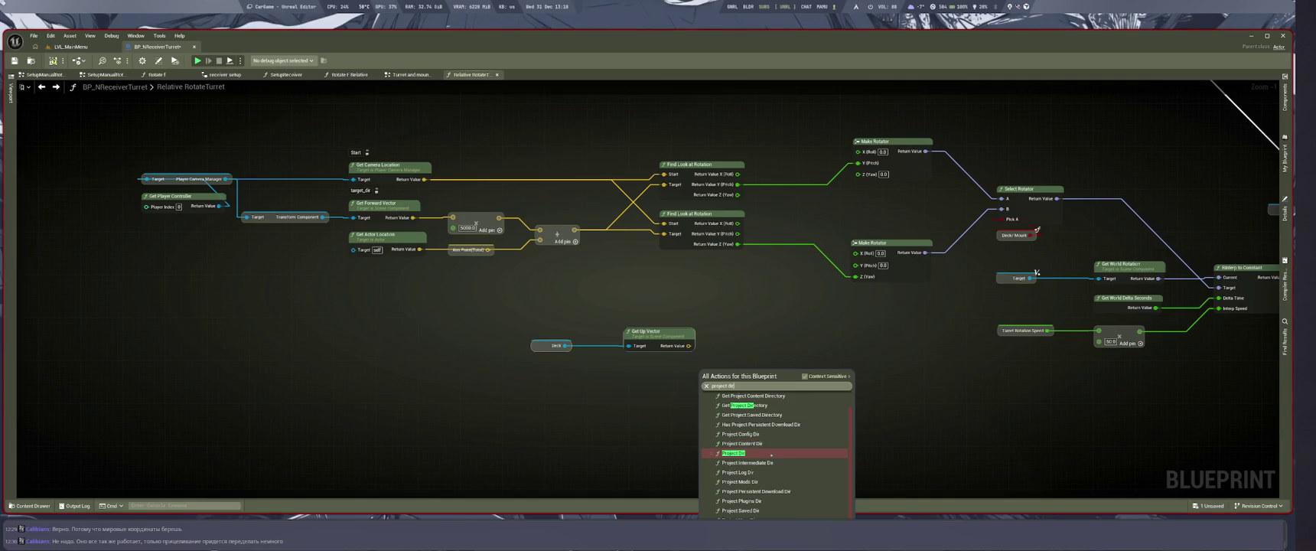
click(770, 453)
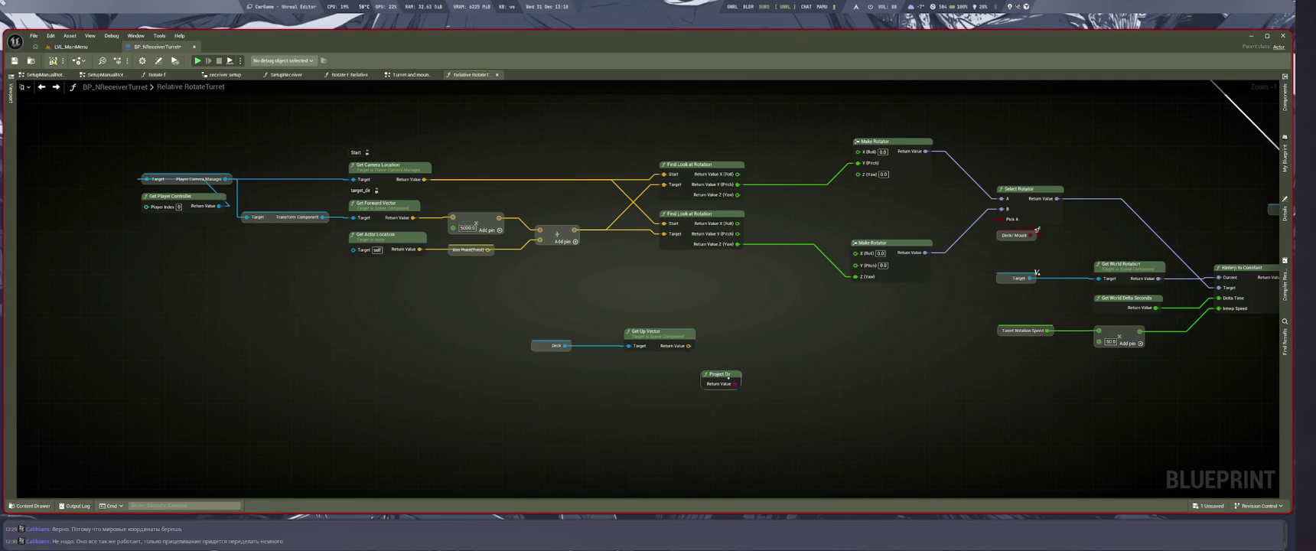
key(super+1)
text(непонял)
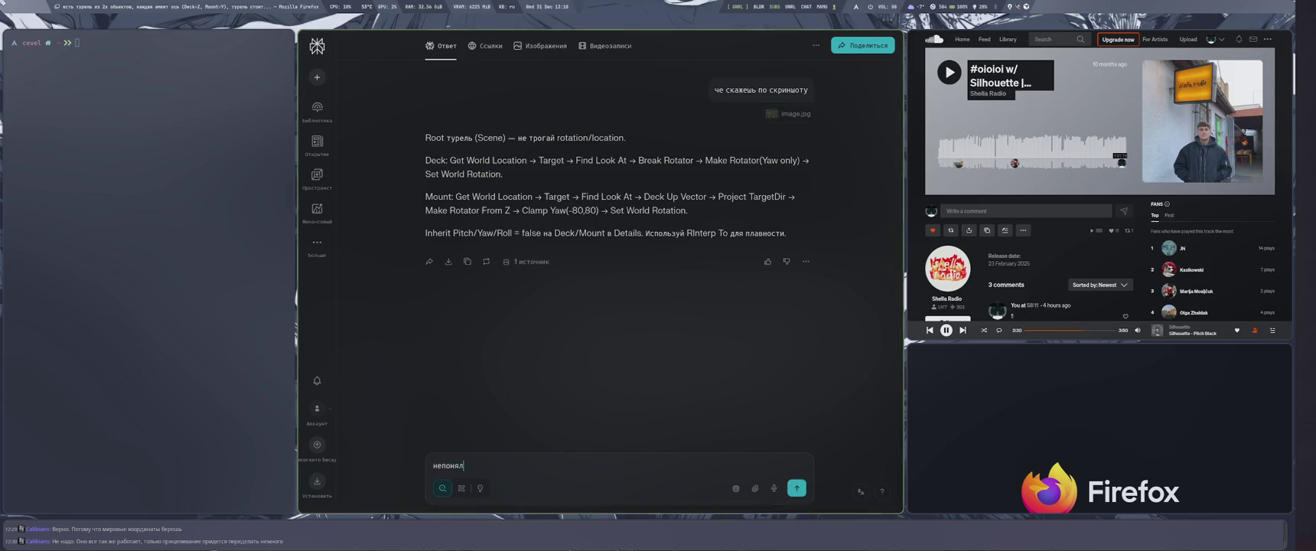
Send the 'непонял' follow-up and read the restated Deck and Mount node chains.
key(Return)
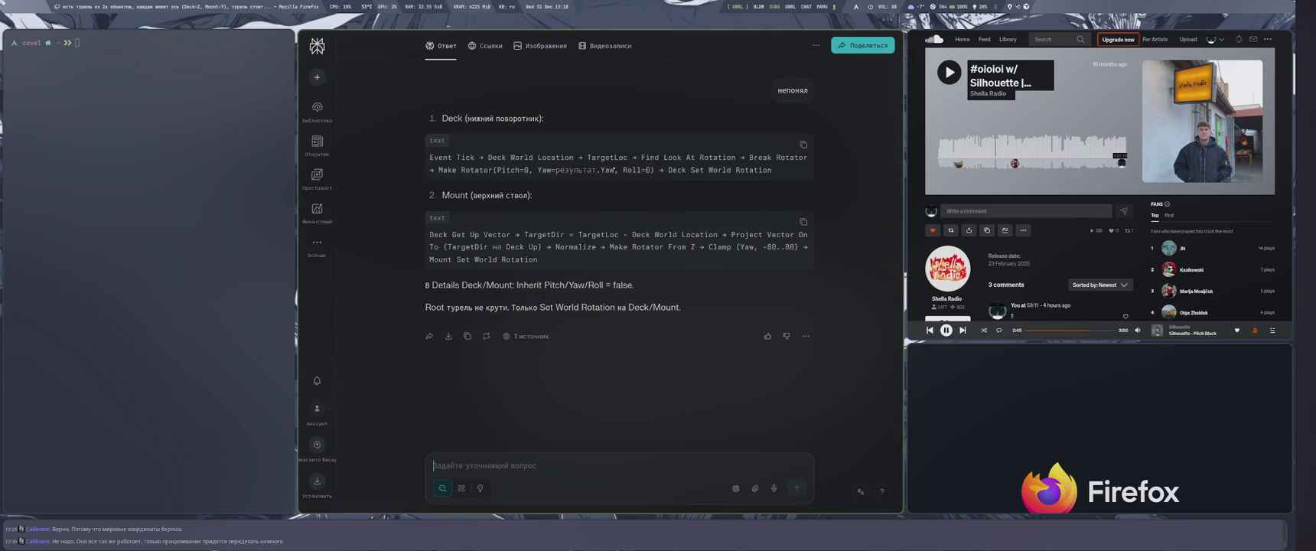
key(super+2)
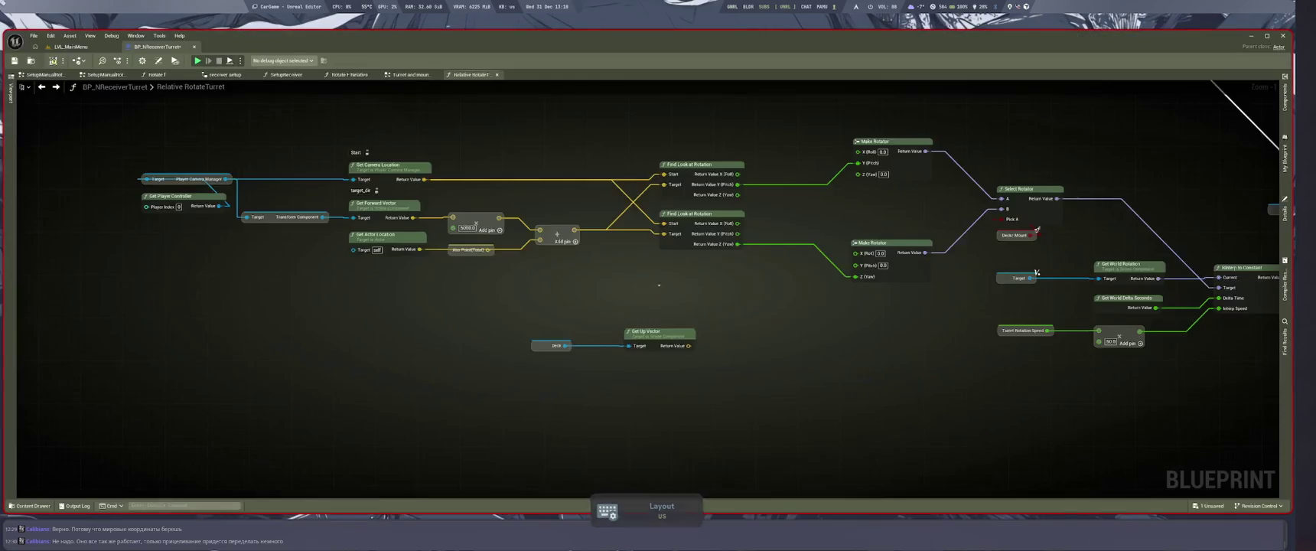
Drag from Deck to add a Get World Location node.
drag(659, 284, 715, 345)
key(super+1)
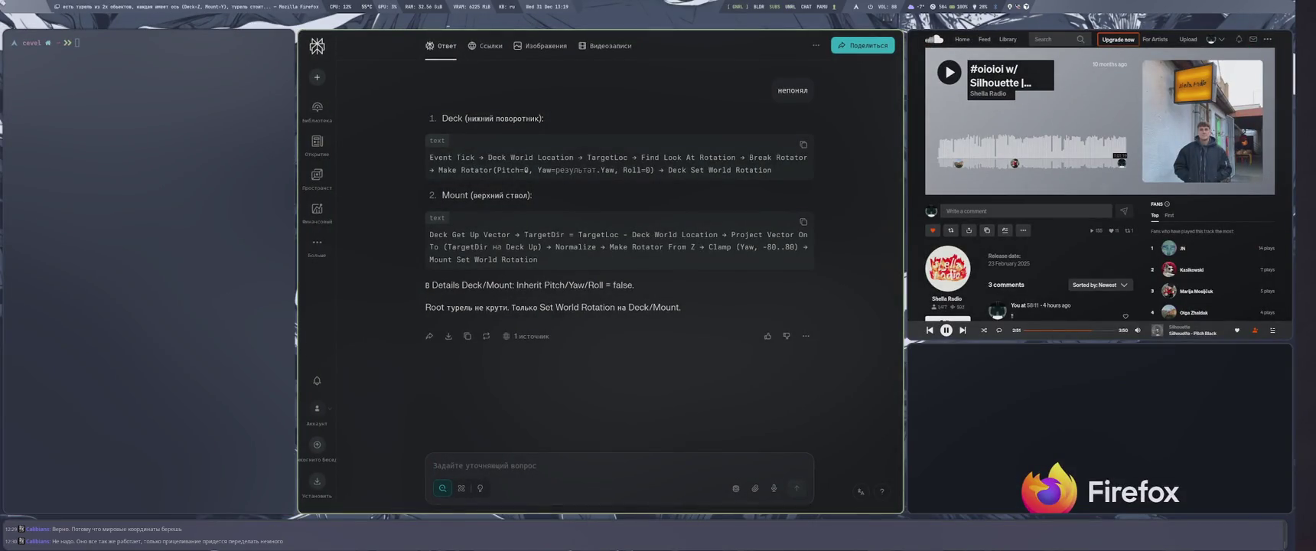
key(super+2)
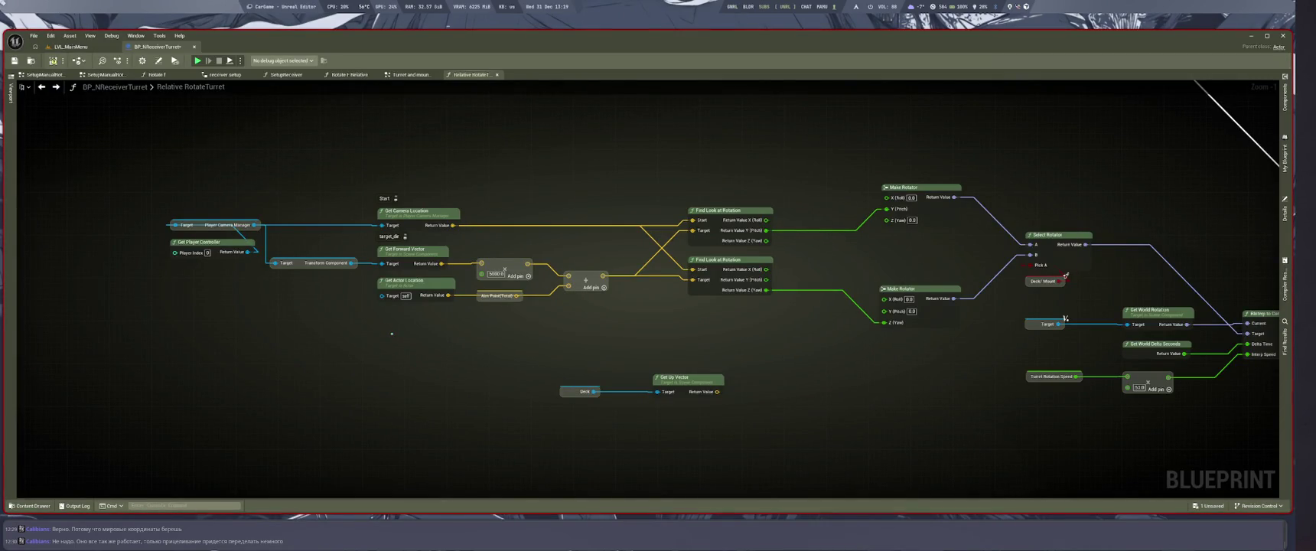
mouse_move(536, 352)
mouse_down()
mouse_move(511, 293)
mouse_move(682, 335)
mouse_up()
drag(568, 332, 589, 288)
text(gge)
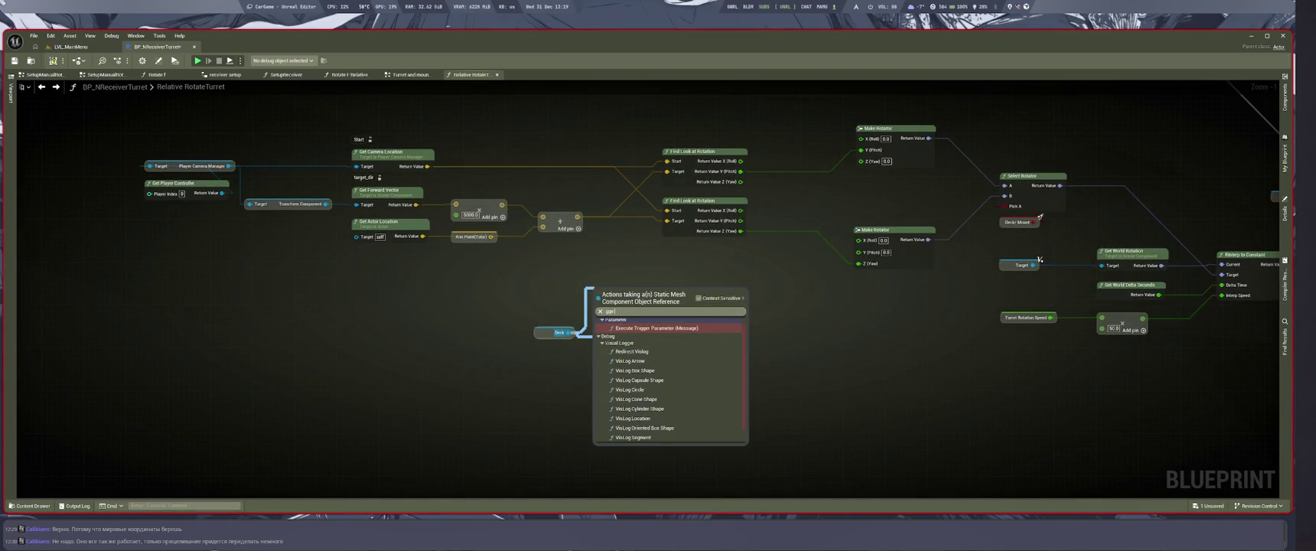
key(BackSpace)
key(BackSpace)
text(e wo loca)
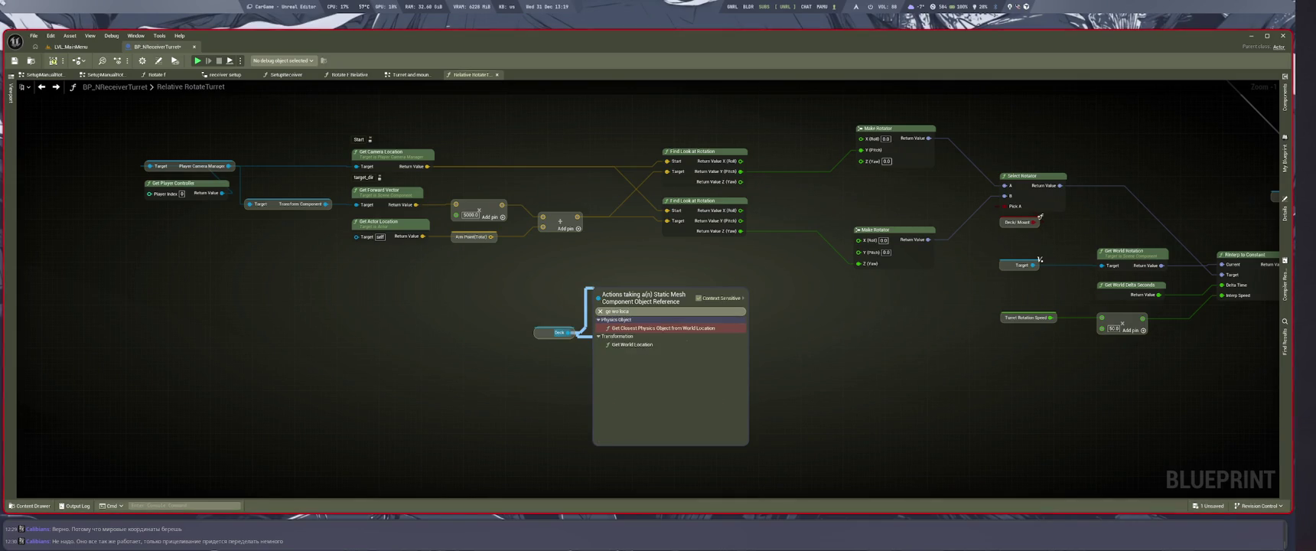
key(Down)
key(Return)
Give Get Up Vector its own duplicated Deck getter and rearrange the Deck node pairs.
mouse_move(648, 320)
mouse_down()
mouse_move(672, 353)
mouse_move(747, 387)
mouse_up()
key(ctrl+d)
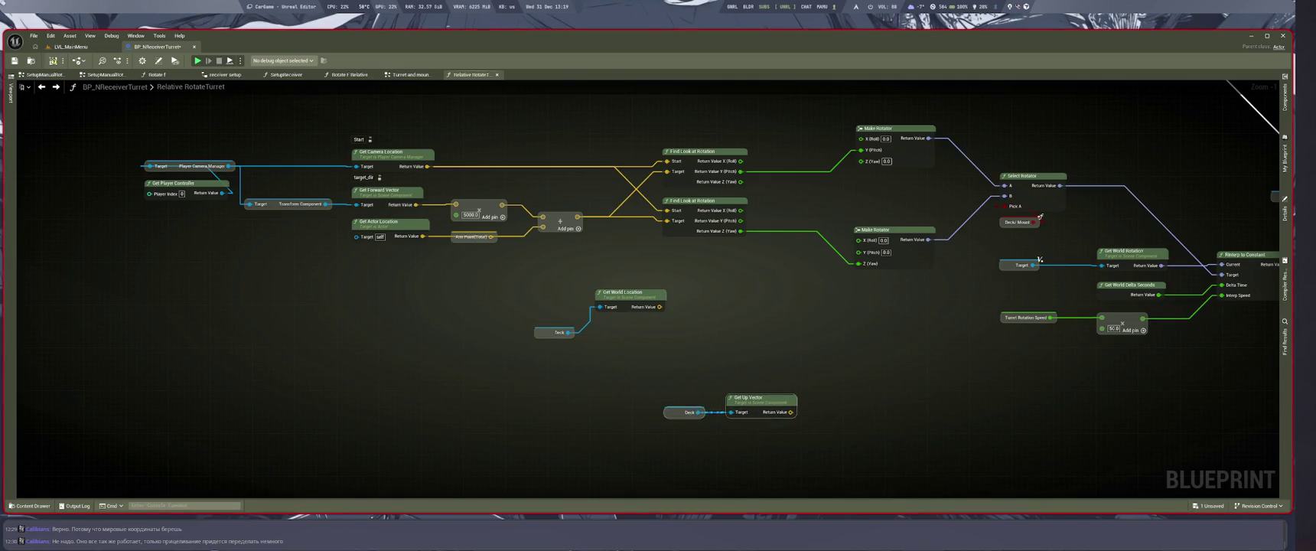
drag(528, 344, 631, 237)
key(q)
mouse_move(666, 205)
mouse_down()
mouse_move(639, 346)
mouse_move(752, 328)
mouse_up()
drag(687, 429, 650, 406)
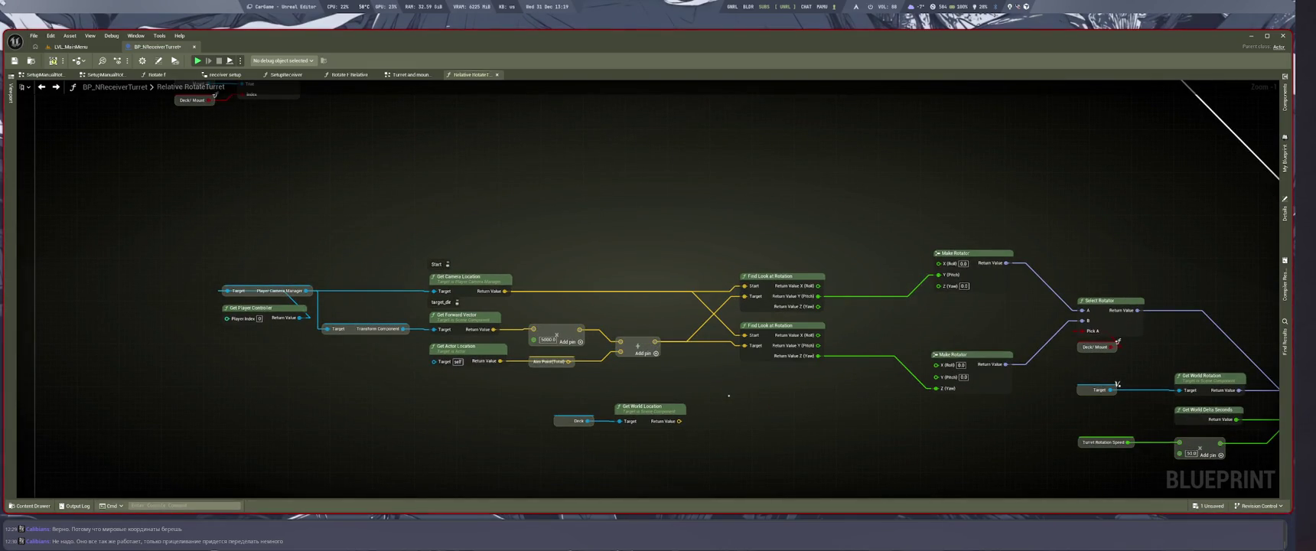
Reposition the lower Find Look at Rotation node, deleting an accidental duplicate of it.
key(super+2)
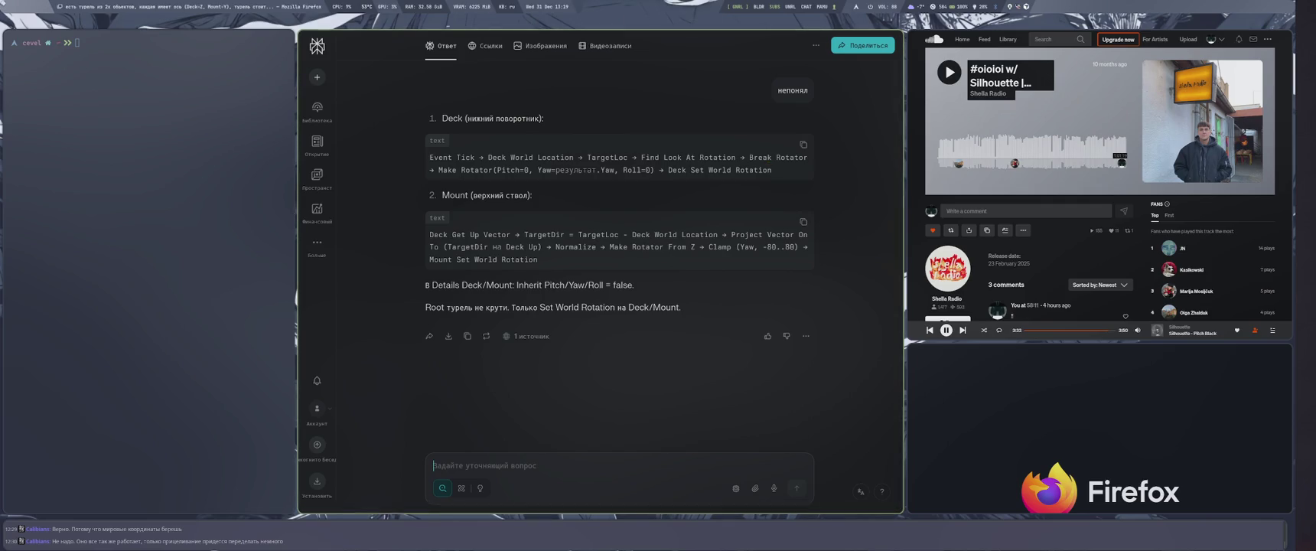
key(super+4)
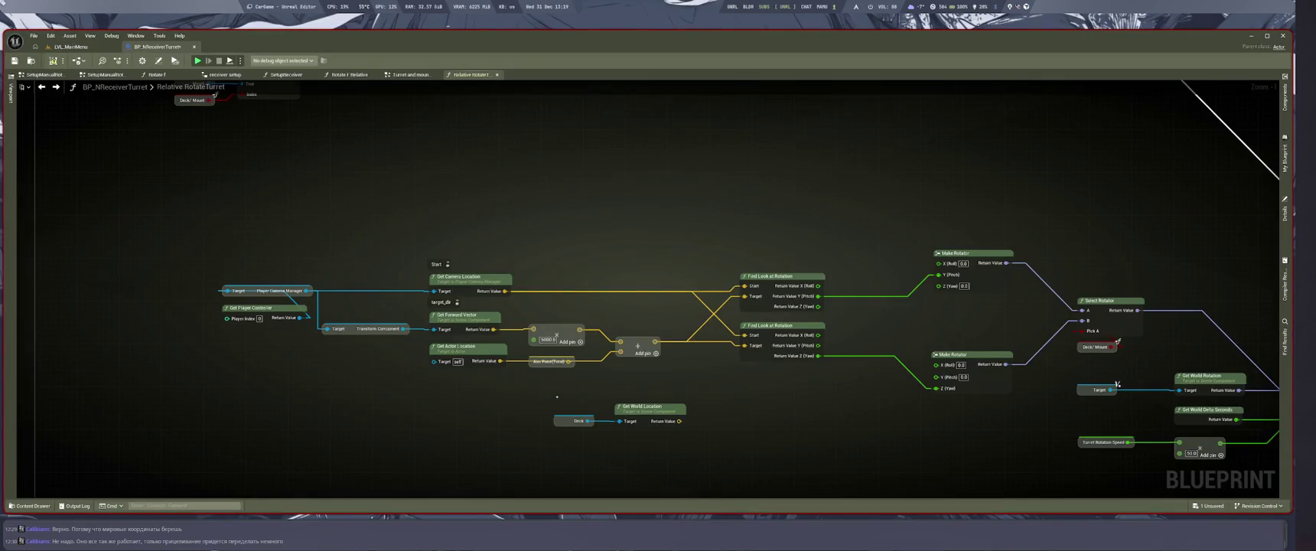
scroll(719, 429, up, 1)
mouse_move(719, 413)
mouse_down()
mouse_move(651, 344)
mouse_move(725, 345)
mouse_move(625, 335)
mouse_up()
click(654, 264)
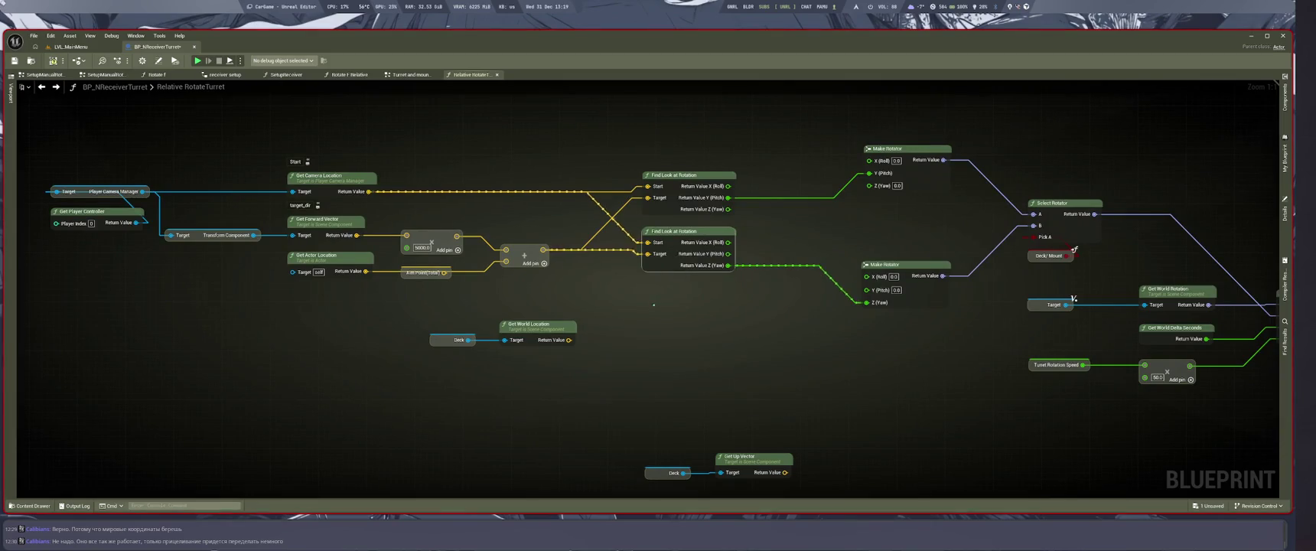
key(ctrl+d)
mouse_move(648, 242)
mouse_down()
mouse_move(627, 288)
mouse_move(665, 312)
mouse_up()
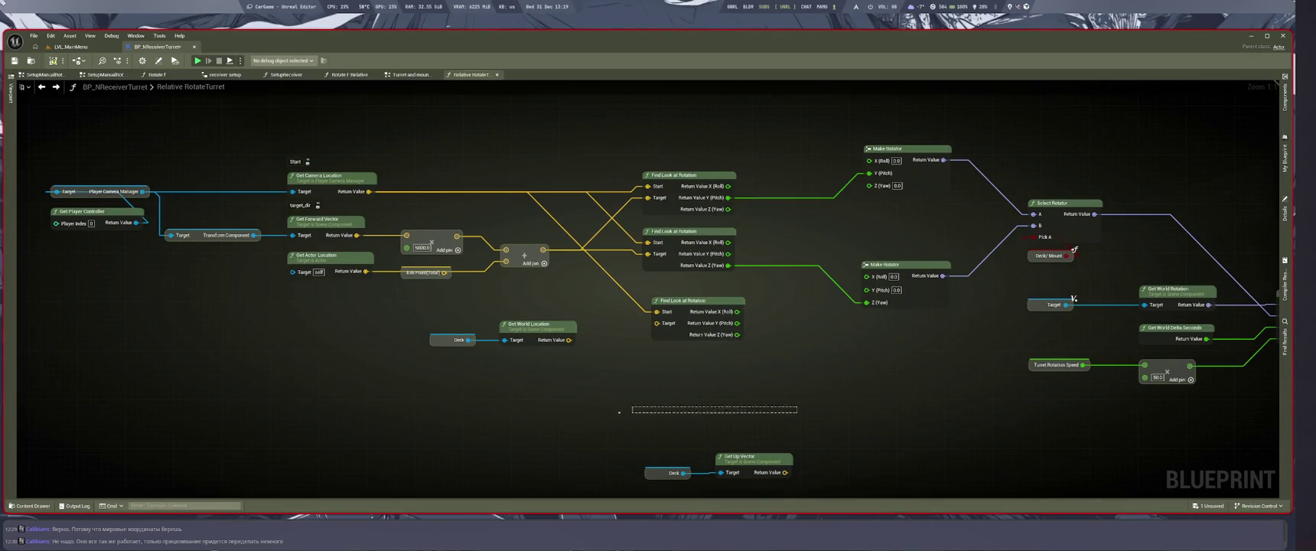
click(693, 301)
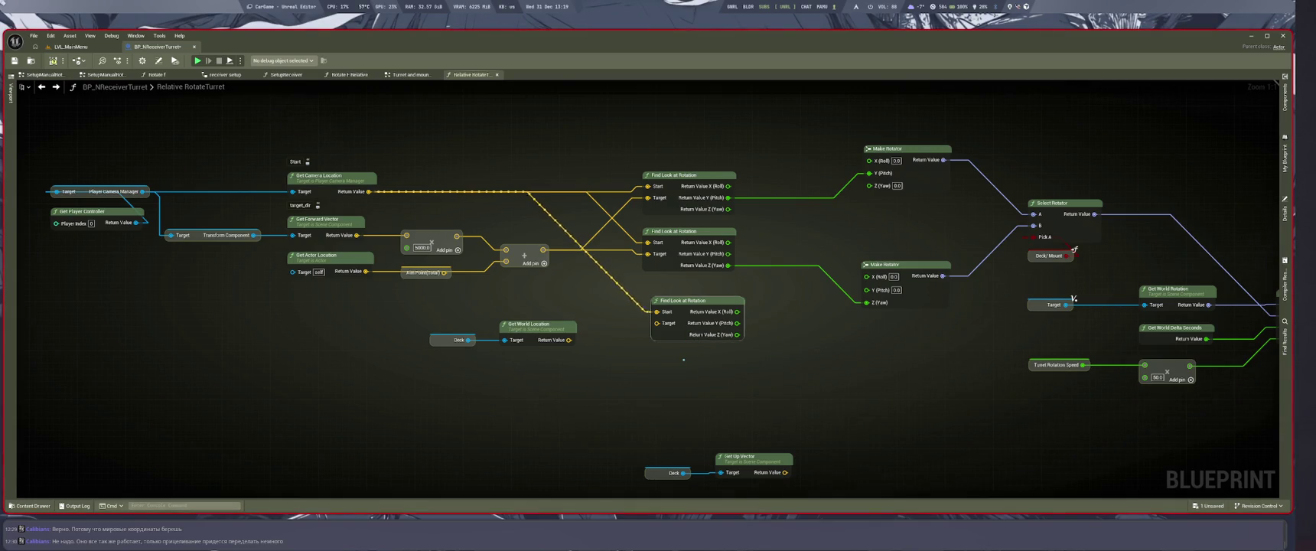
key(Delete)
Wire Get World Location's Return Value into the lower Find Look at Rotation's Target pin.
drag(683, 369, 718, 419)
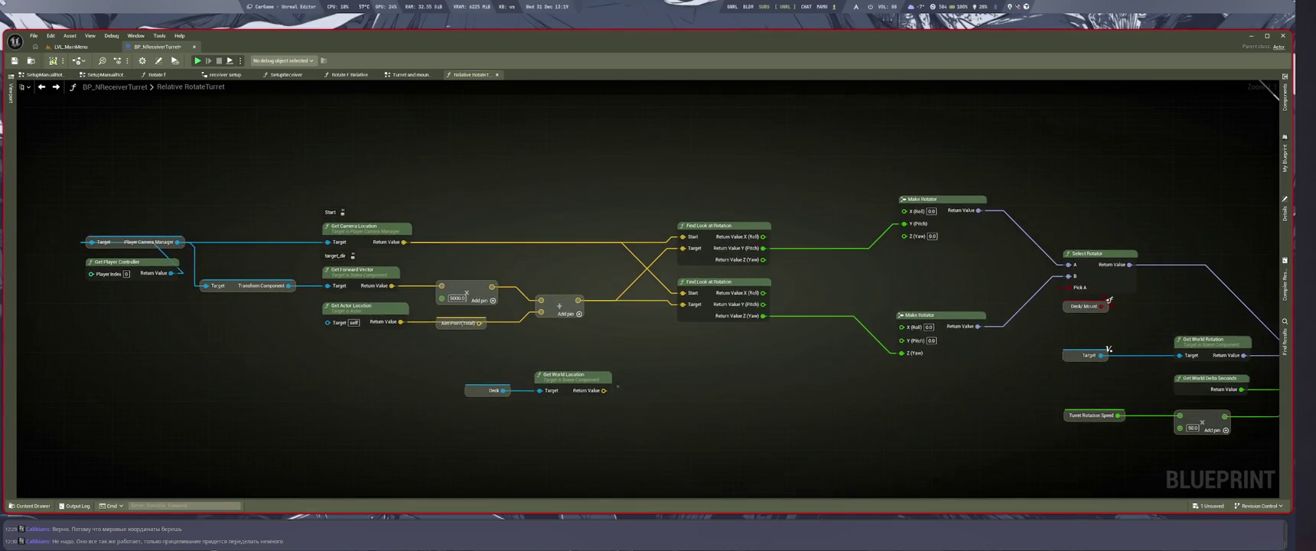
drag(604, 391, 682, 305)
scroll(700, 355, down, 1)
scroll(700, 355, up, 2)
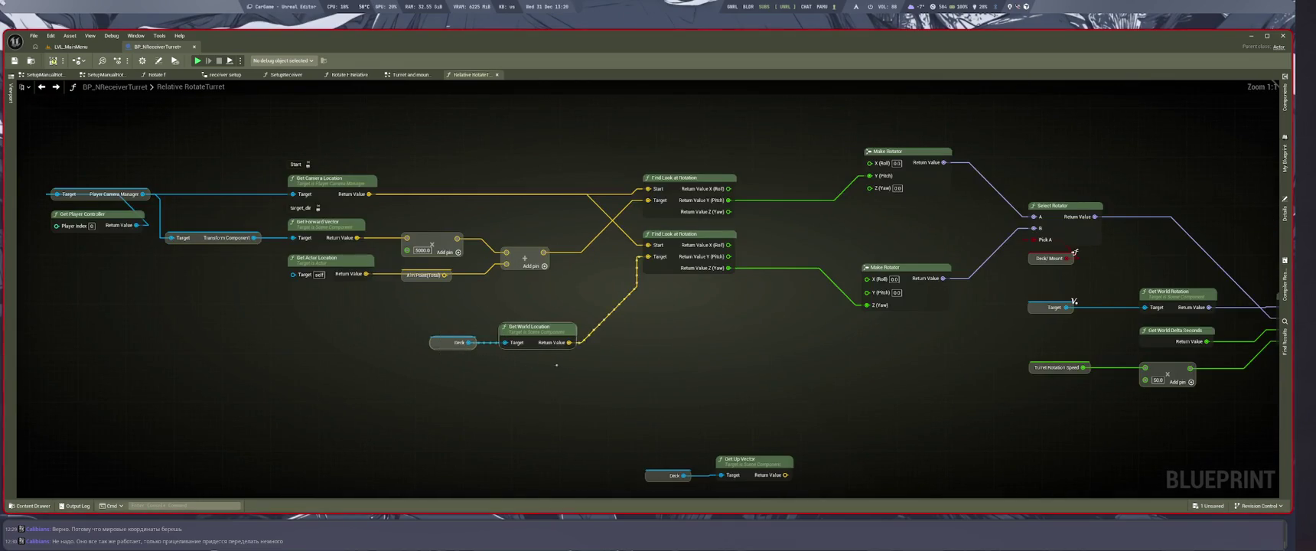
drag(690, 382, 484, 382)
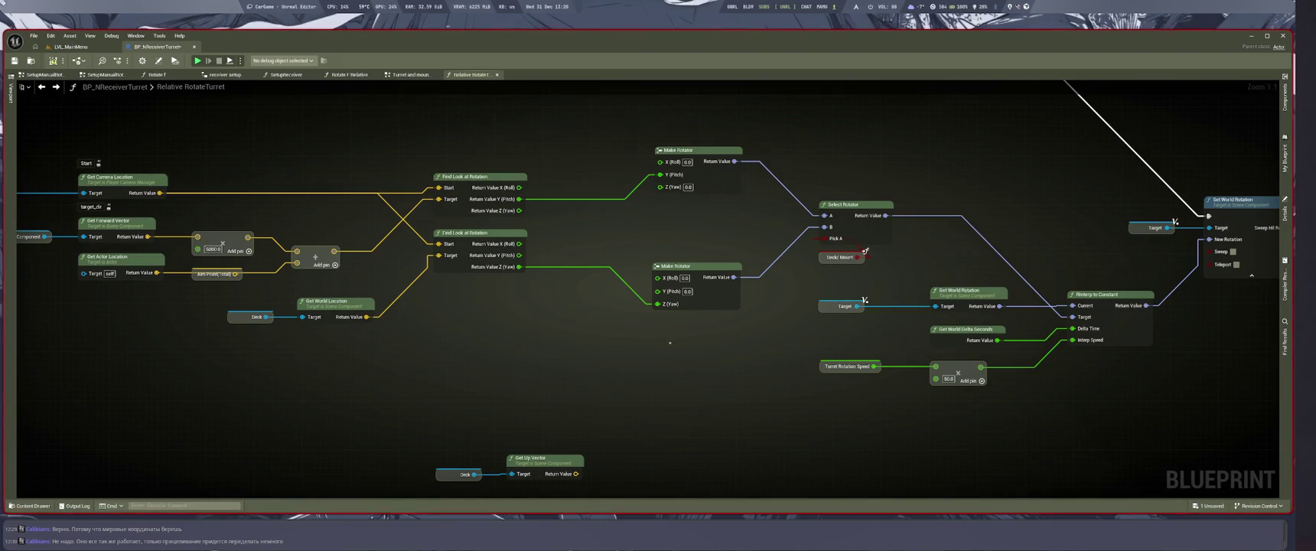
key(super+1)
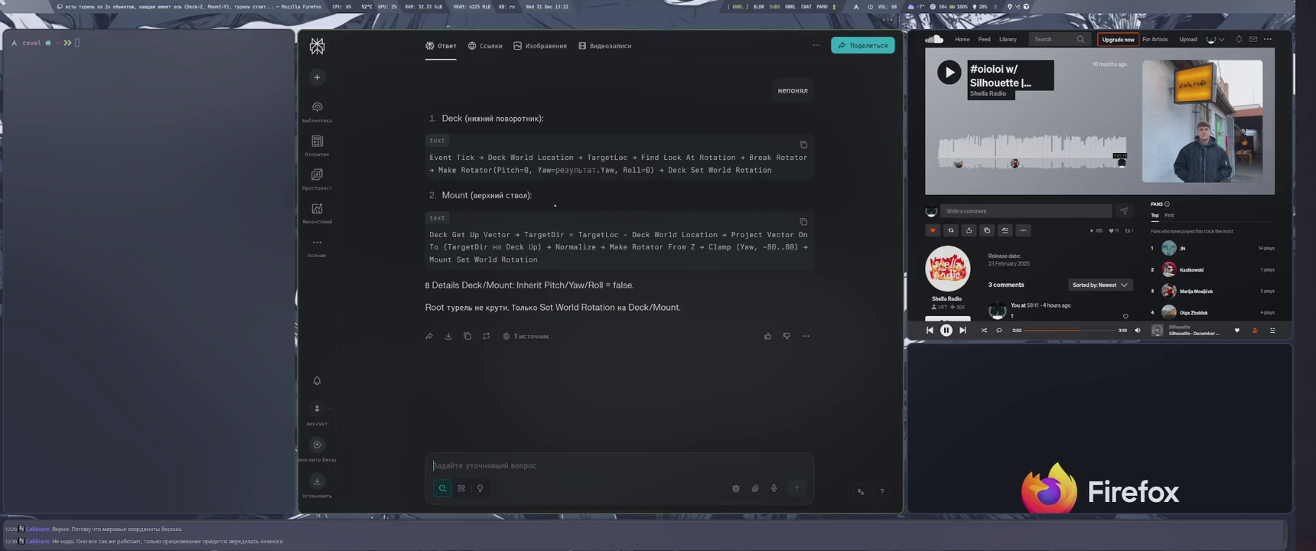
Regenerate Perplexity's Deck and Mount answer with different models and compare it to the graph.
click(485, 336)
click(536, 312)
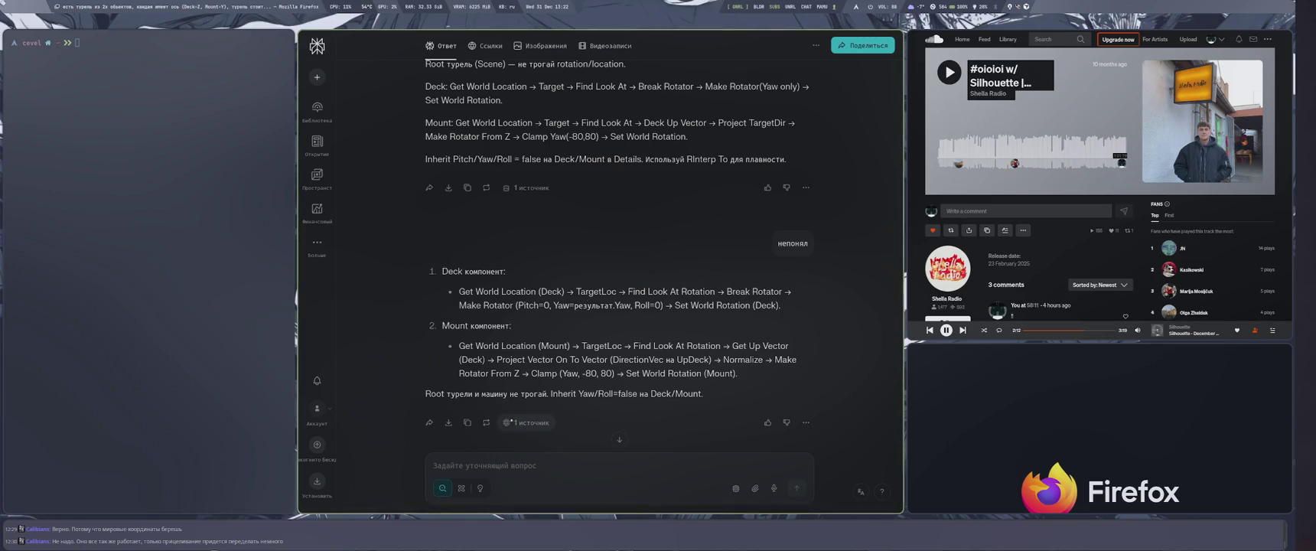
click(485, 422)
click(531, 399)
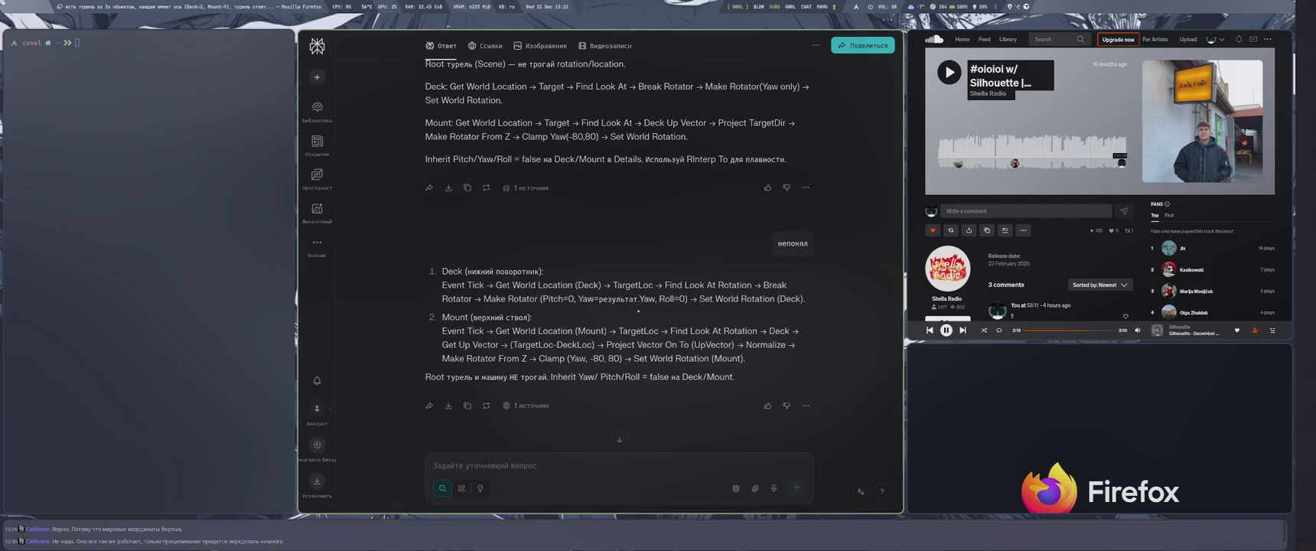
click(485, 405)
click(528, 383)
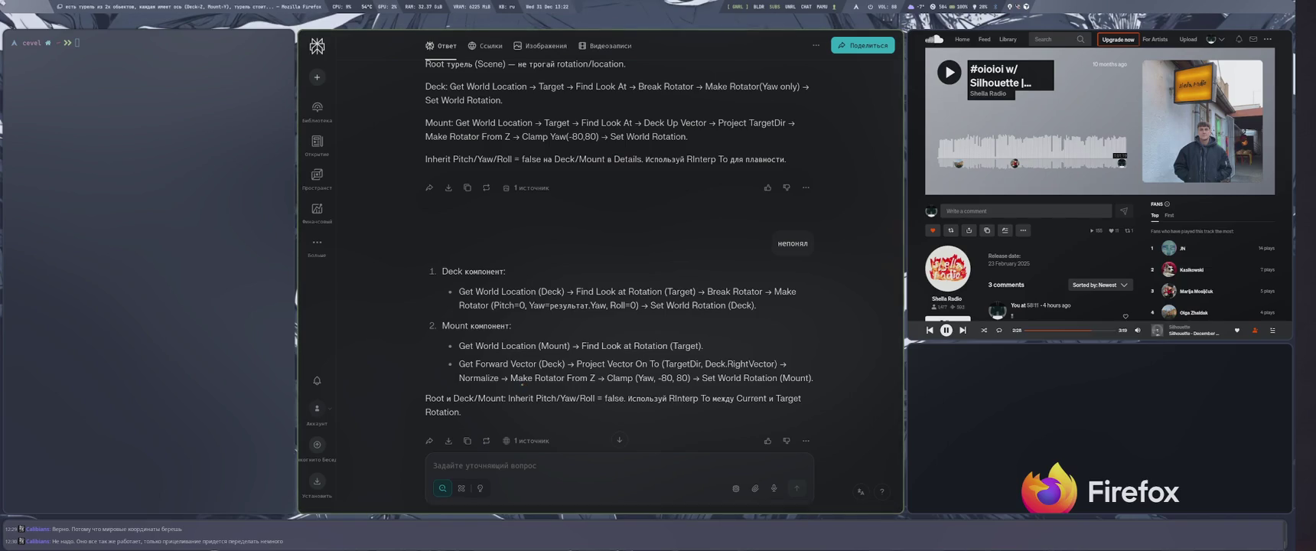
key(super+2)
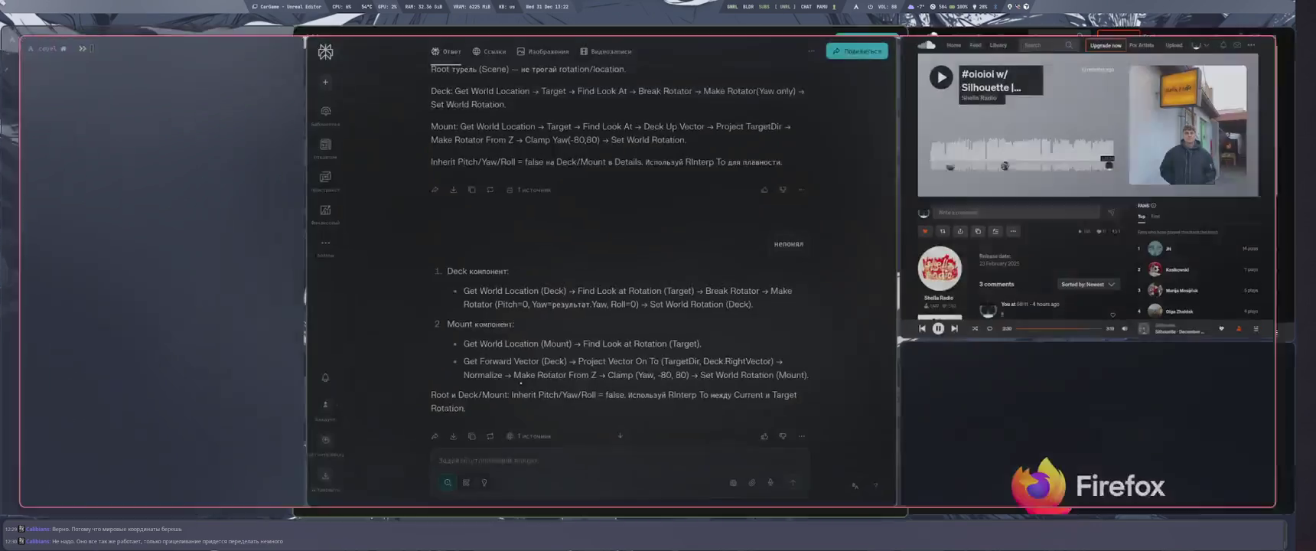
key(super+1)
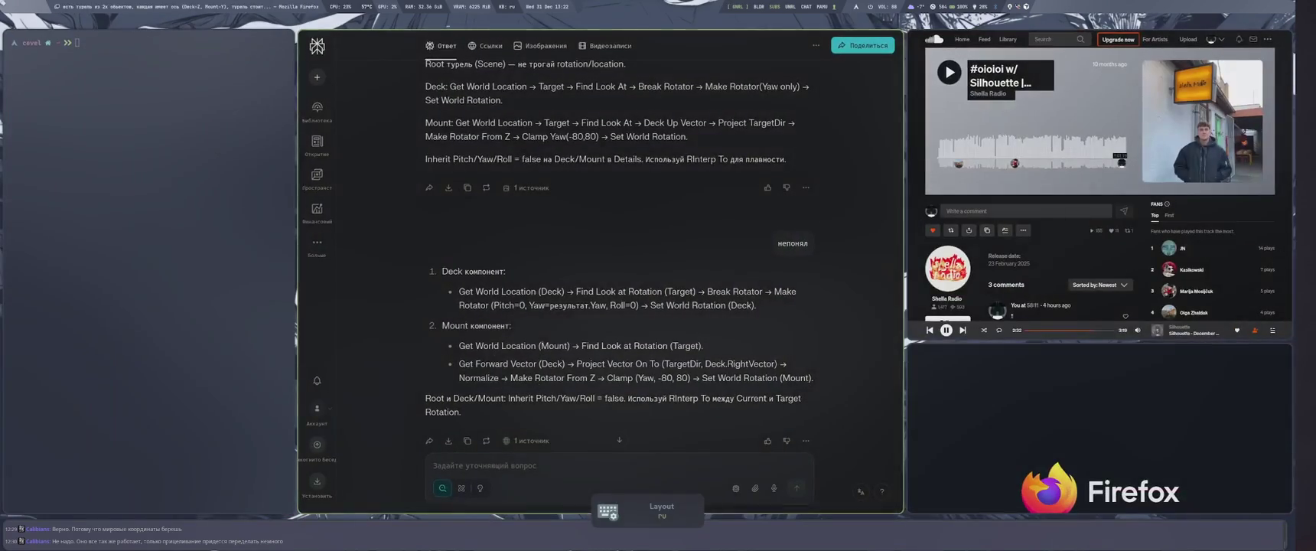
key(super+2)
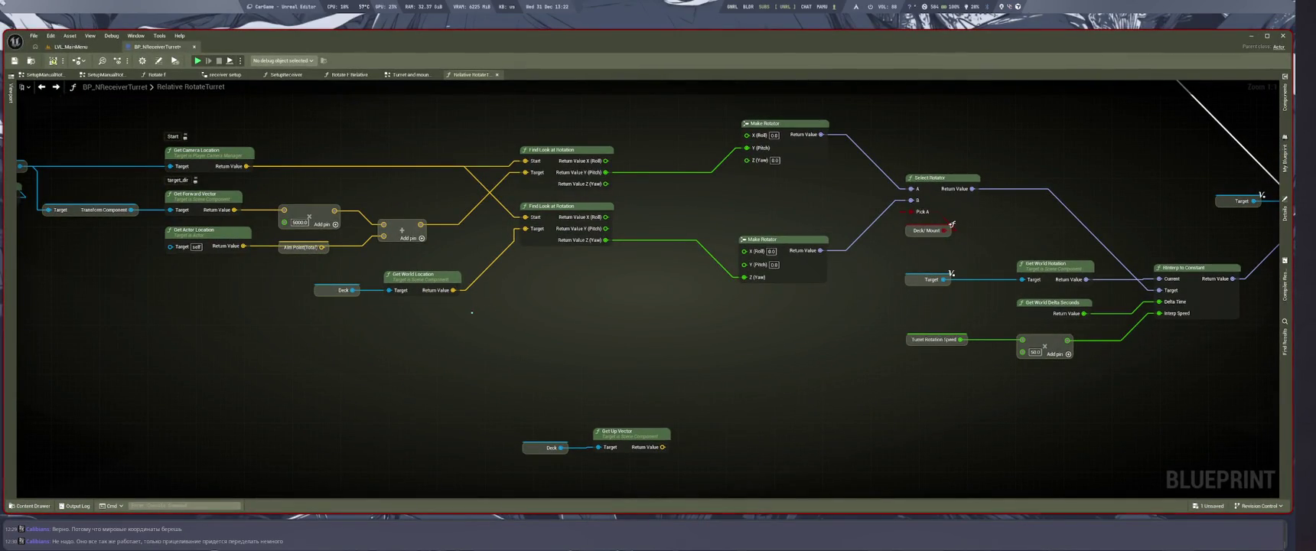
Add a Find Look at Rotation node from the Deck Get World Location output.
drag(456, 290, 519, 313)
text(find)
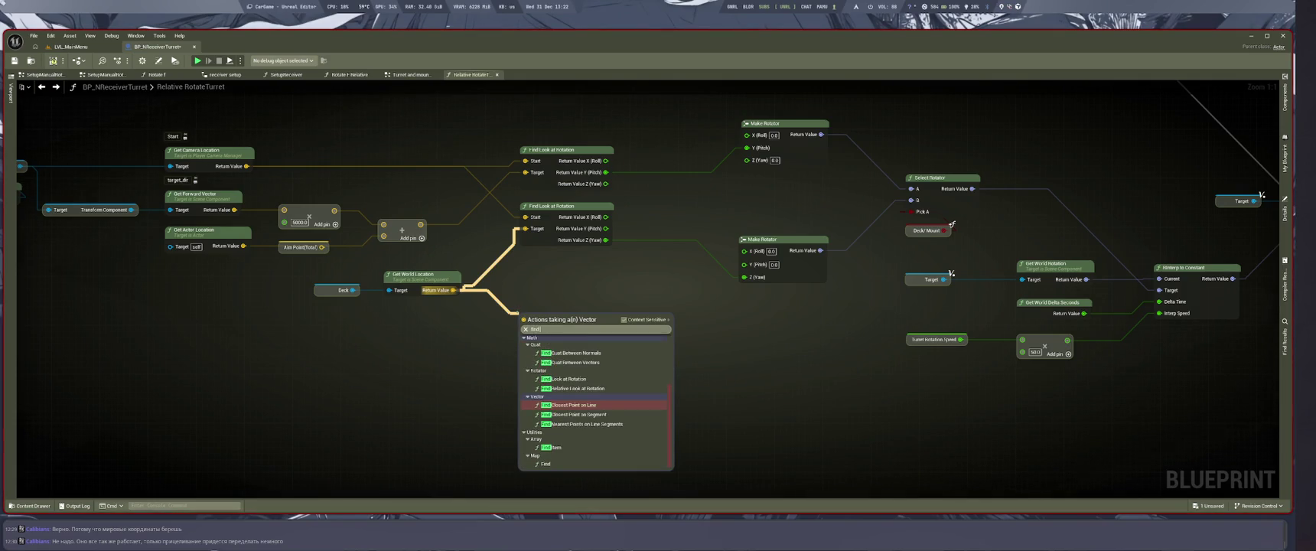
key(Up)
key(Up)
key(Up)
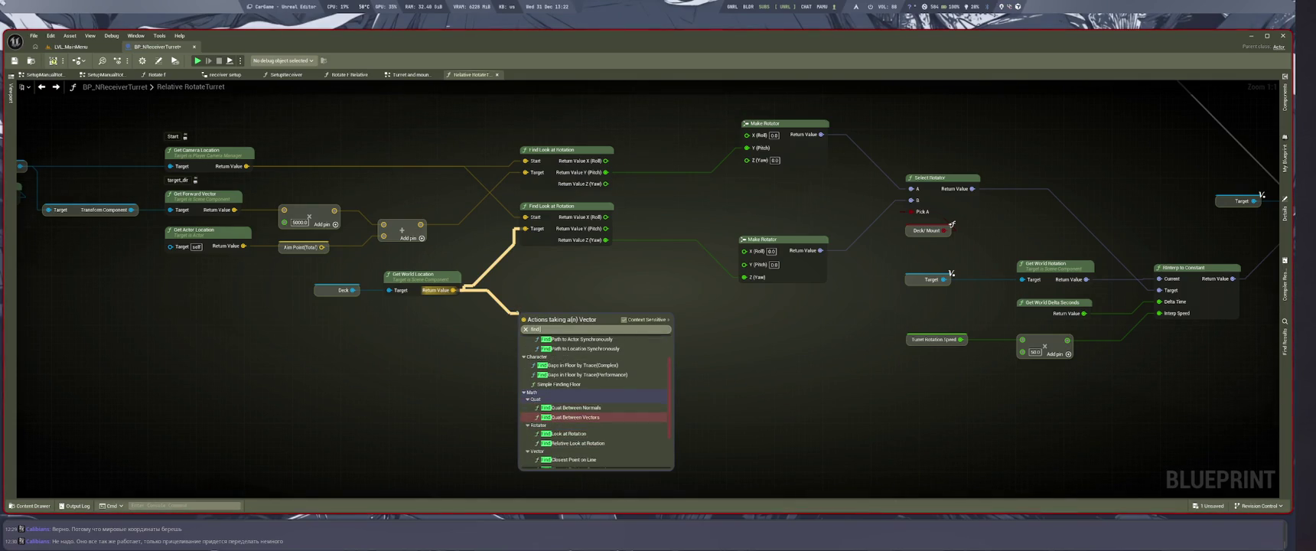
key(Down)
key(Down)
key(Return)
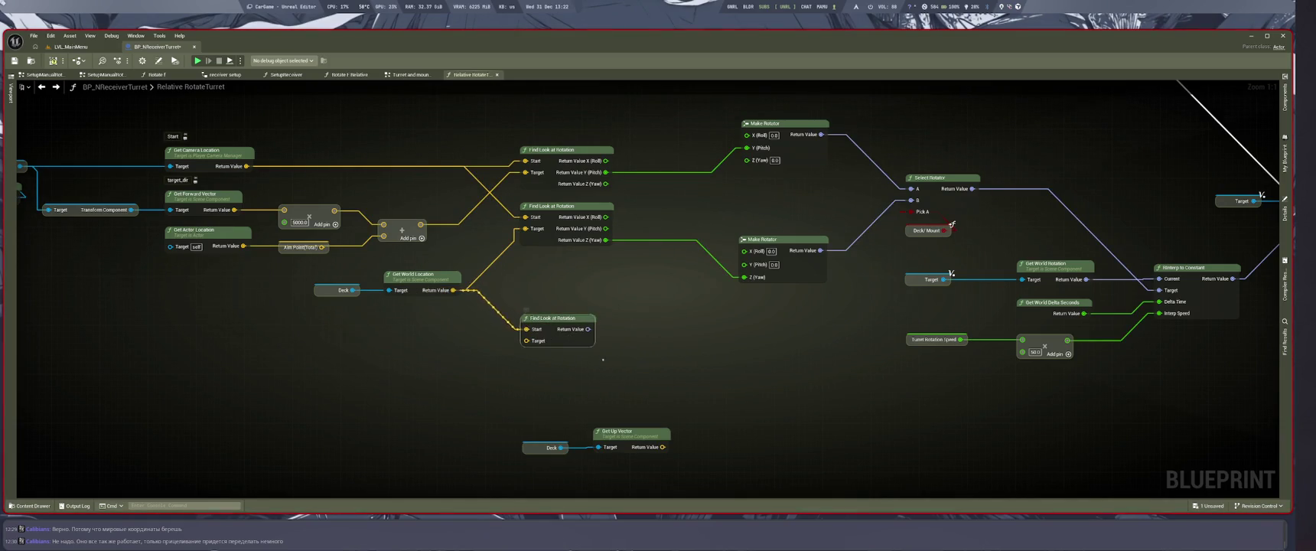
key(super+2)
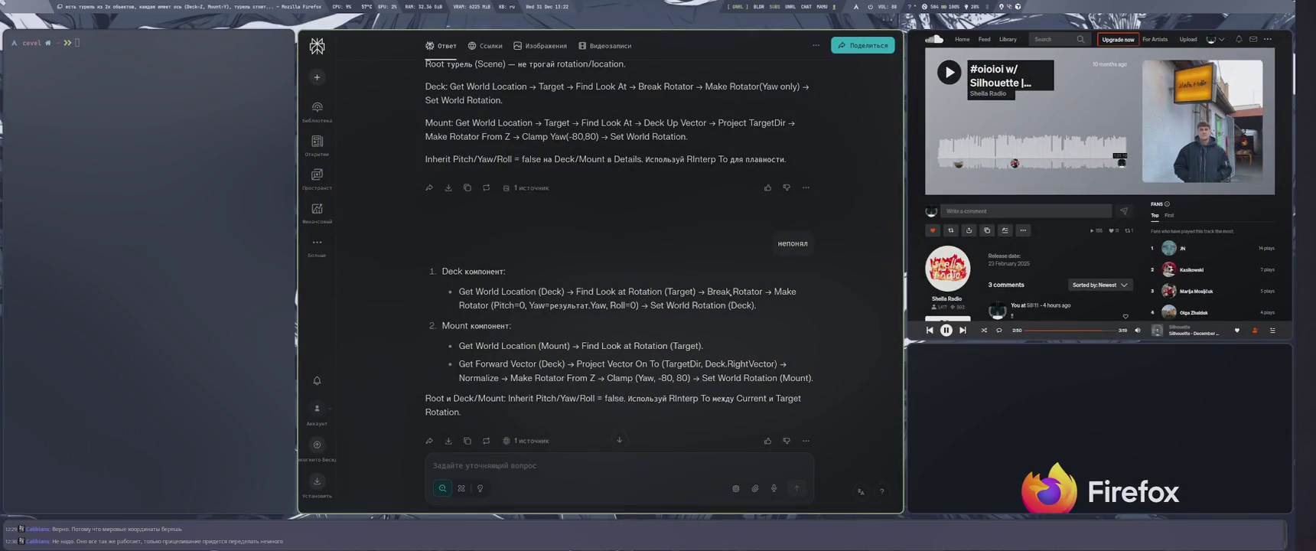
Paste the Deck instructions into Perplexity and ask what should feed Find Look at Rotation's Start pin.
key(alt+Tab)
key(alt+Tab)
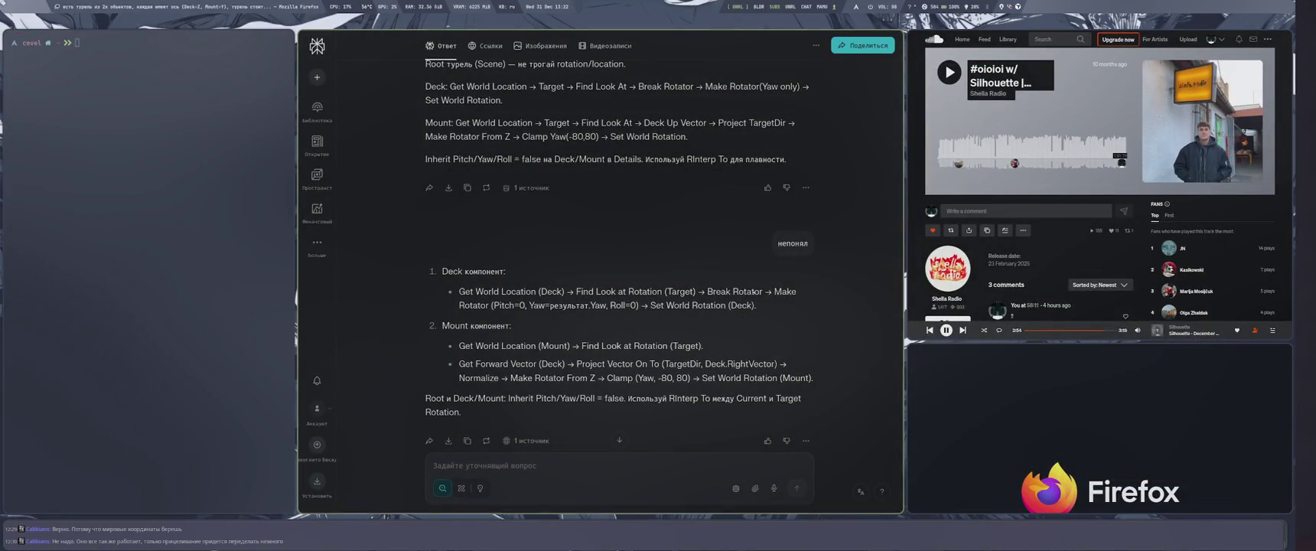
drag(459, 291, 775, 302)
key(ctrl+c)
click(434, 465)
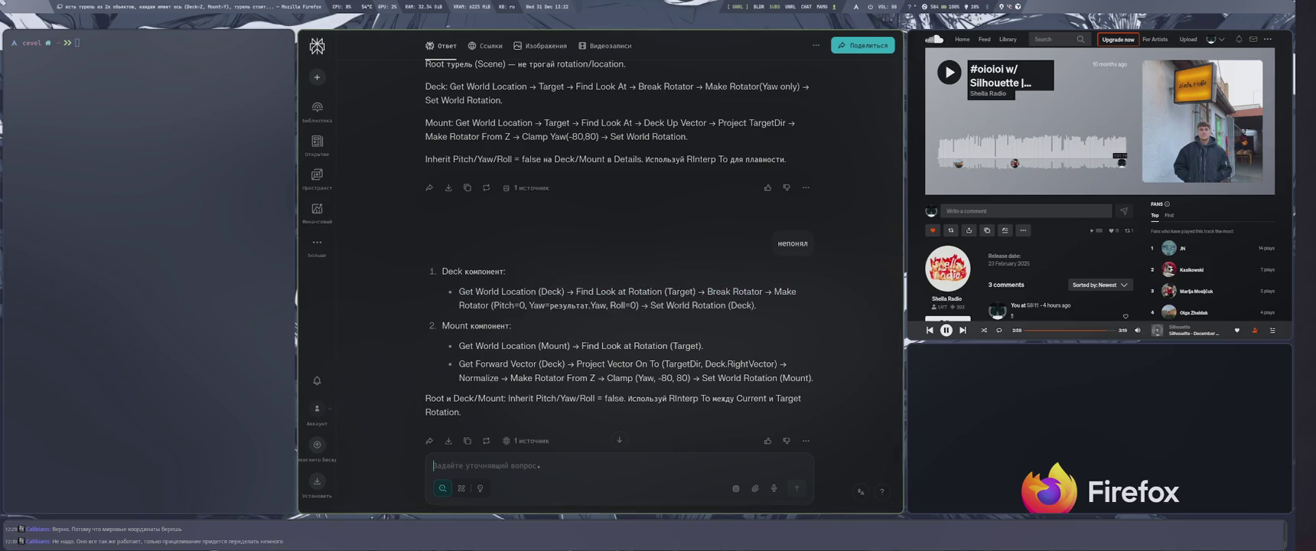
key(ctrl+v)
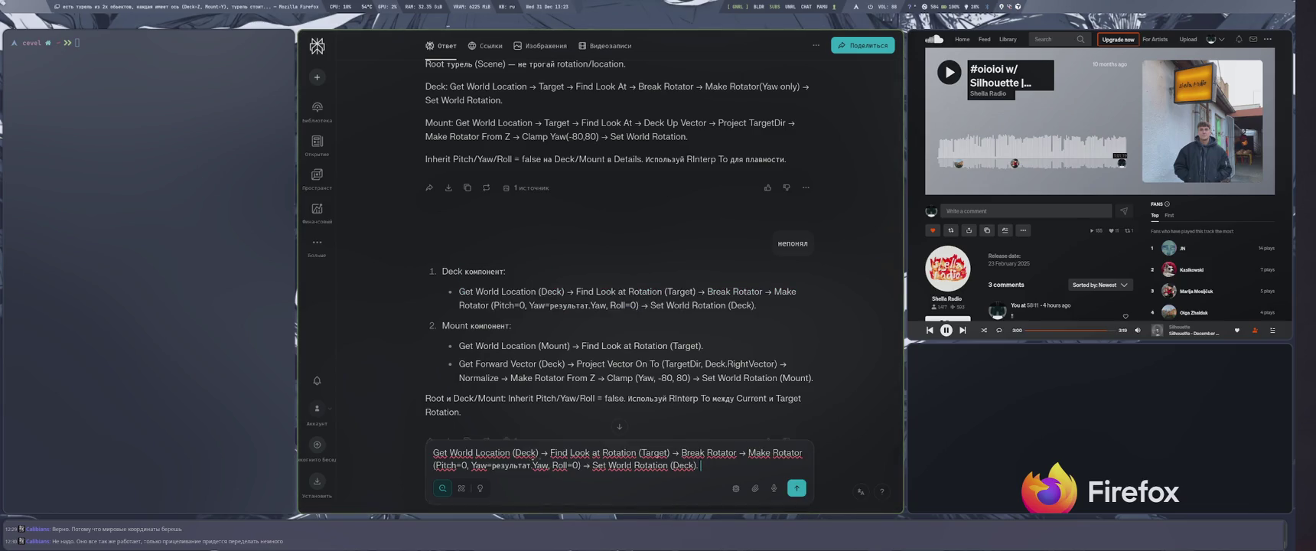
drag(617, 453, 550, 452)
key(ctrl+c)
key(BackSpace)
key(ctrl+a)
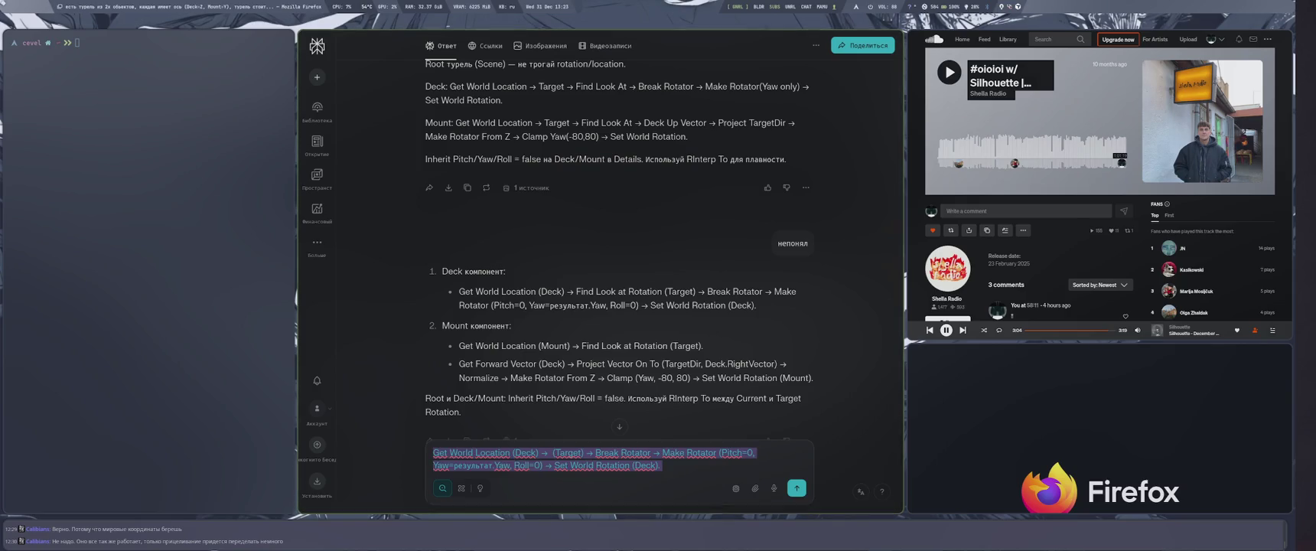
key(ctrl+v)
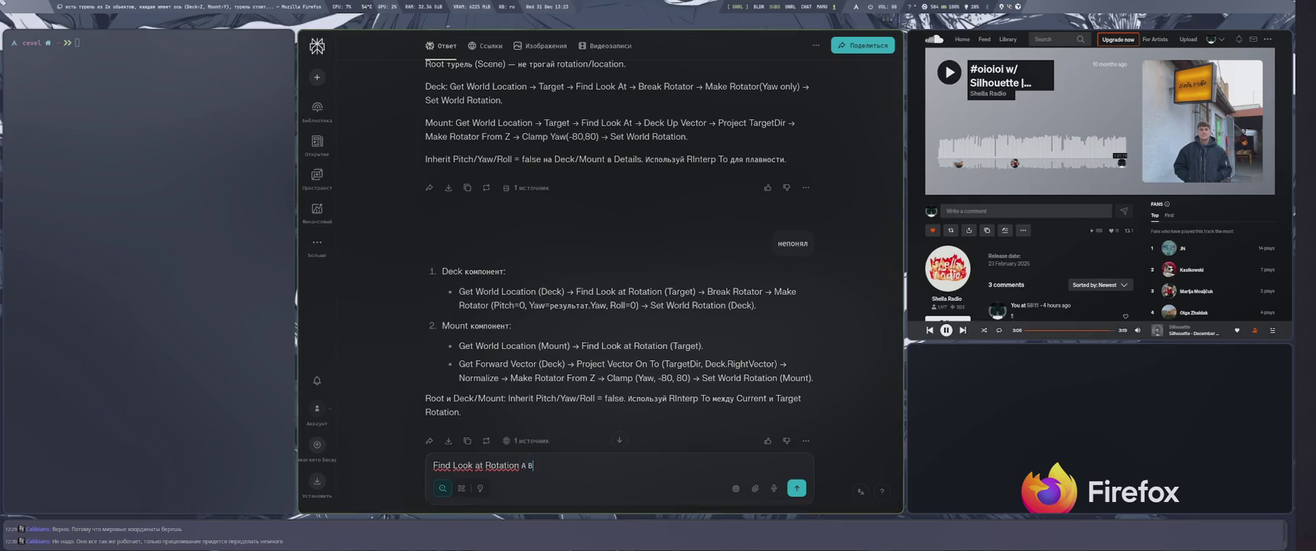
text( START че пихаьь кдя)
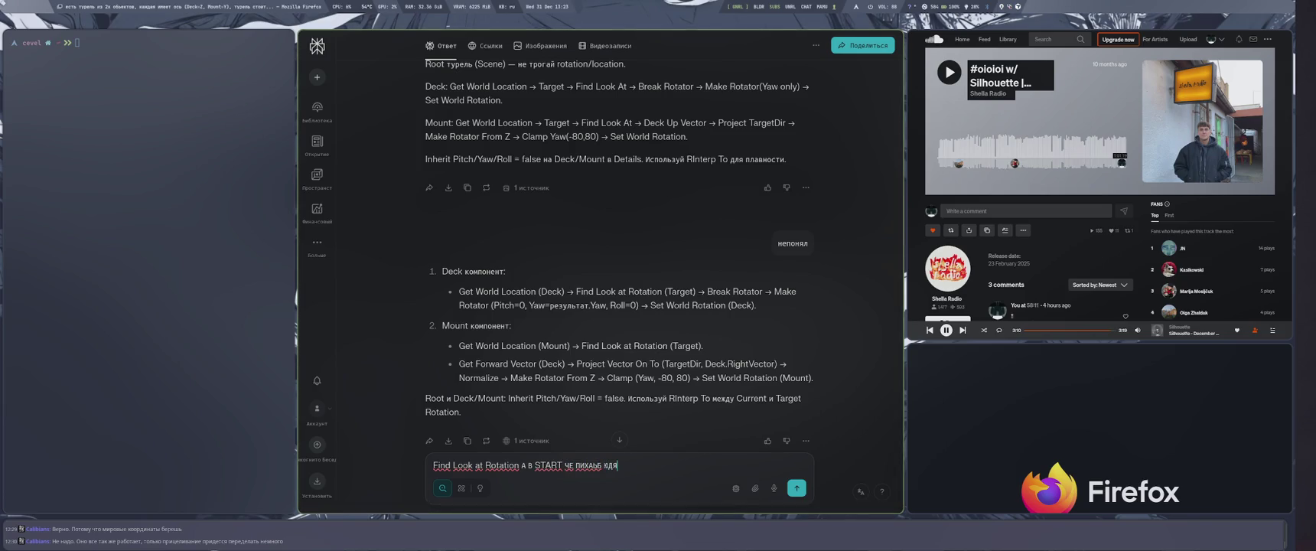
text(тьь)
key(Return)
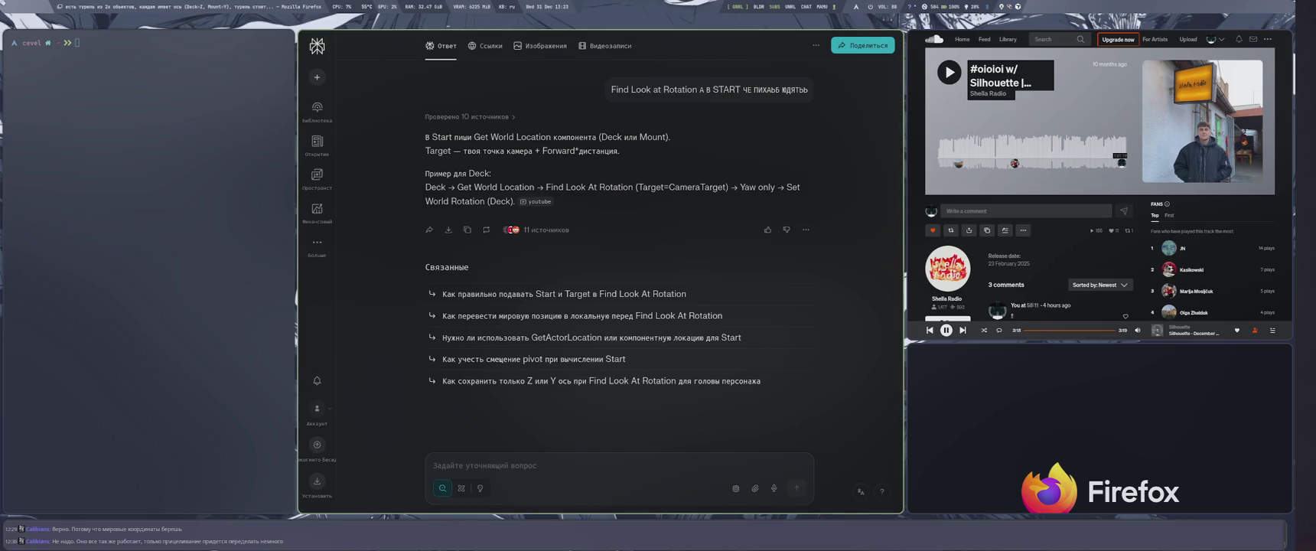
key(super+4)
mouse_move(657, 348)
mouse_down()
mouse_move(612, 332)
mouse_move(715, 422)
mouse_up()
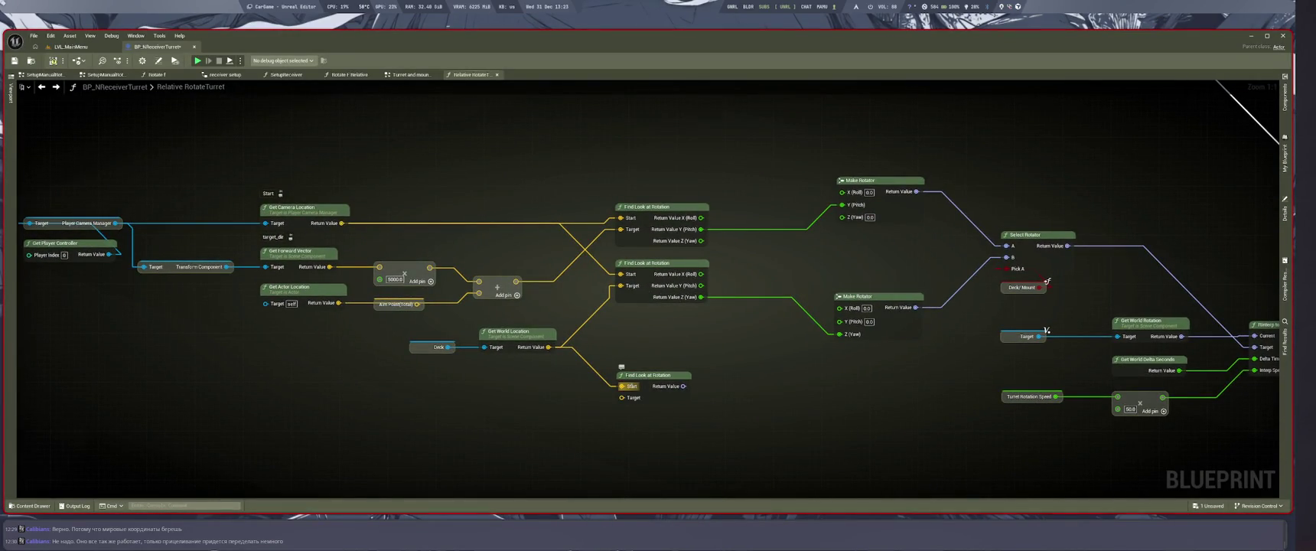
Reroute Deck's world location into the lower Find Look at Rotation's Start and delete the spare node.
drag(621, 386, 621, 285)
drag(548, 346, 619, 279)
key(Escape)
click(646, 375)
key(Delete)
drag(548, 347, 620, 274)
drag(664, 434, 538, 438)
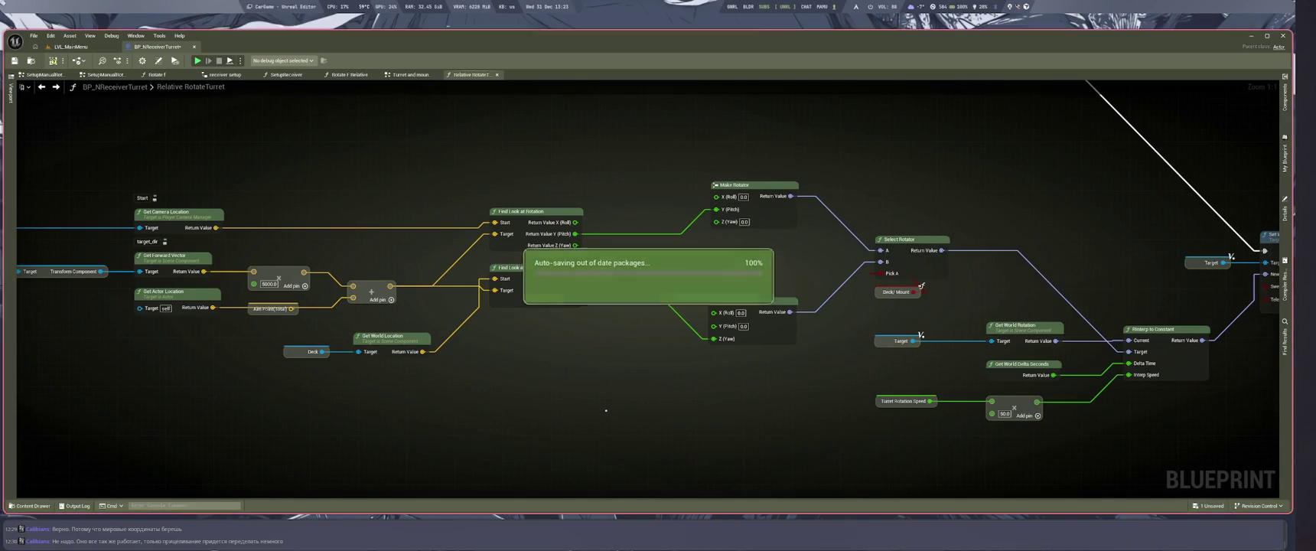
key(super+2)
scroll(744, 378, up, 3)
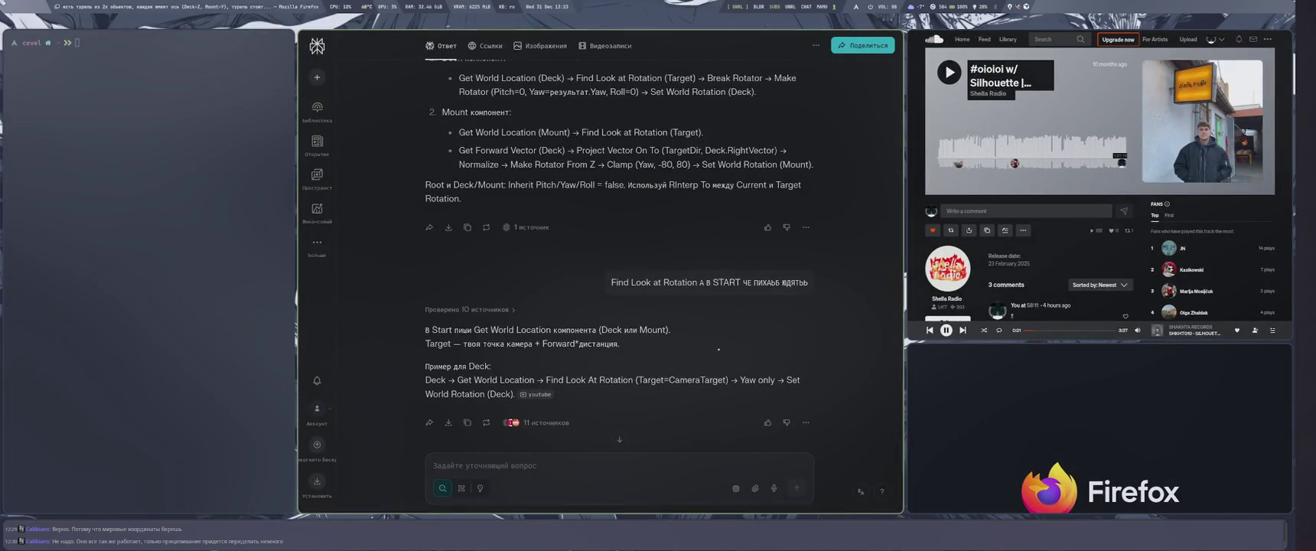
Scroll through the earlier Deck and Mount answers in the Perplexity chat.
key(XF86AudioRaiseVolume)
key(XF86AudioRaiseVolume)
key(XF86AudioRaiseVolume)
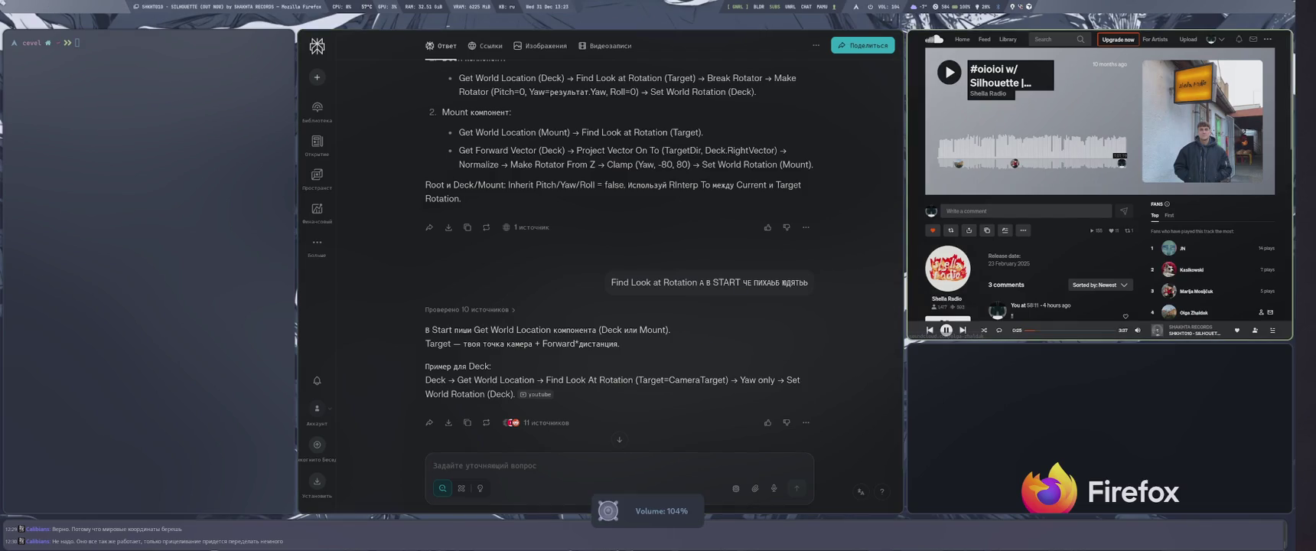
key(super+Right)
key(super+Left)
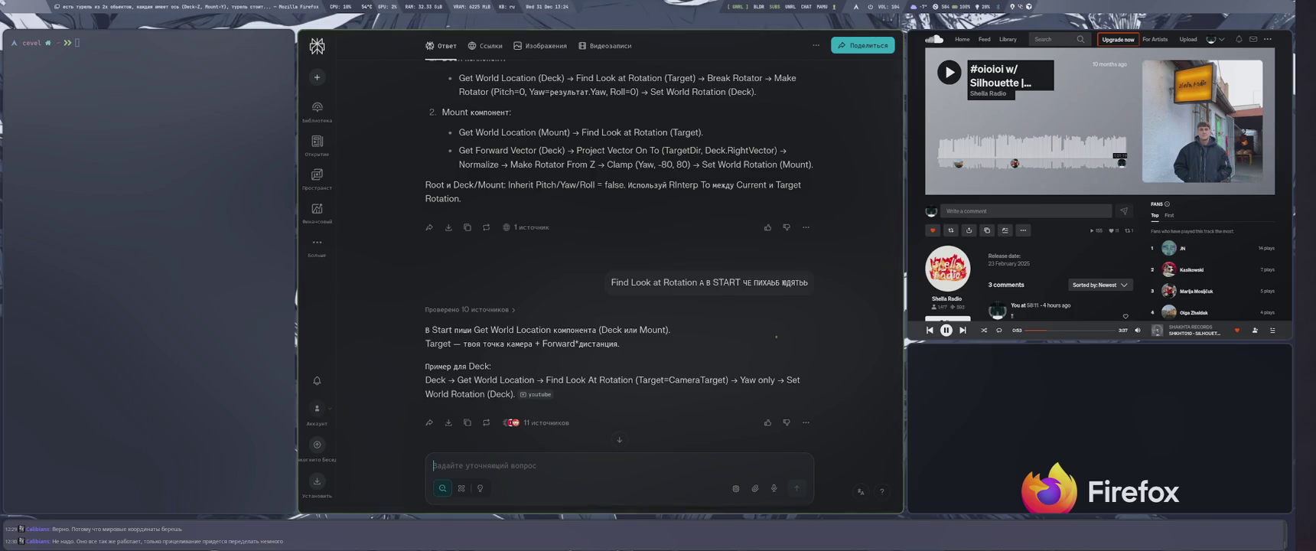
scroll(776, 337, down, 2)
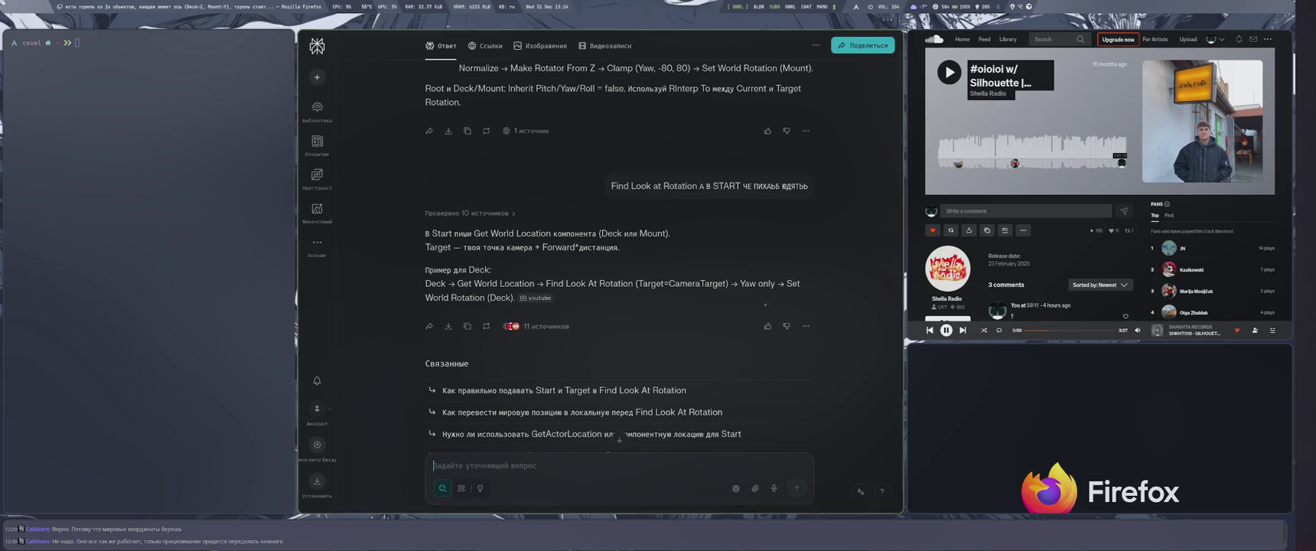
scroll(765, 304, up, 5)
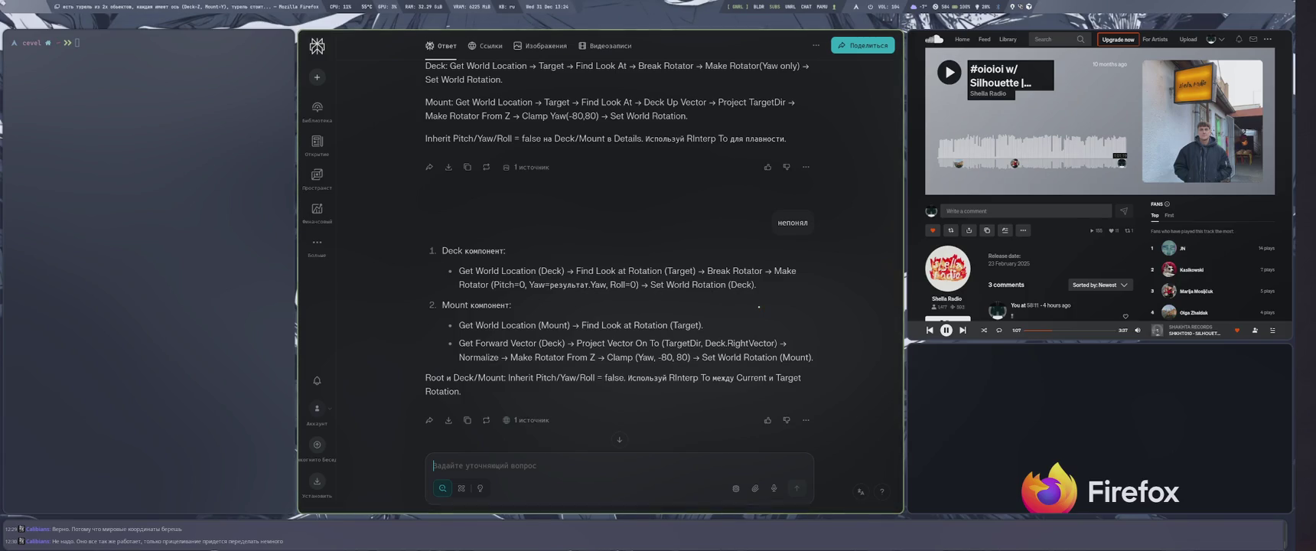
key(super+4)
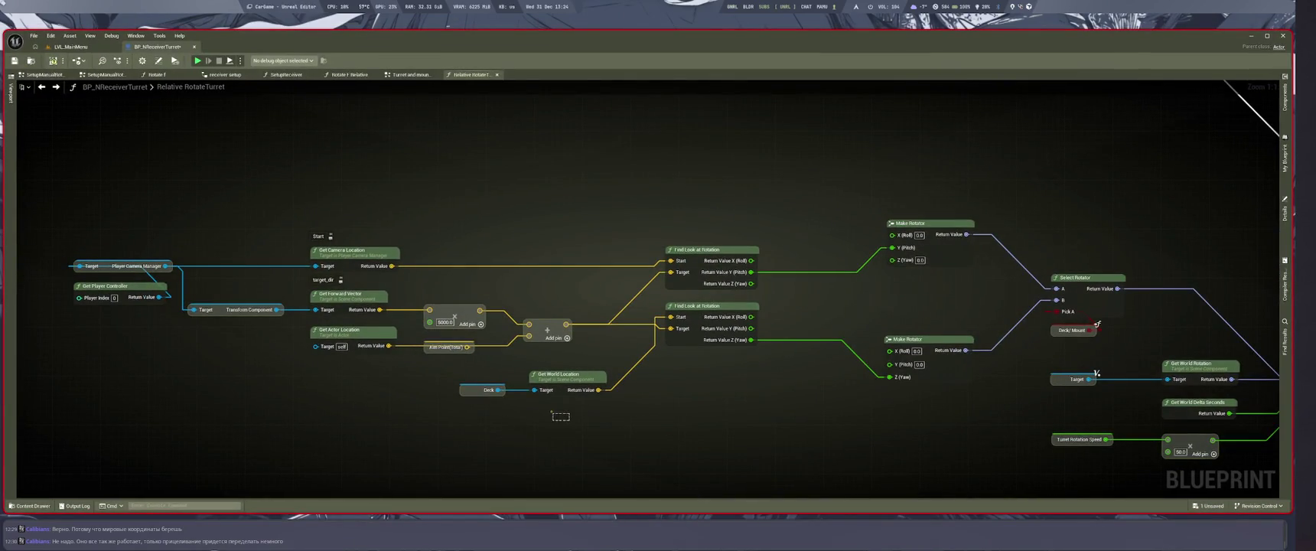
Copy-paste the Get World Location node and set its Target to the Mount component.
key(super+1)
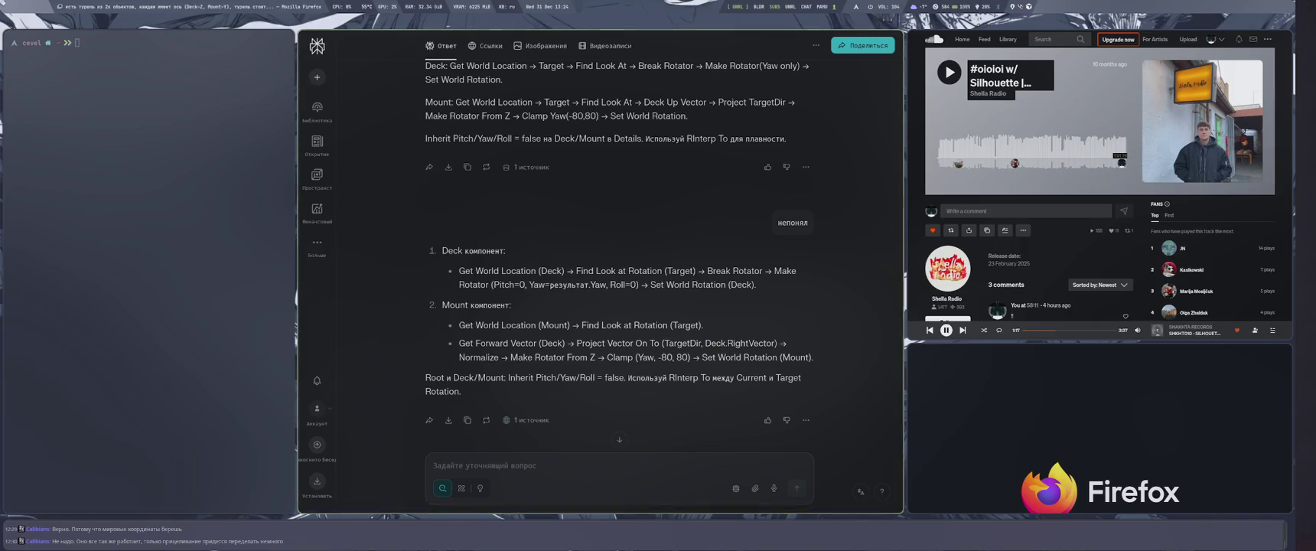
key(super+4)
click(570, 363)
key(ctrl+c)
key(ctrl+v)
drag(556, 427, 480, 386)
text(m)
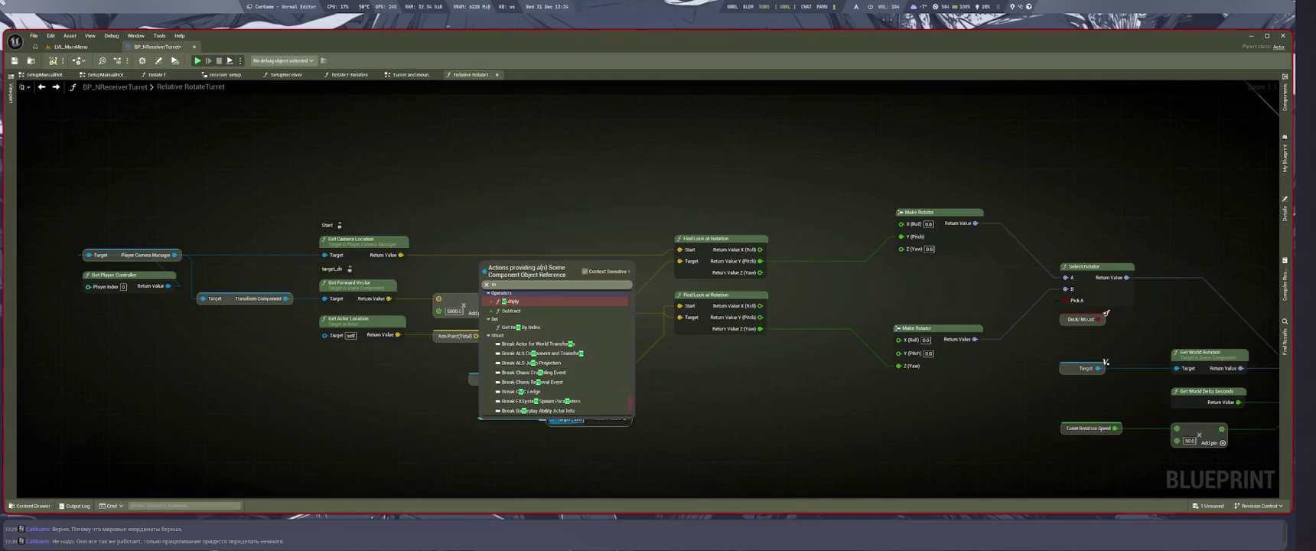
text(oun)
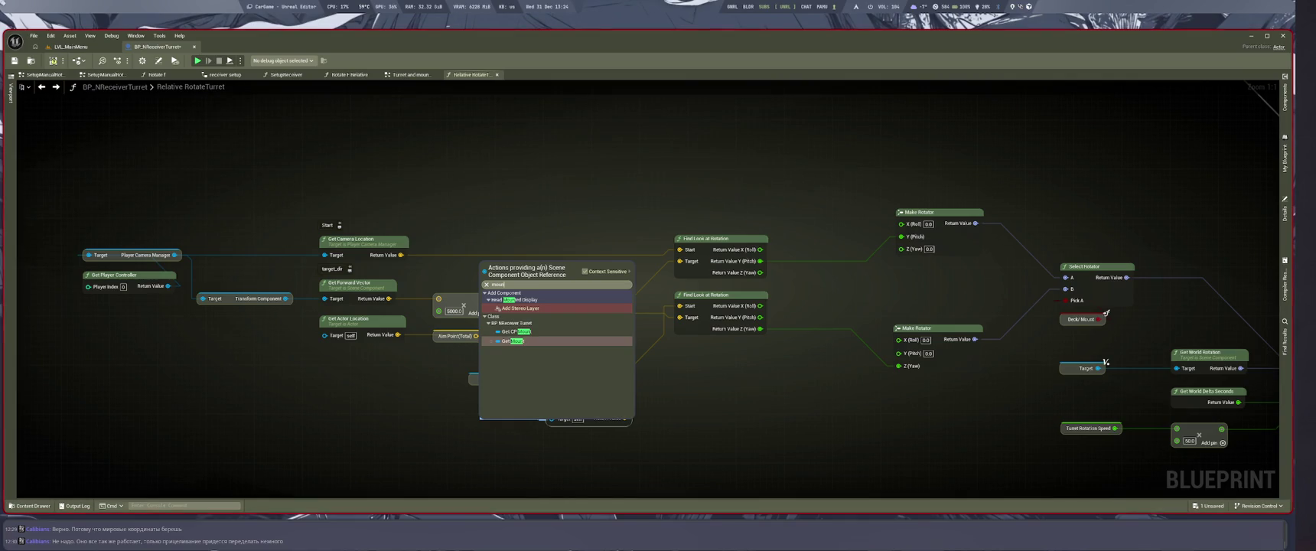
click(512, 340)
Align the Mount nodes under the Deck pair and wire Mount's location into the upper Find Look at Rotation Start.
drag(586, 402, 584, 399)
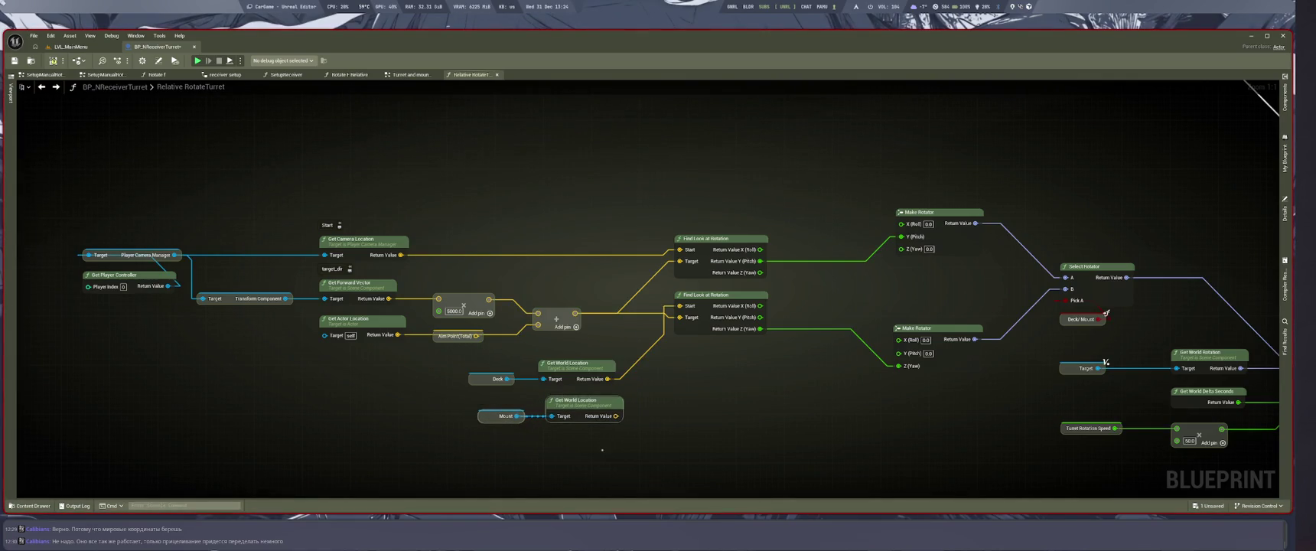
drag(502, 415, 491, 415)
mouse_move(582, 400)
mouse_down()
mouse_move(638, 421)
mouse_move(682, 409)
mouse_move(689, 391)
mouse_move(646, 279)
mouse_move(680, 249)
mouse_up()
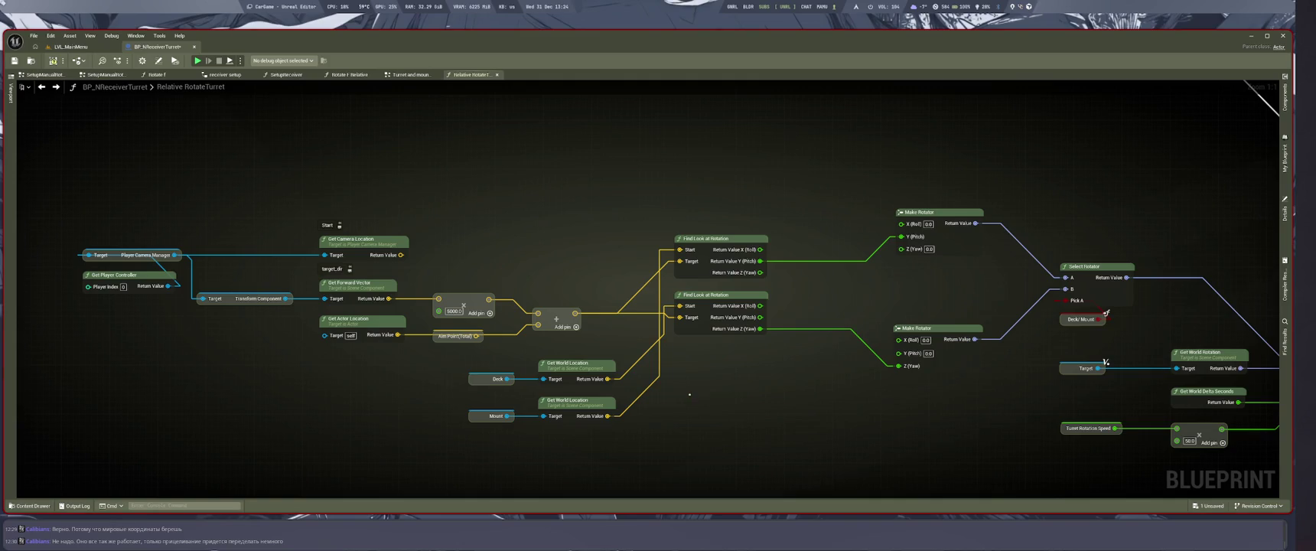
key(super+2)
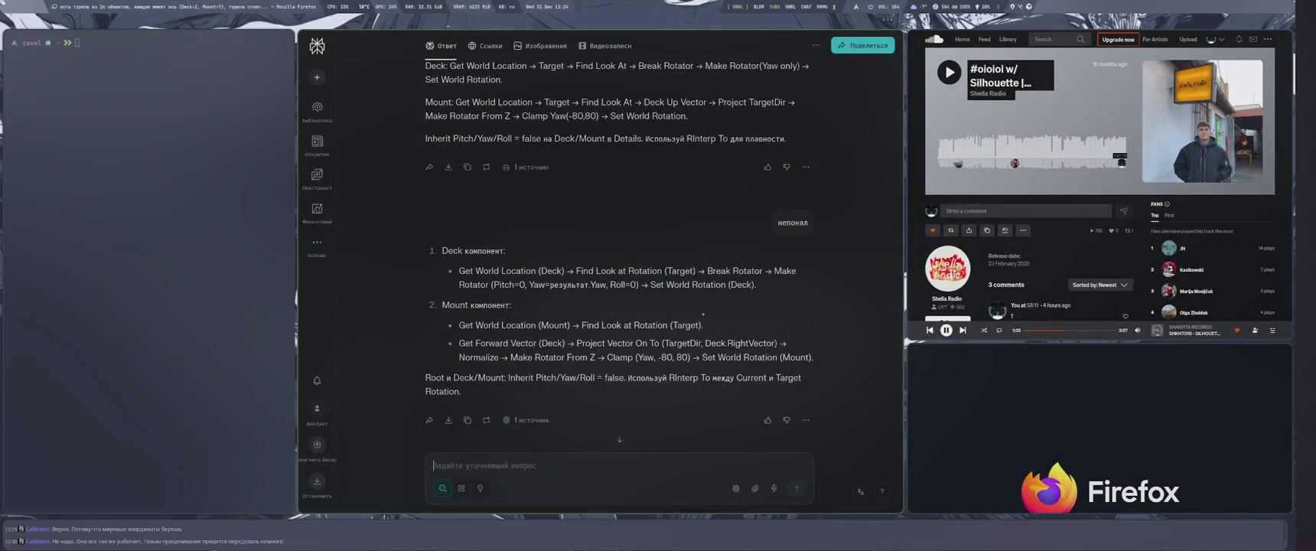
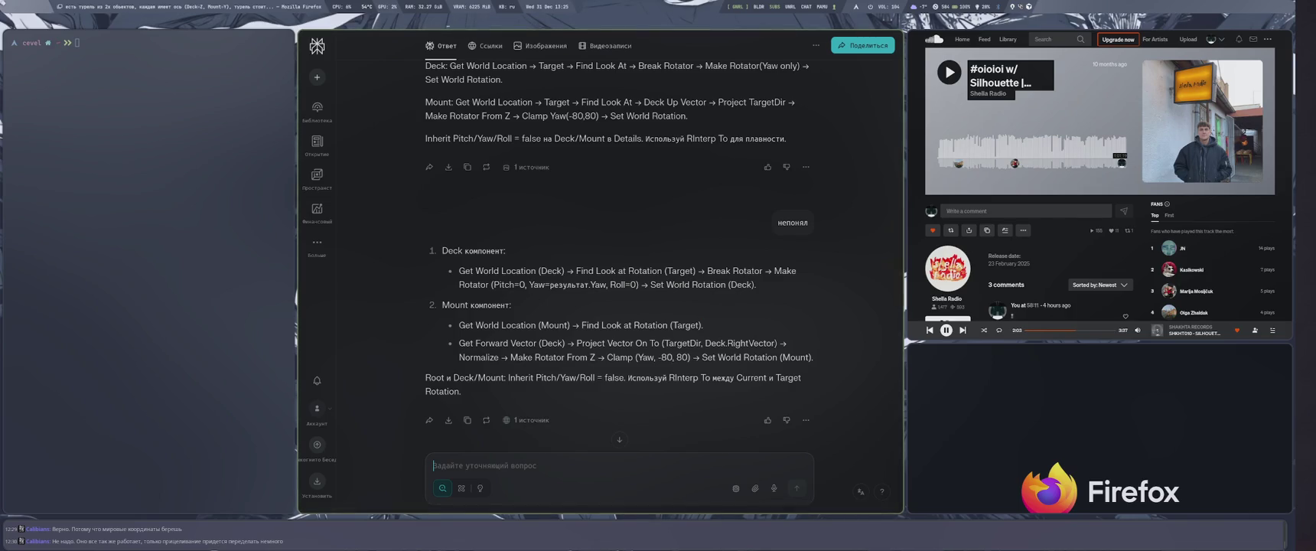
Select the 'Project Vector On To' step in Perplexity's Mount instructions, then return to Unreal.
drag(577, 343, 659, 342)
key(ctrl+c)
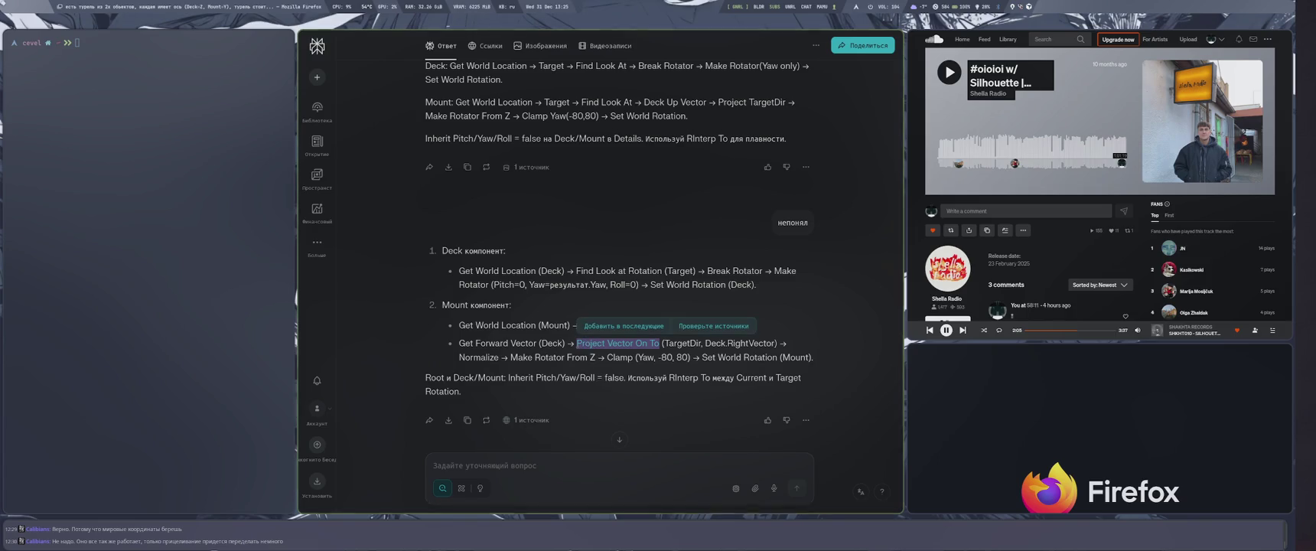
key(super+2)
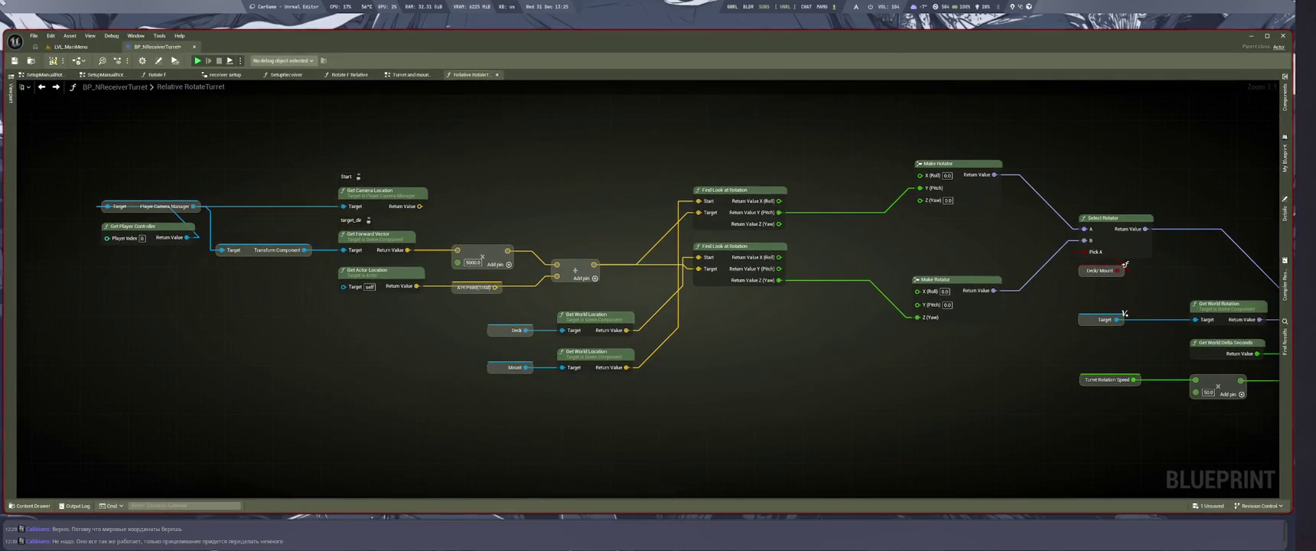
Add a Get Forward Vector node for the Deck component.
key(super+1)
key(super+space)
key(super+2)
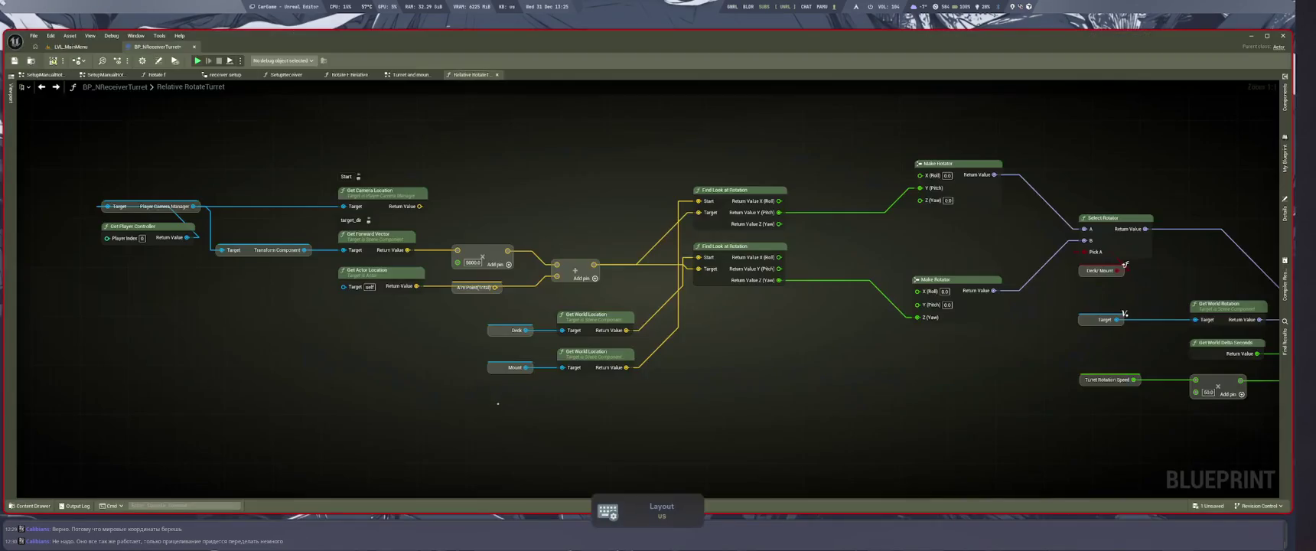
drag(526, 329, 587, 420)
text(e fo vec)
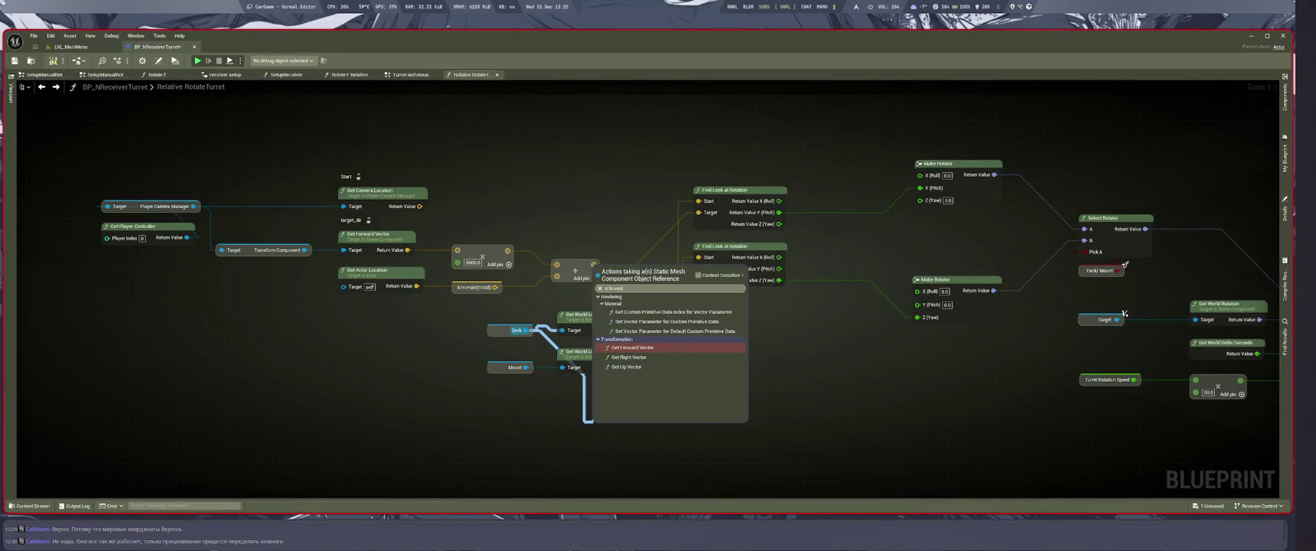
key(Return)
Feed the forward vector into a new Project Vector on to Vector node.
drag(665, 442, 739, 425)
text(Project Vector On To)
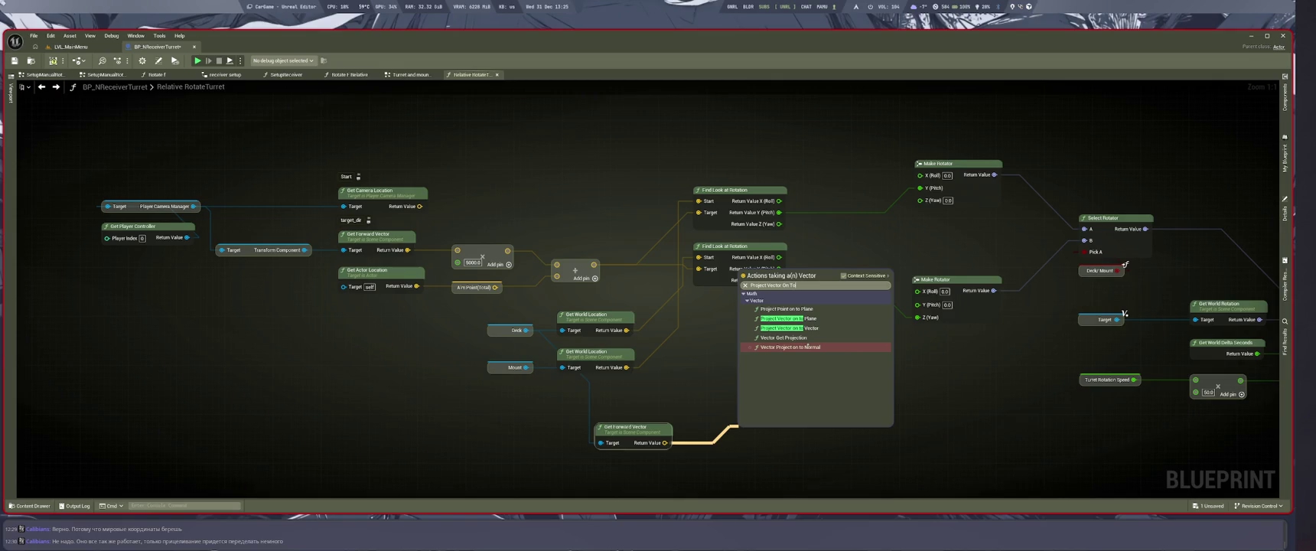
click(788, 328)
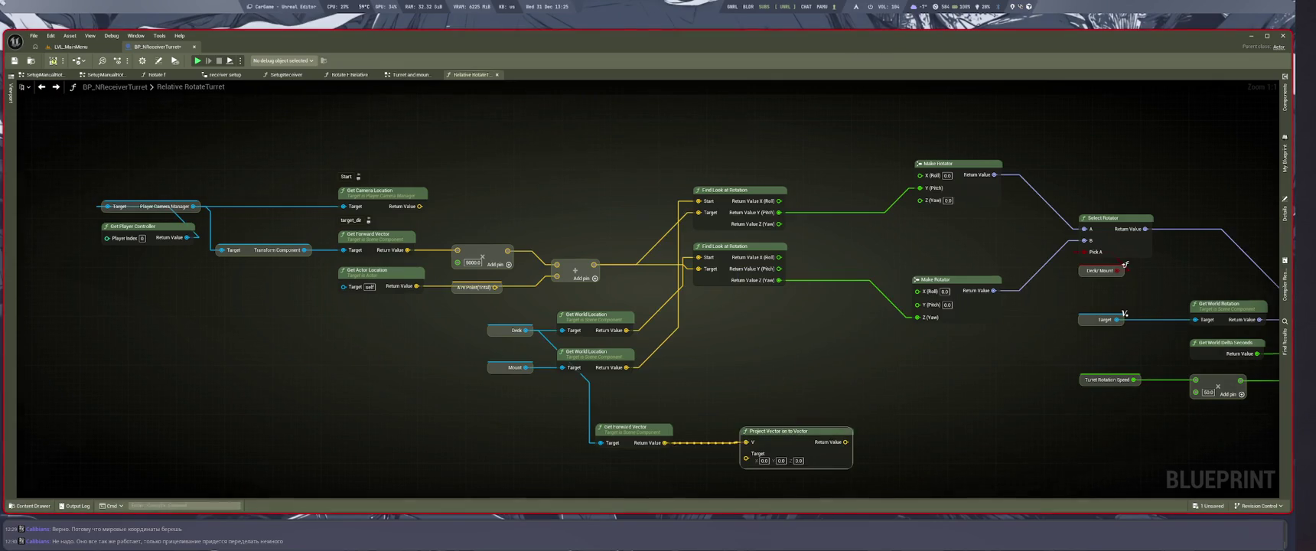
key(alt+Tab)
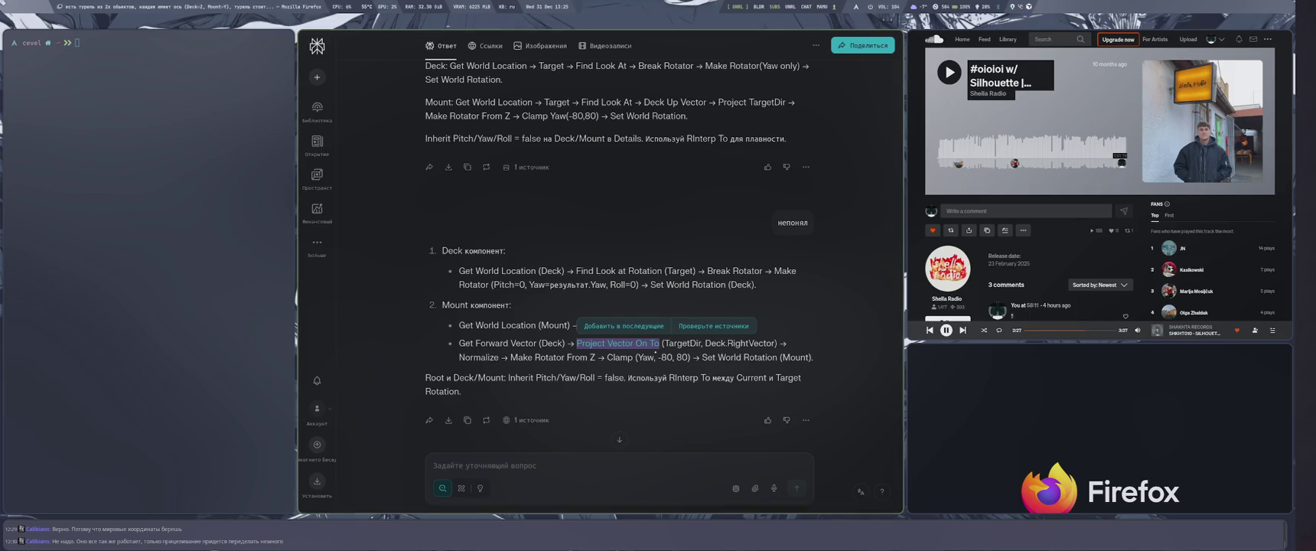
Try a Vector Project on to Normal node off the forward vector, then delete it.
key(super+2)
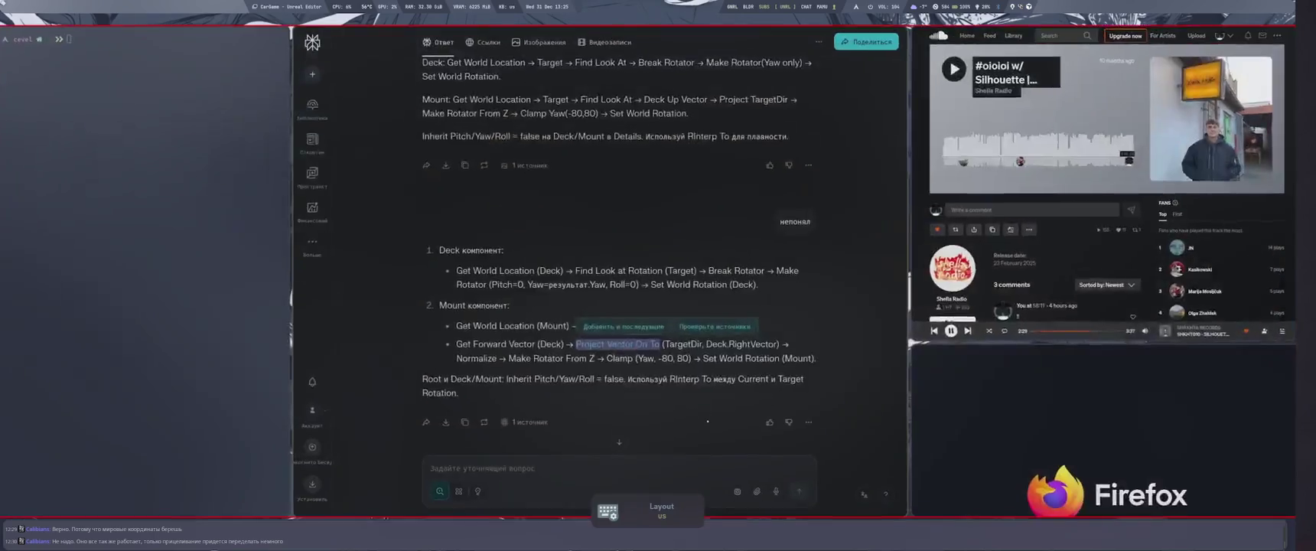
key(ctrl+z)
drag(644, 350, 681, 398)
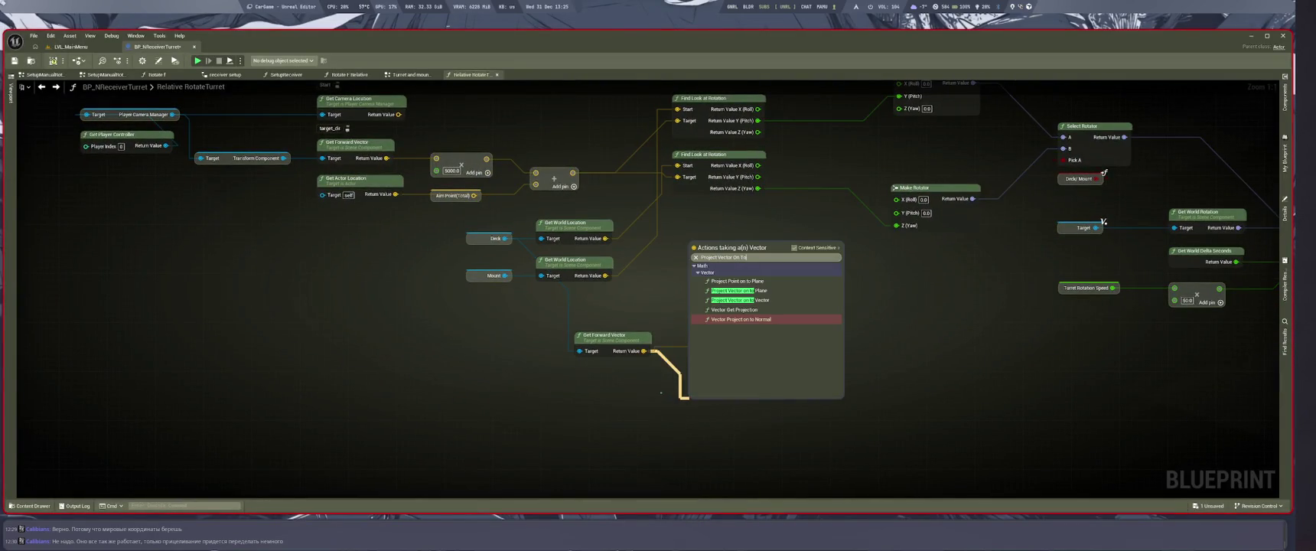
click(741, 319)
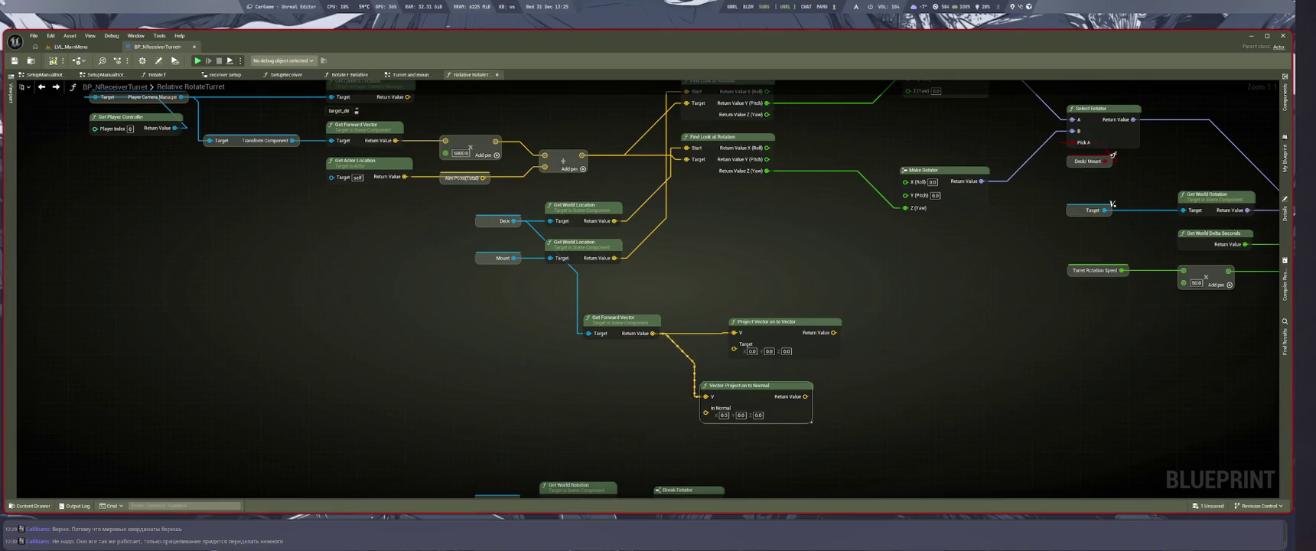
key(Delete)
key(super+2)
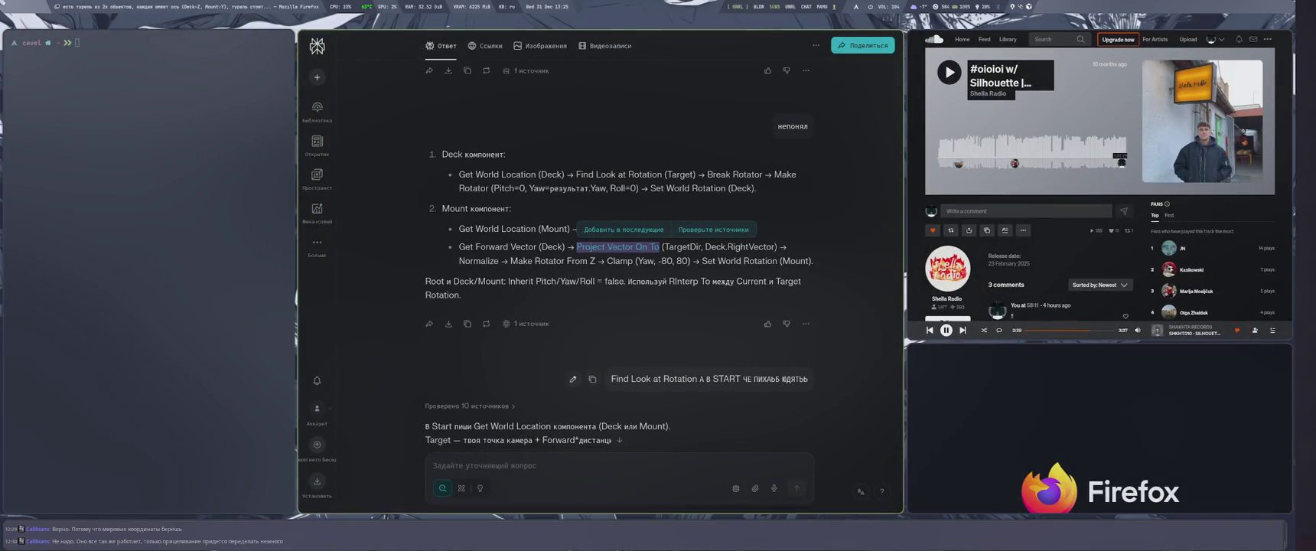
Edit the last question to read 'Project Vector On To что??' and resubmit it.
click(592, 378)
key(ctrl+v)
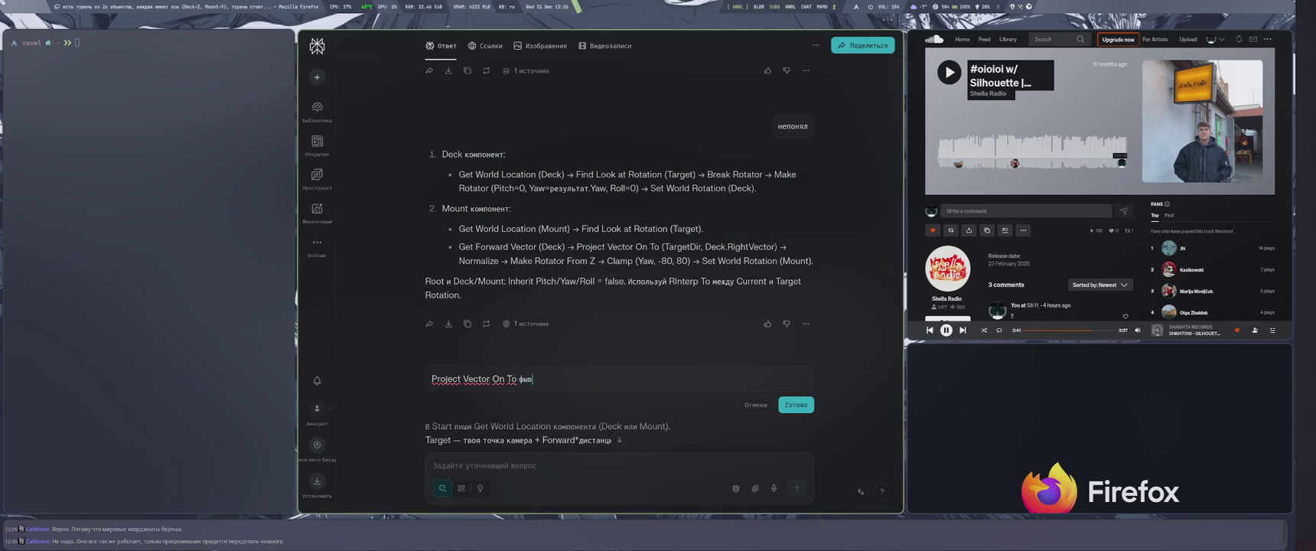
key(alt+shift)
text(что??)
click(796, 404)
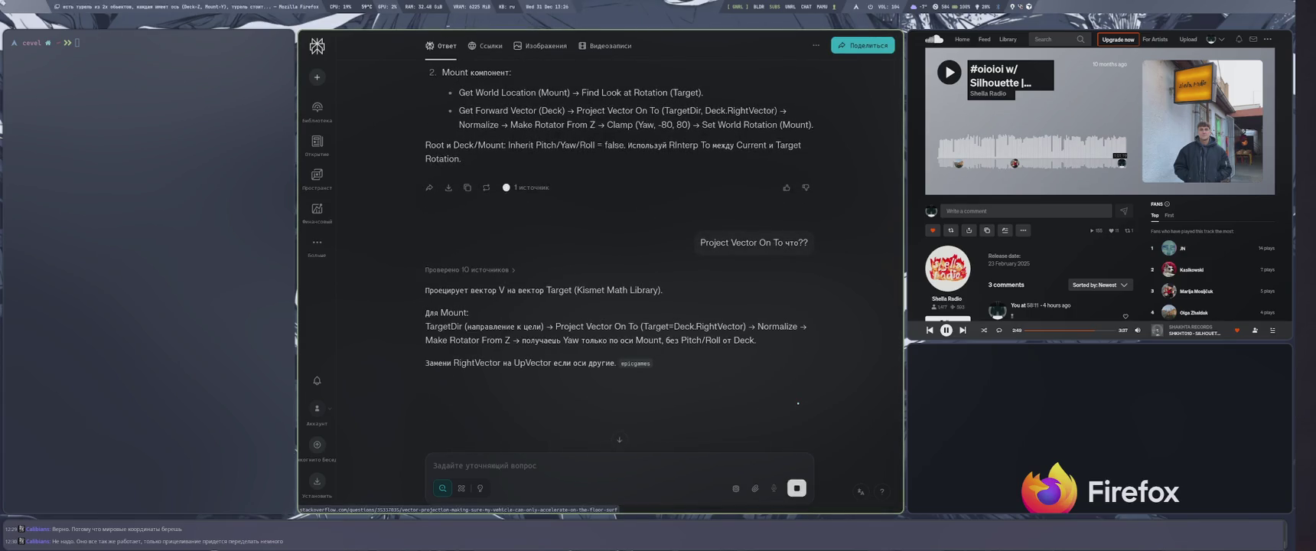
key(super+4)
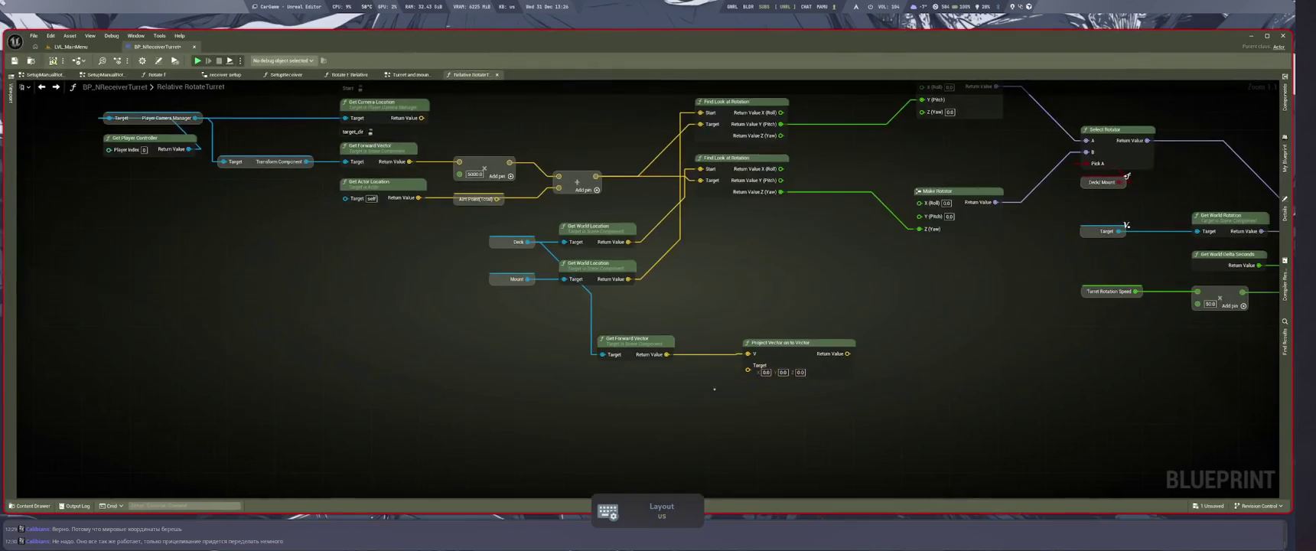
Search 'Project Vector On To' from the forward vector output, then cancel without adding a node.
drag(675, 354, 677, 391)
key(ctrl+v)
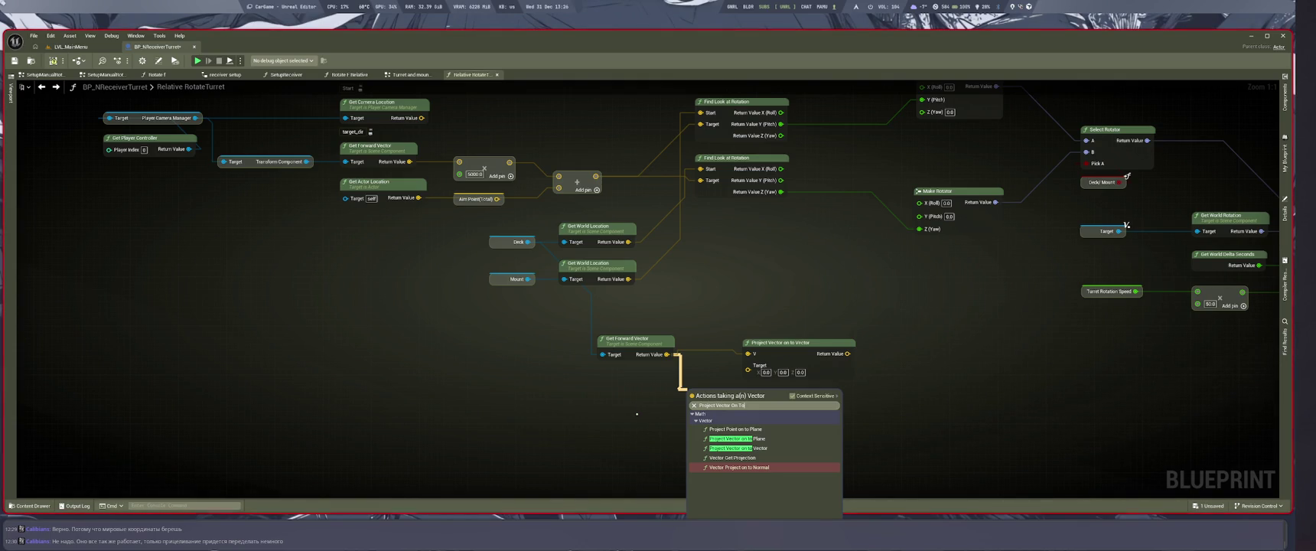
key(Escape)
key(super+2)
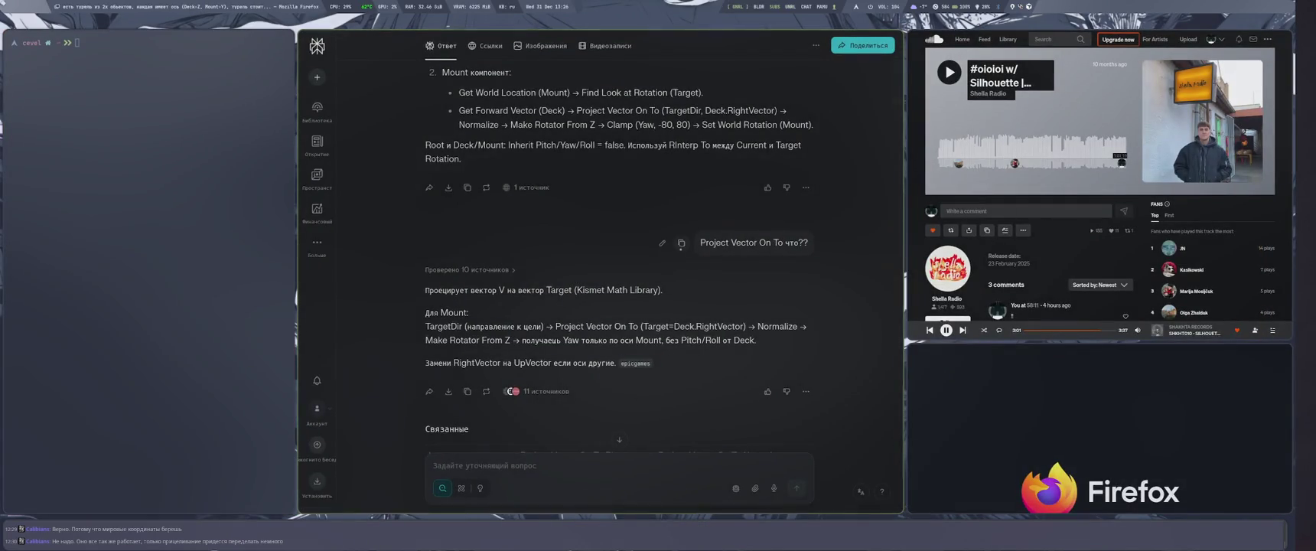
Append 'Plane/vector/normal' to the Project Vector On To question and resubmit it.
click(662, 242)
key(BackSpace)
text(P)
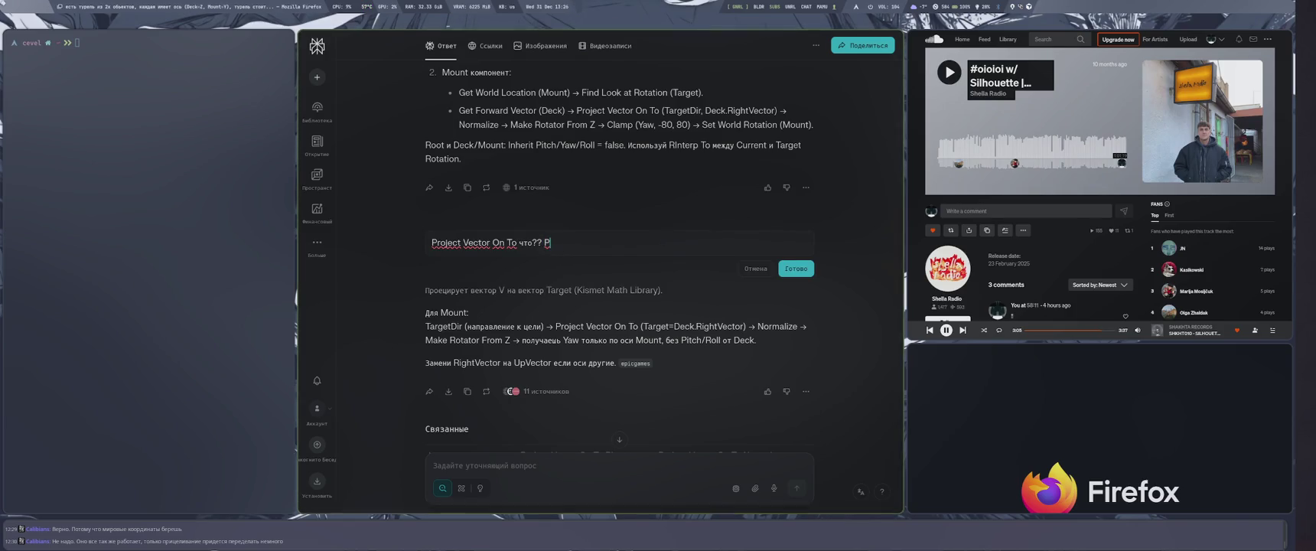
text(lane/vect)
text(or/norma)
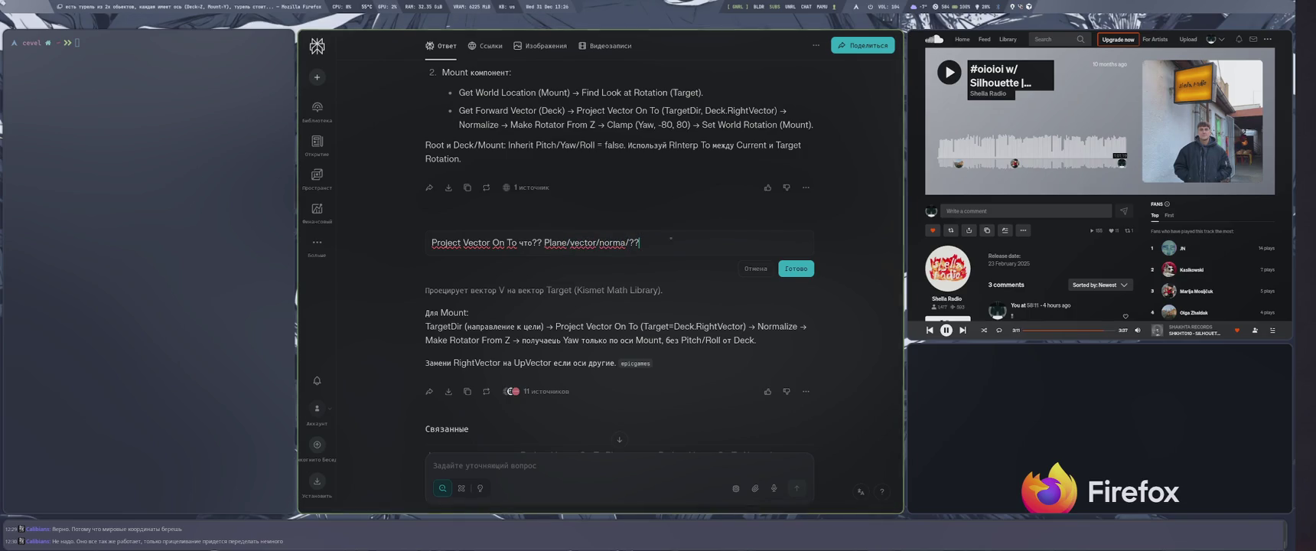
text(l)
click(794, 267)
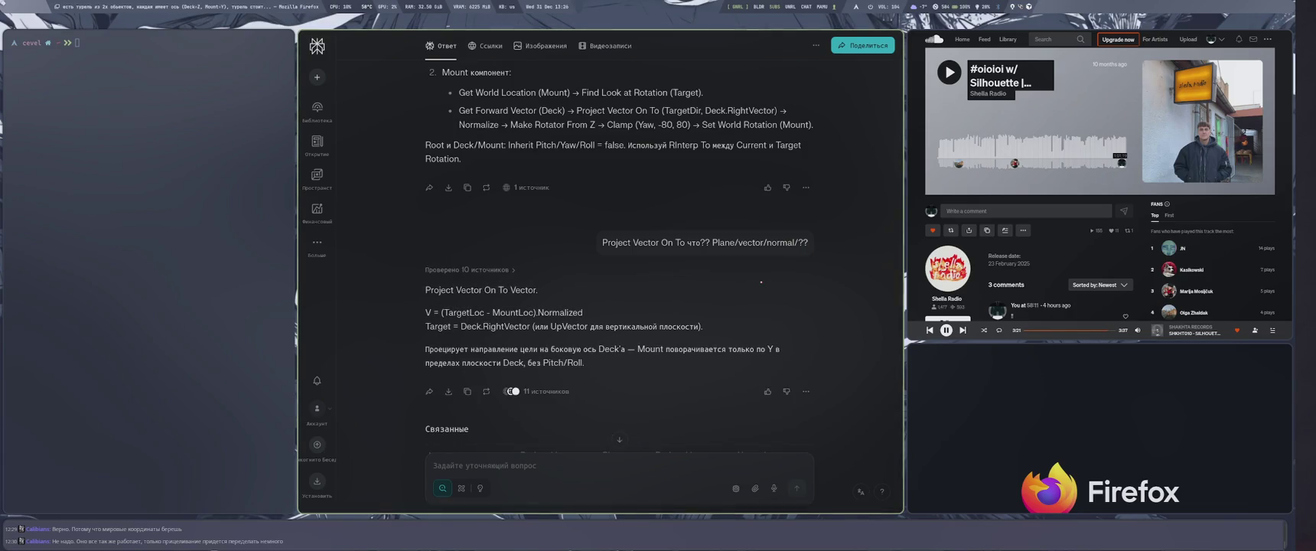
Scroll up in the answer and select the word 'TargetDir'.
scroll(659, 313, up, 5)
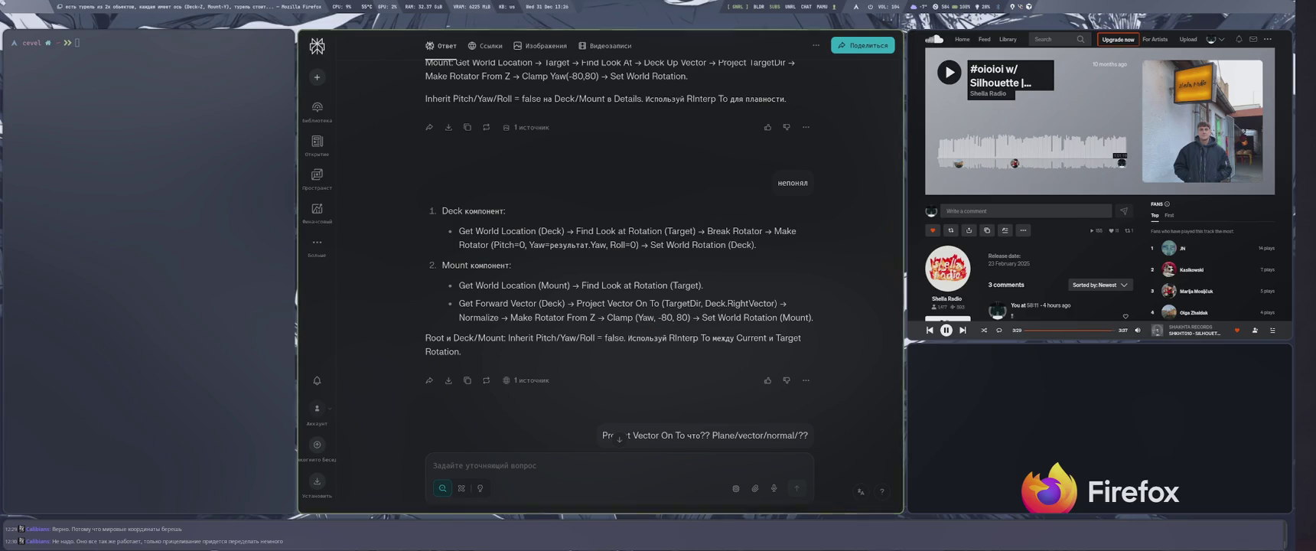
double_click(681, 303)
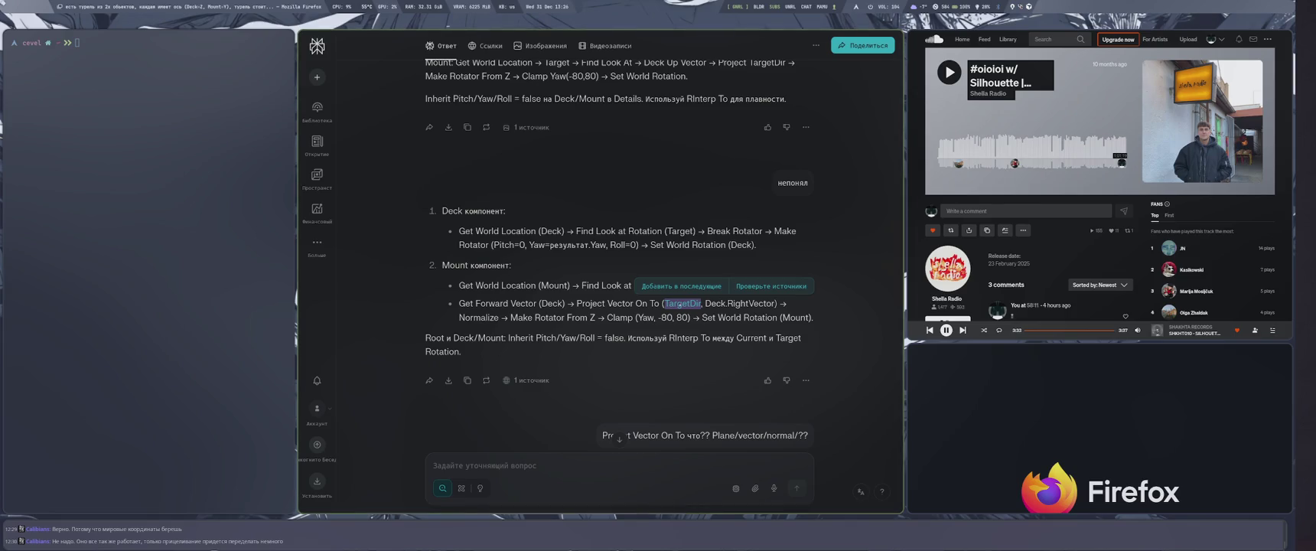
key(super+4)
drag(724, 424, 726, 446)
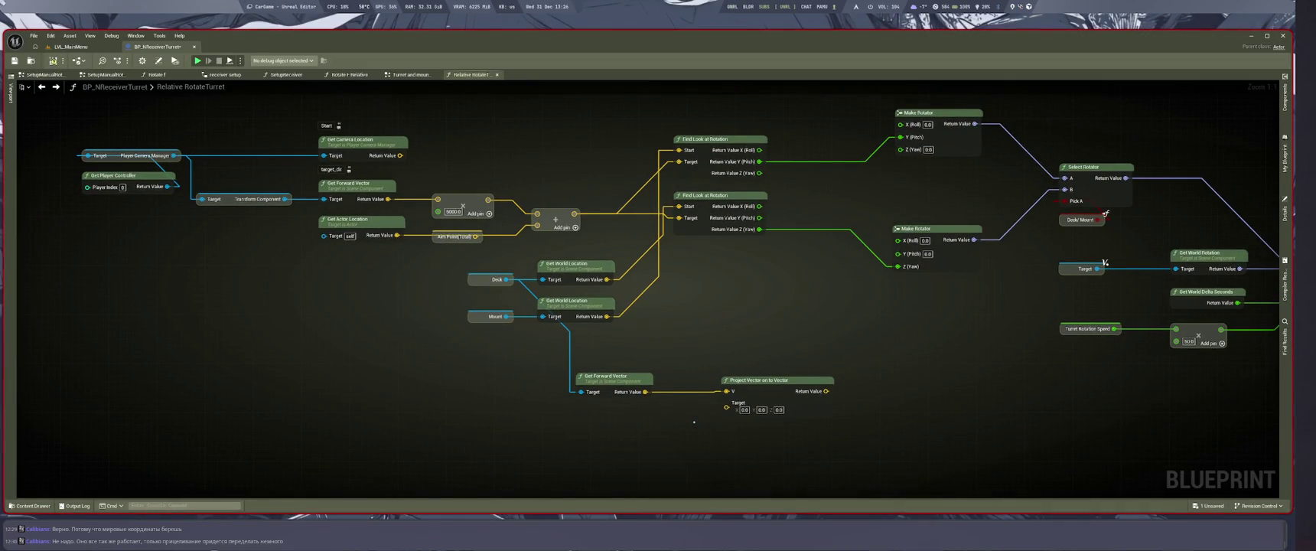
key(super+1)
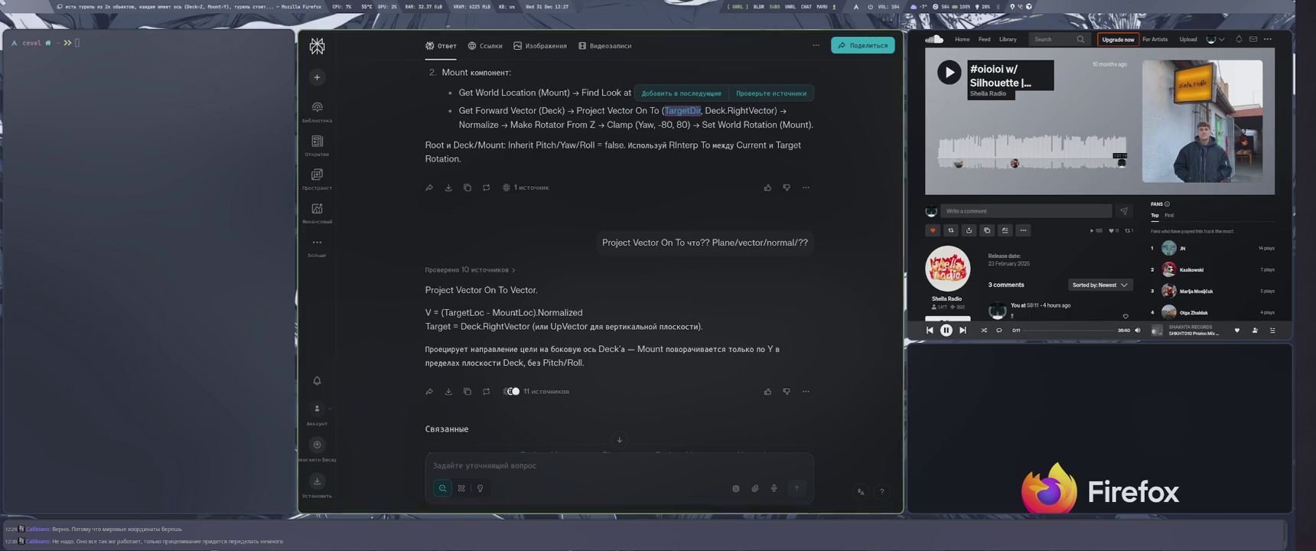
key(super+4)
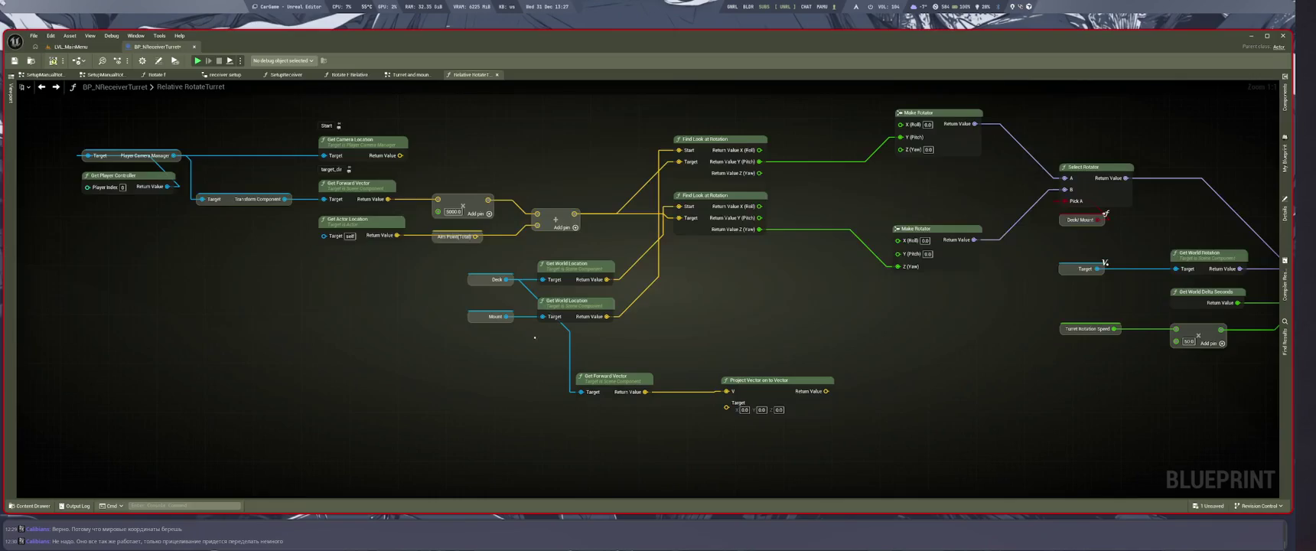
key(super+1)
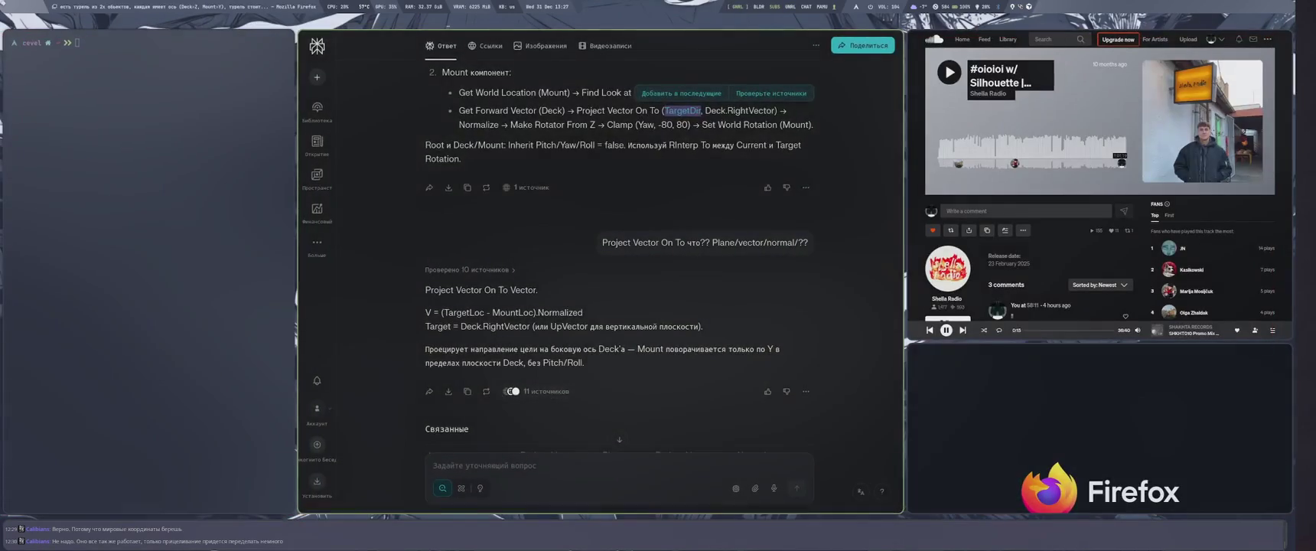
key(super+4)
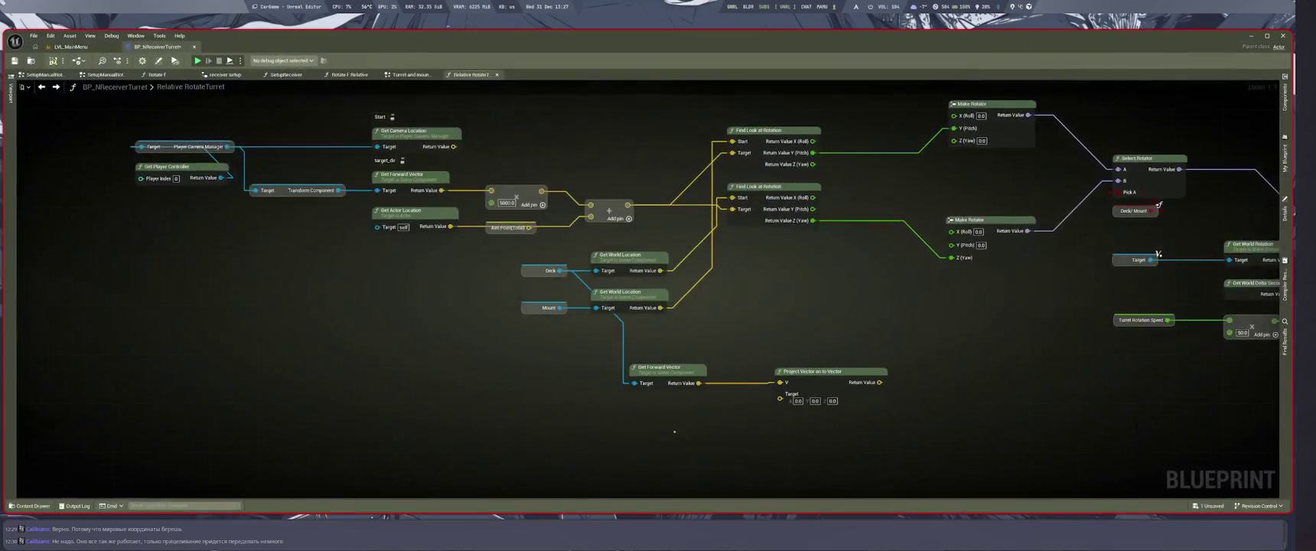
Add a vector Subtract node after the Add node's output.
drag(1159, 205, 1124, 241)
mouse_move(627, 381)
mouse_down()
mouse_move(673, 425)
mouse_move(820, 422)
mouse_up()
click(907, 361)
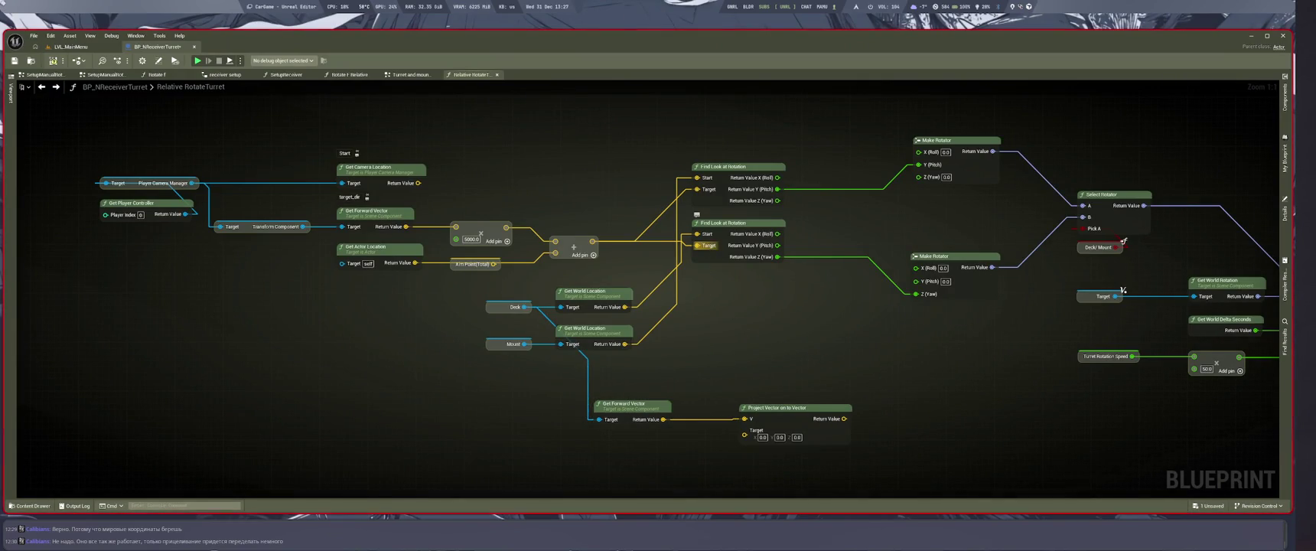
drag(593, 241, 711, 340)
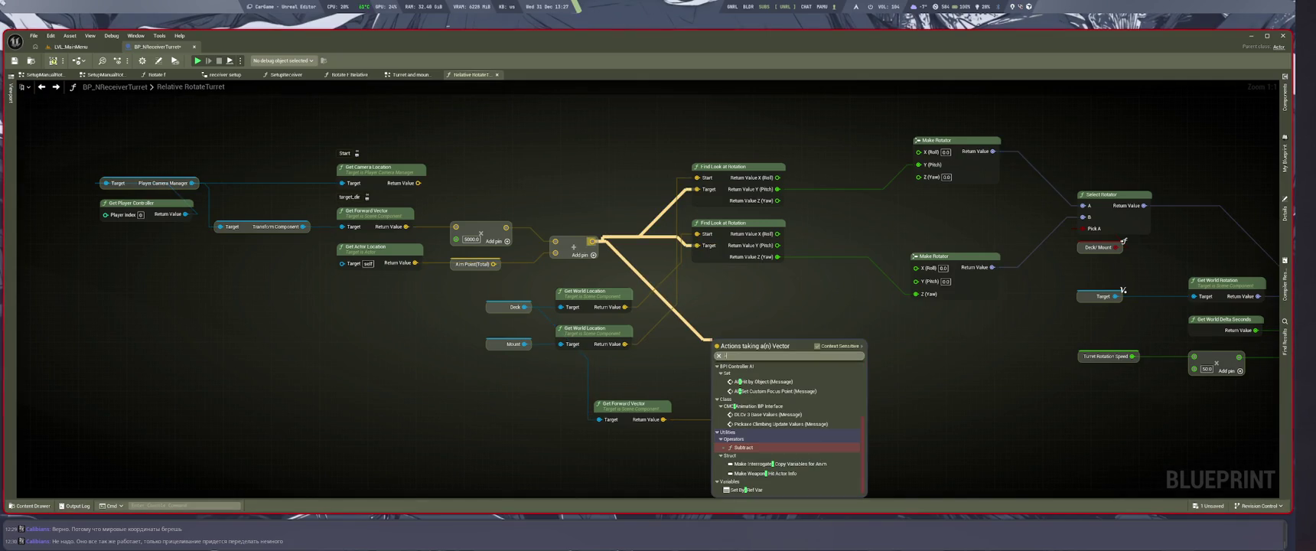
click(742, 447)
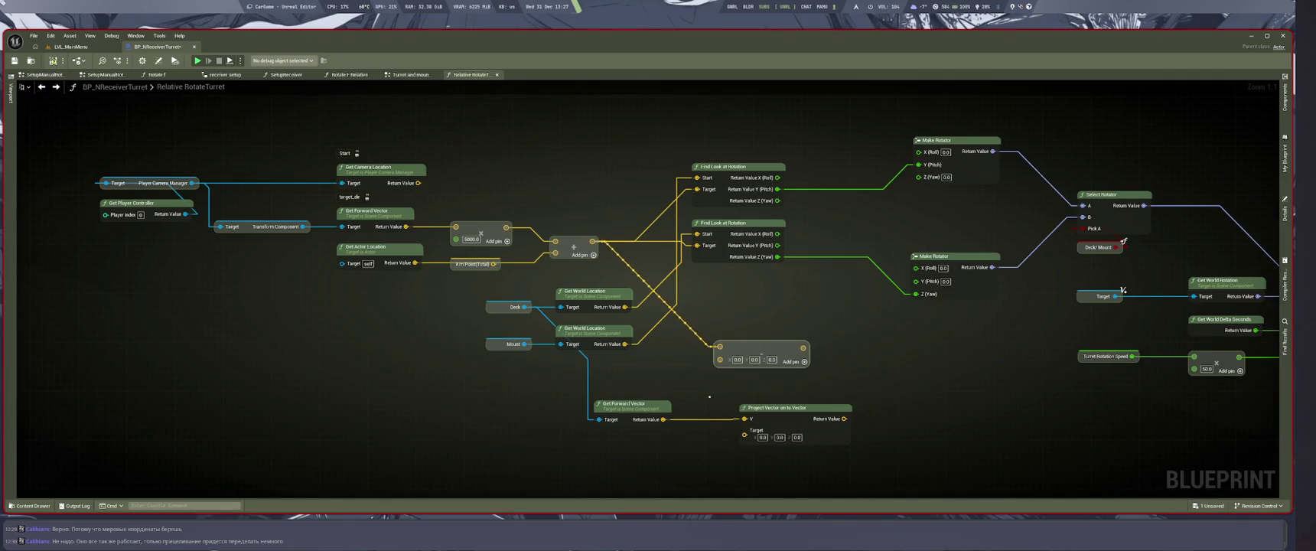
Wire Mount's world location into Subtract B, normalize the result, and feed it to Project Vector.
mouse_move(626, 344)
mouse_down()
mouse_move(720, 359)
mouse_move(714, 333)
mouse_move(775, 348)
mouse_up()
text(norma)
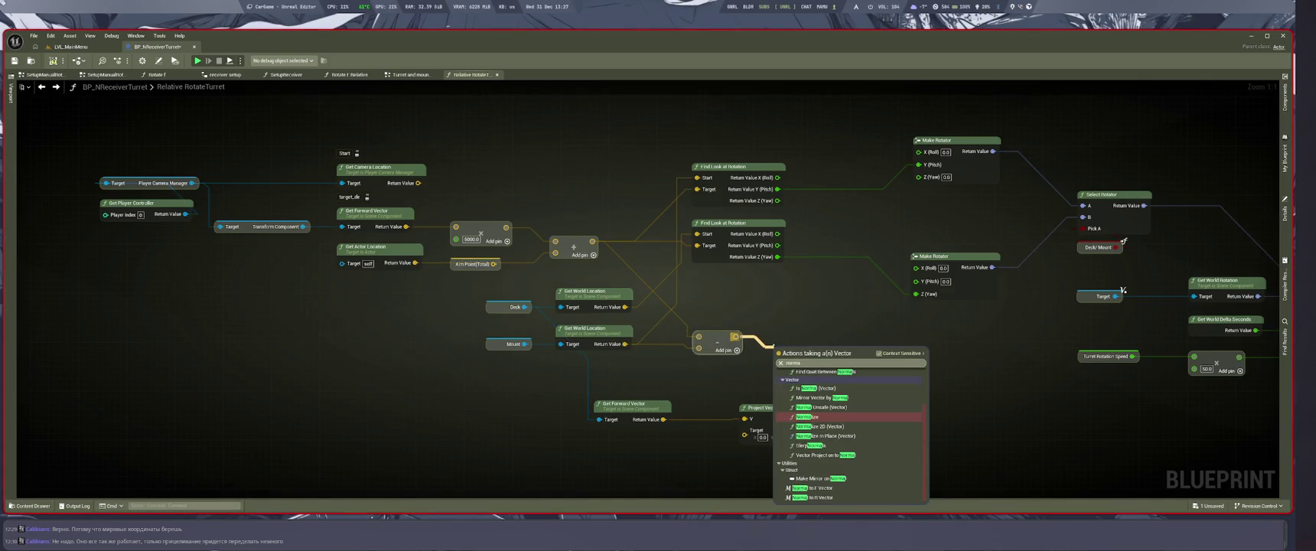
key(Return)
mouse_move(868, 363)
mouse_down()
mouse_move(744, 434)
mouse_move(912, 406)
mouse_up()
mouse_move(528, 290)
mouse_down()
mouse_move(688, 367)
mouse_move(648, 298)
mouse_move(634, 191)
mouse_move(532, 363)
mouse_up()
click(738, 344)
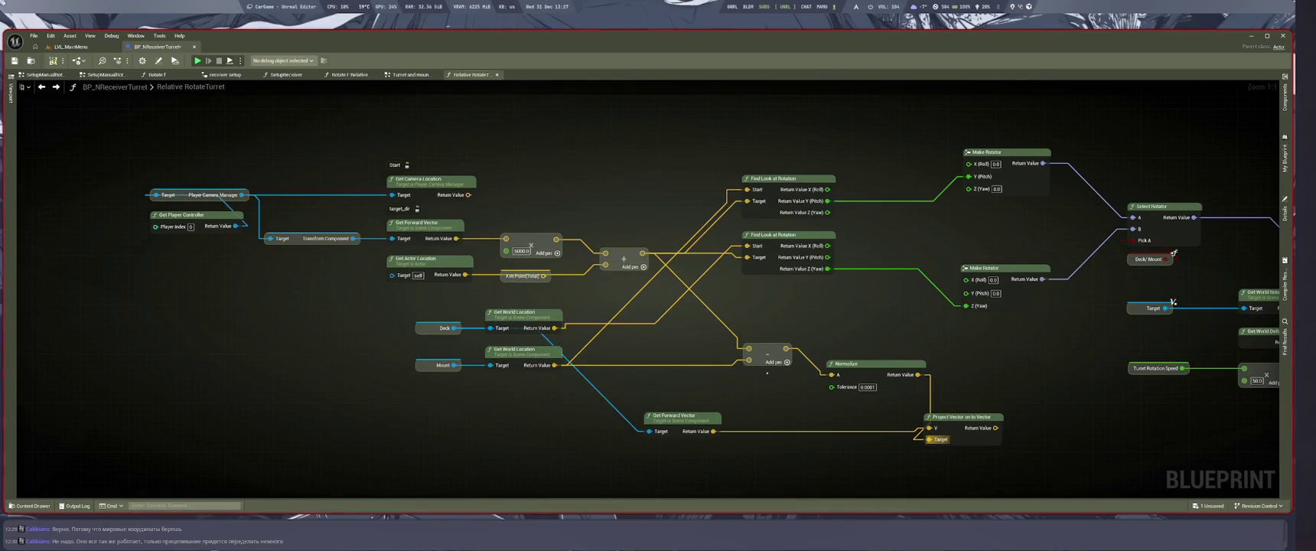
drag(739, 344, 675, 326)
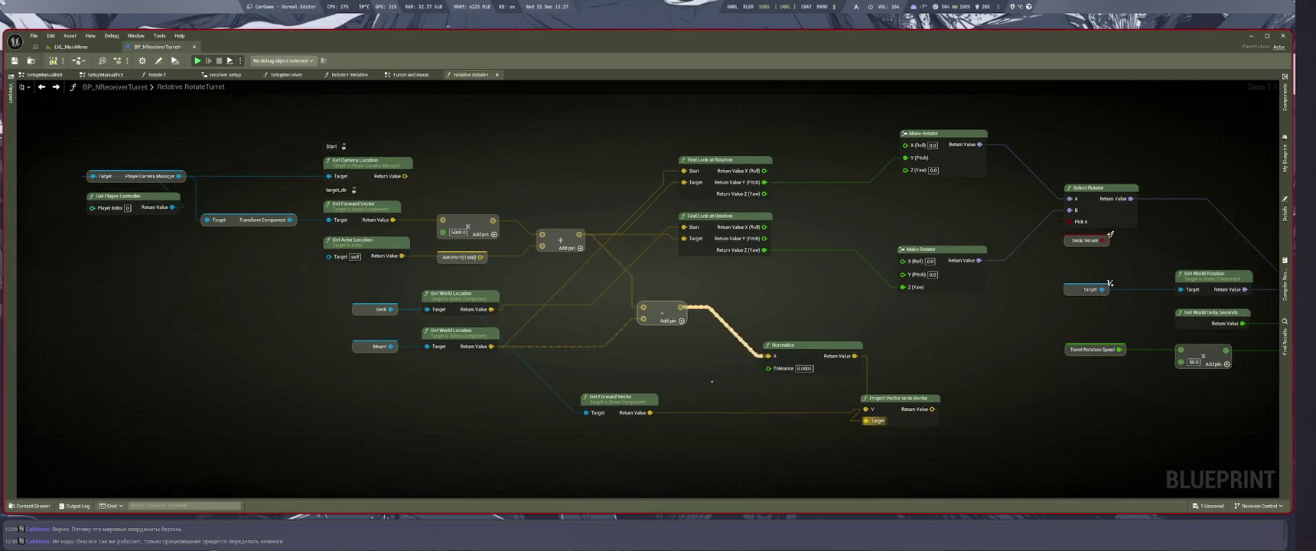
Reposition Normalize, Get Forward Vector and Project Vector nodes, and shift the rotator group right.
mouse_move(780, 345)
mouse_down()
mouse_move(720, 310)
mouse_move(726, 347)
mouse_up()
click(616, 397)
drag(616, 396, 648, 381)
mouse_move(880, 400)
mouse_down()
mouse_move(867, 366)
mouse_move(753, 368)
mouse_up()
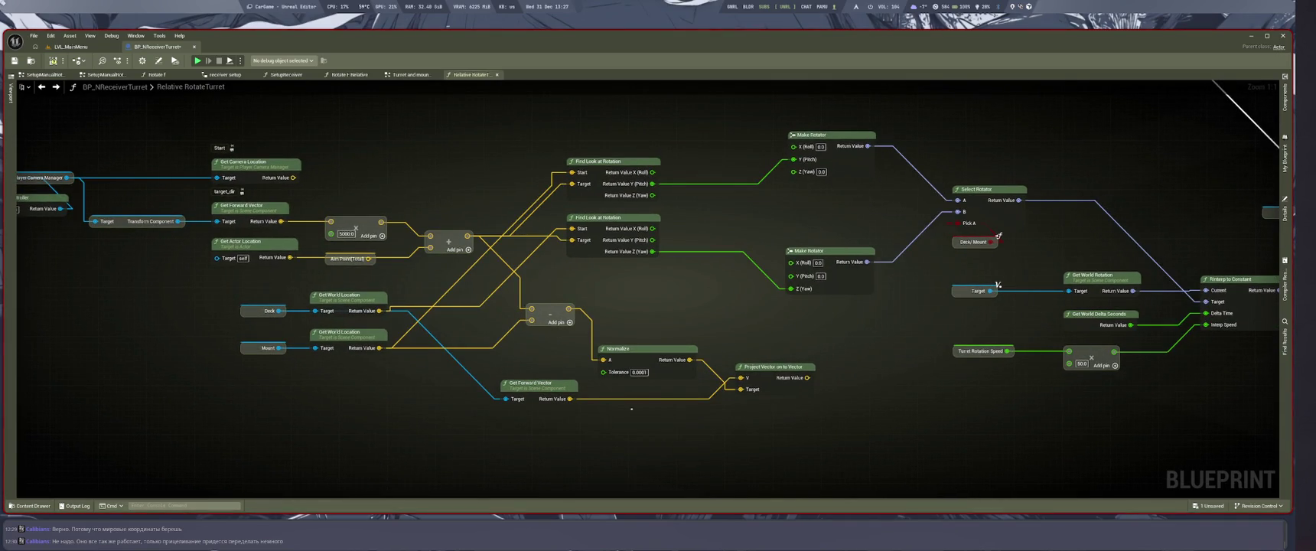
scroll(659, 412, down, 1)
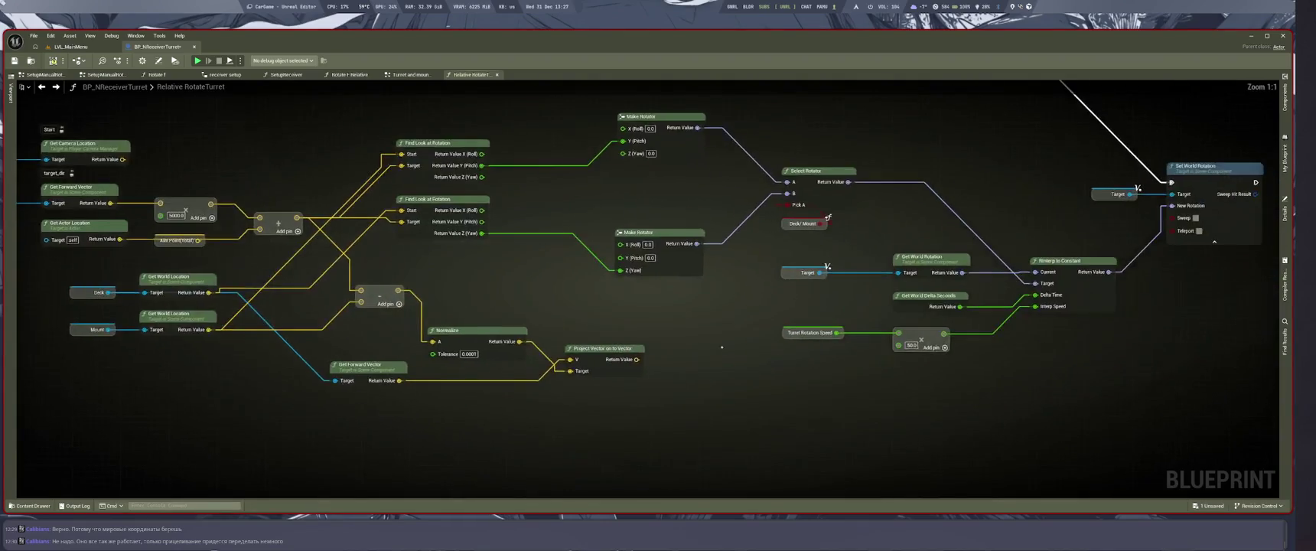
mouse_move(595, 215)
mouse_down()
mouse_move(479, 337)
mouse_move(560, 261)
mouse_up()
drag(616, 291, 770, 293)
Fine-tune the Normalize, Project Vector and Get Forward Vector positions, then save the blueprint.
drag(511, 407, 729, 373)
drag(659, 408, 728, 373)
key(XF86AudioRaiseVolume)
mouse_move(580, 337)
mouse_down()
mouse_move(733, 323)
mouse_move(941, 402)
mouse_up()
scroll(733, 322, up, 1)
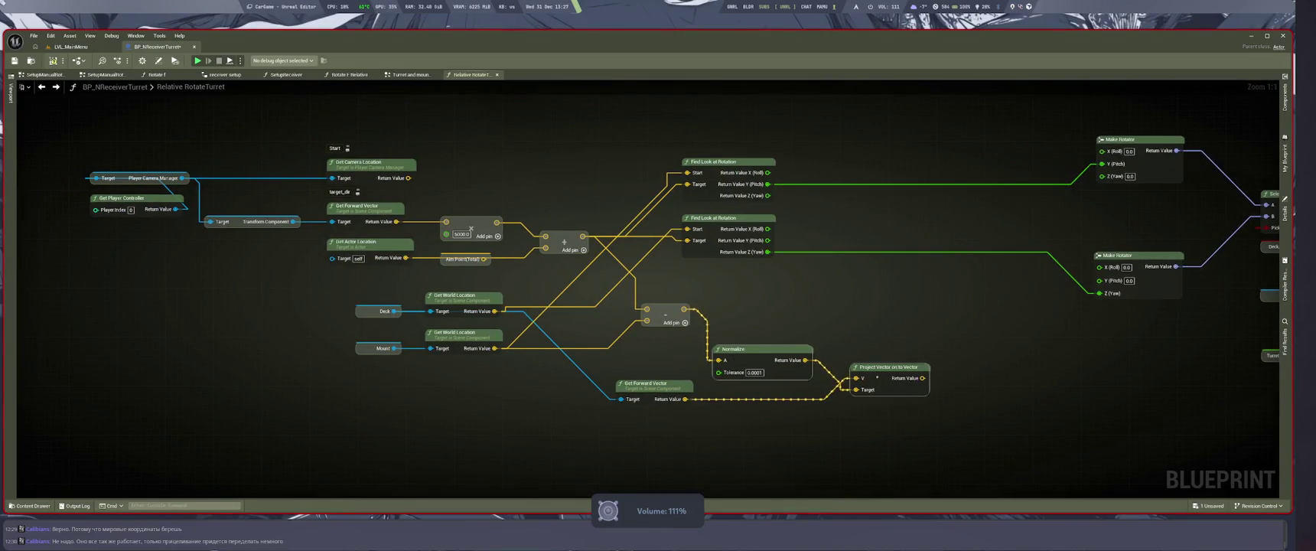
drag(757, 349, 870, 344)
drag(671, 380, 696, 358)
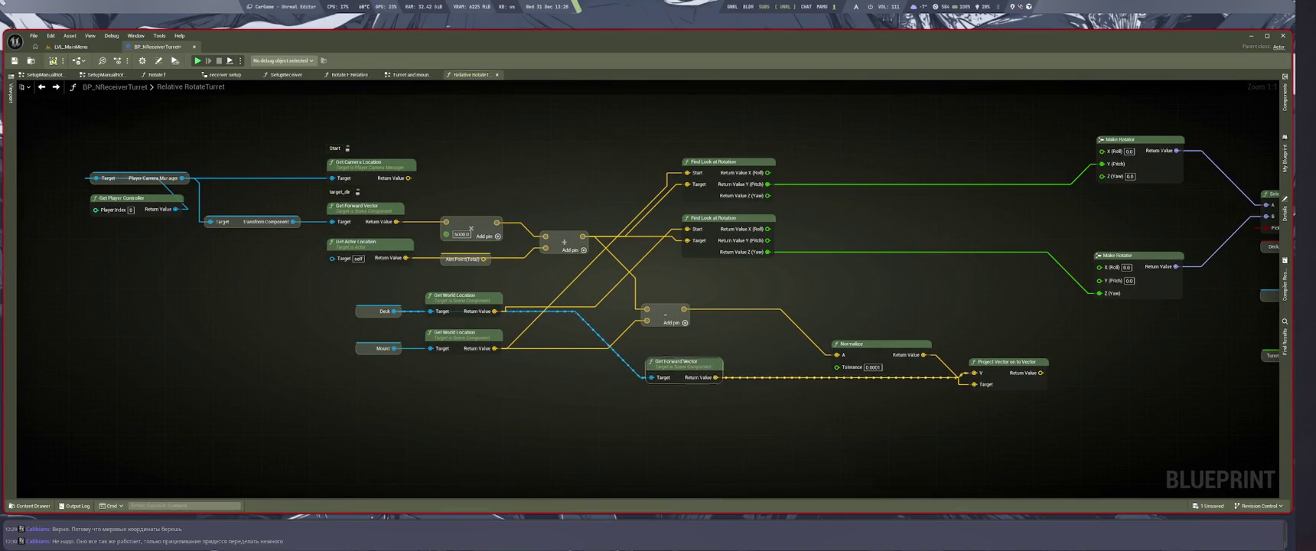
drag(664, 409, 706, 434)
drag(771, 290, 972, 403)
drag(879, 343, 806, 314)
drag(871, 399, 795, 438)
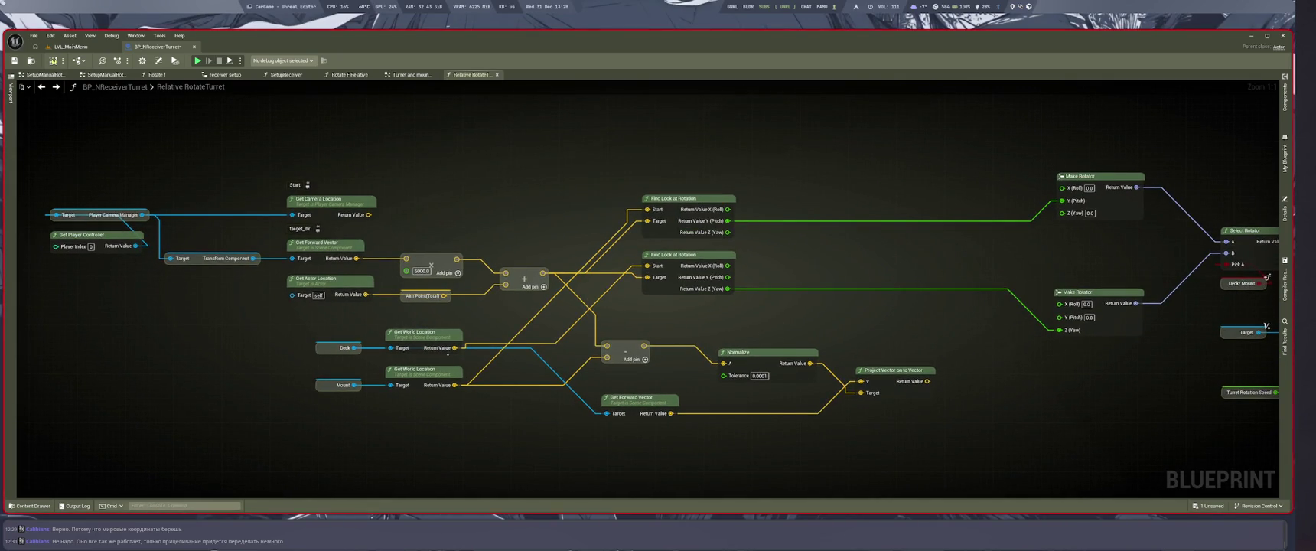
key(ctrl+s)
key(super+1)
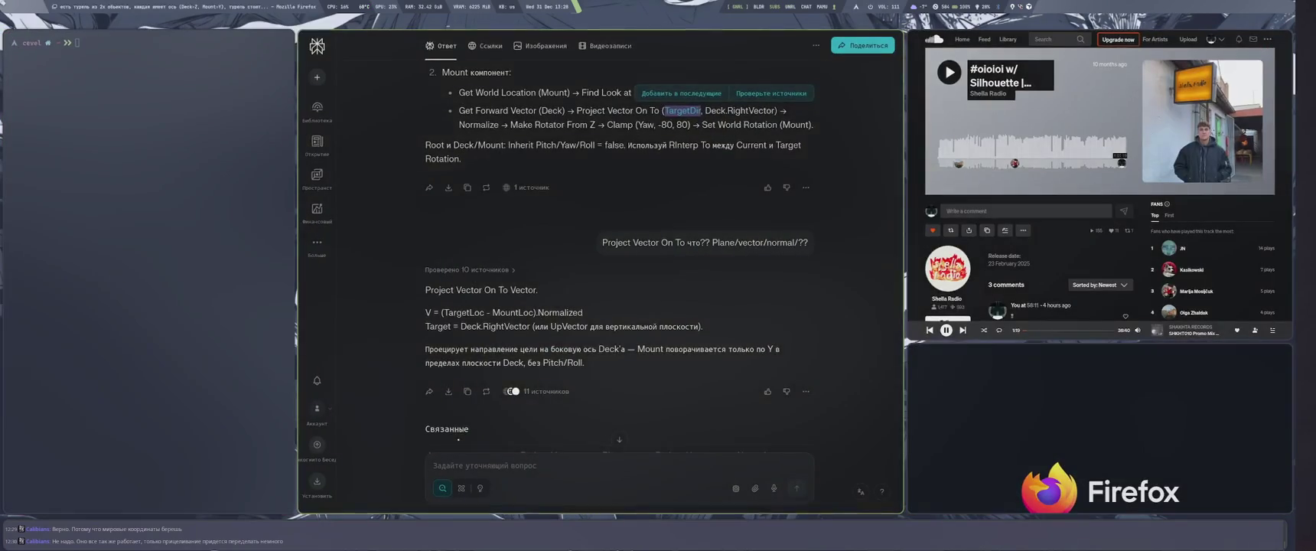
key(super+2)
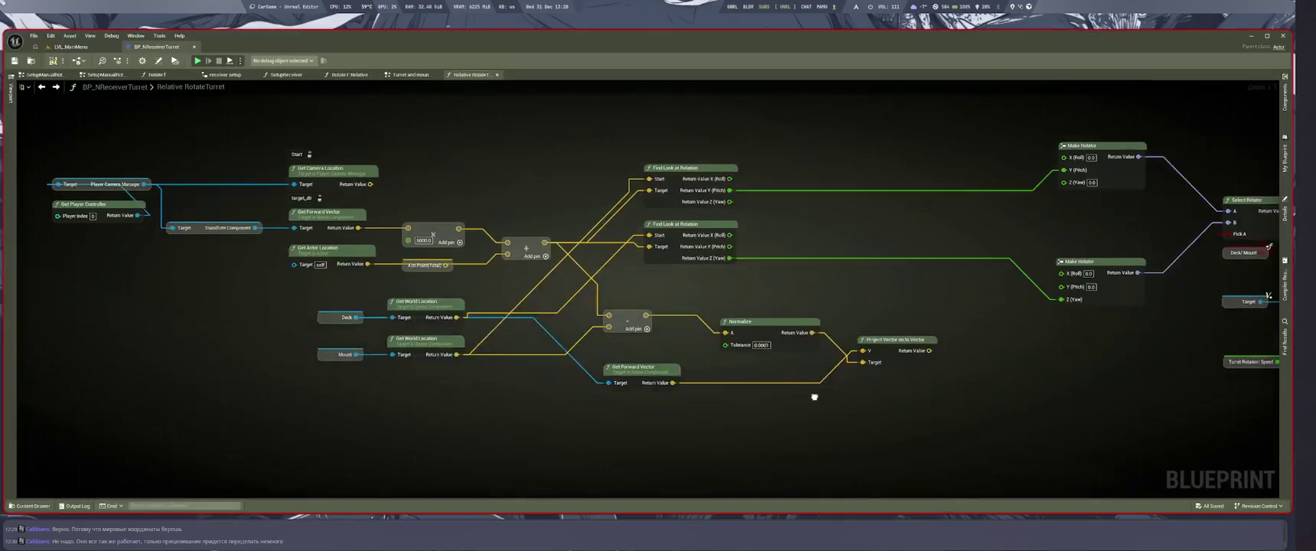
click(727, 344)
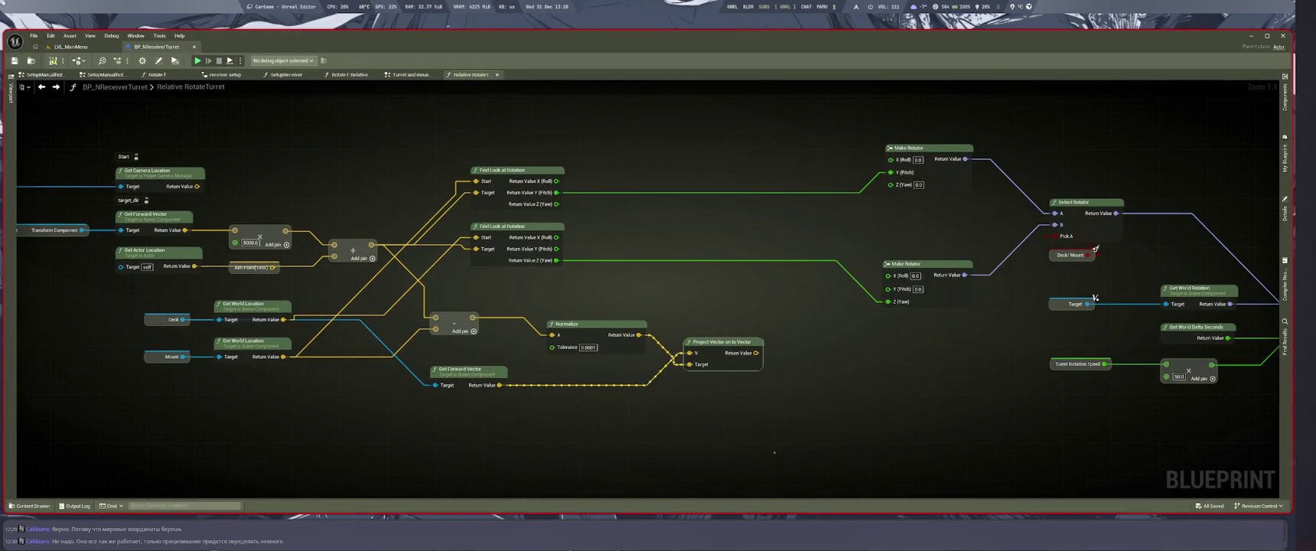
key(super+1)
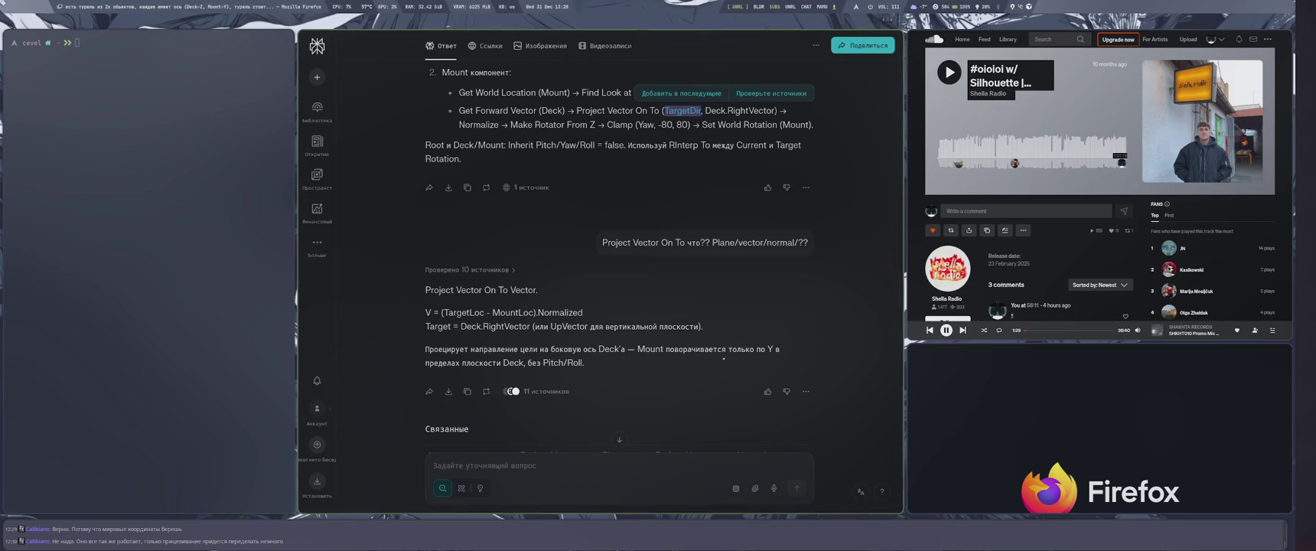
key(super+2)
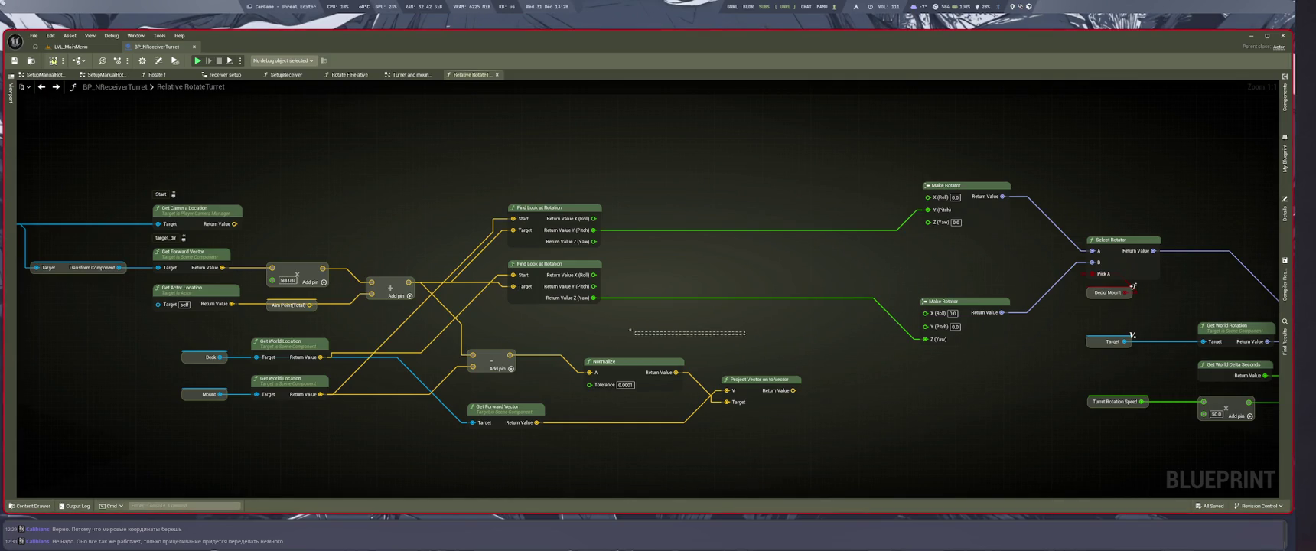
drag(794, 391, 841, 405)
key(Escape)
key(super+2)
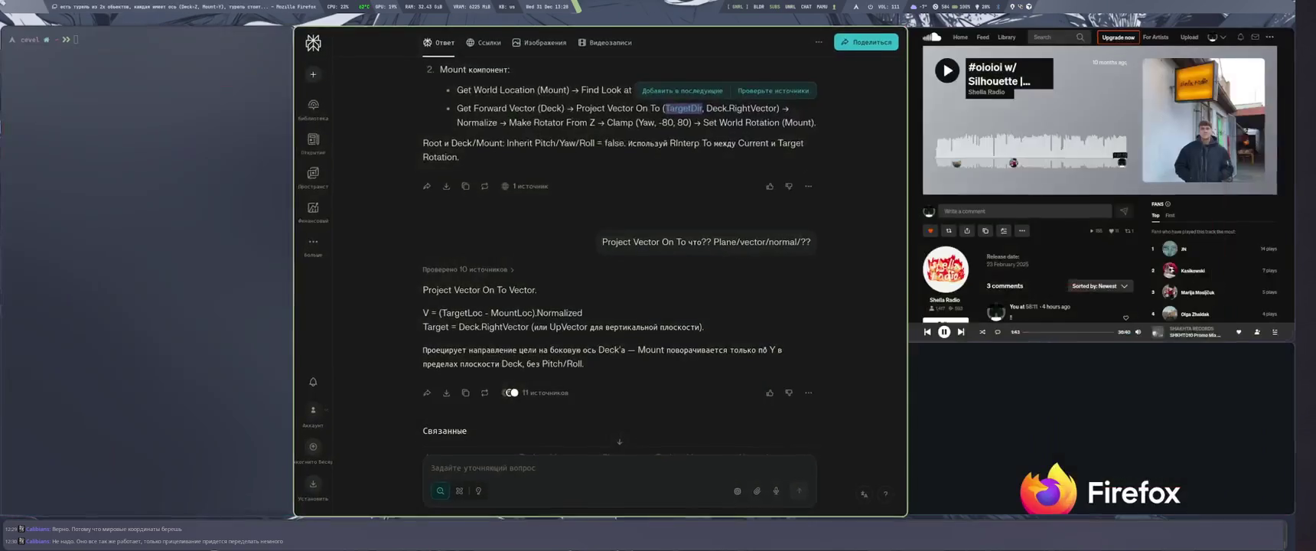
scroll(619, 306, up, 5)
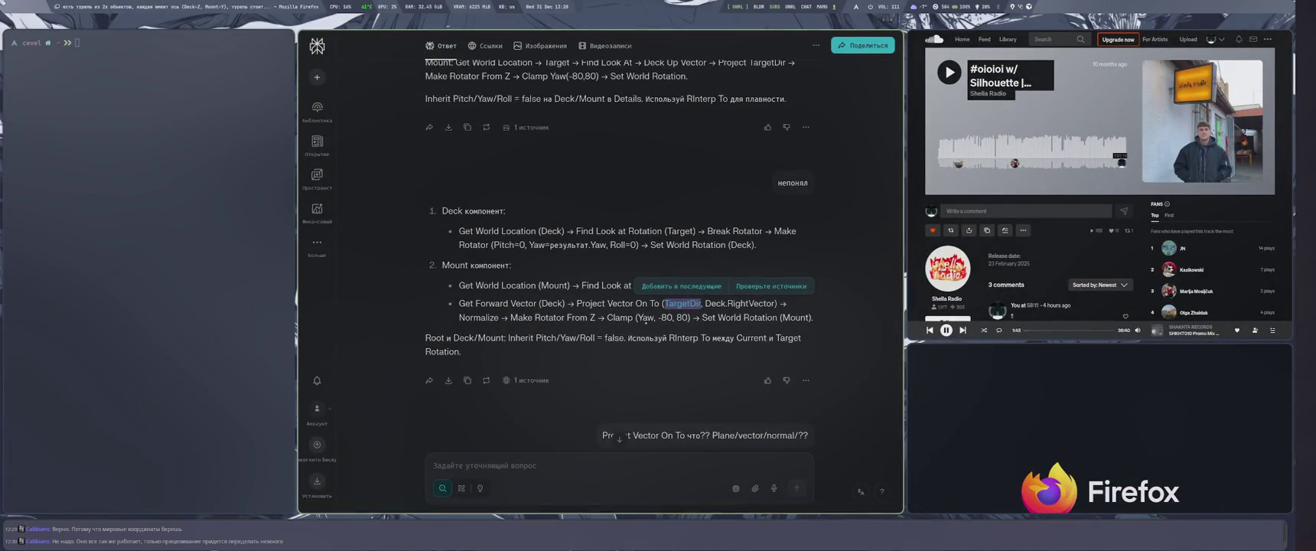
click(646, 322)
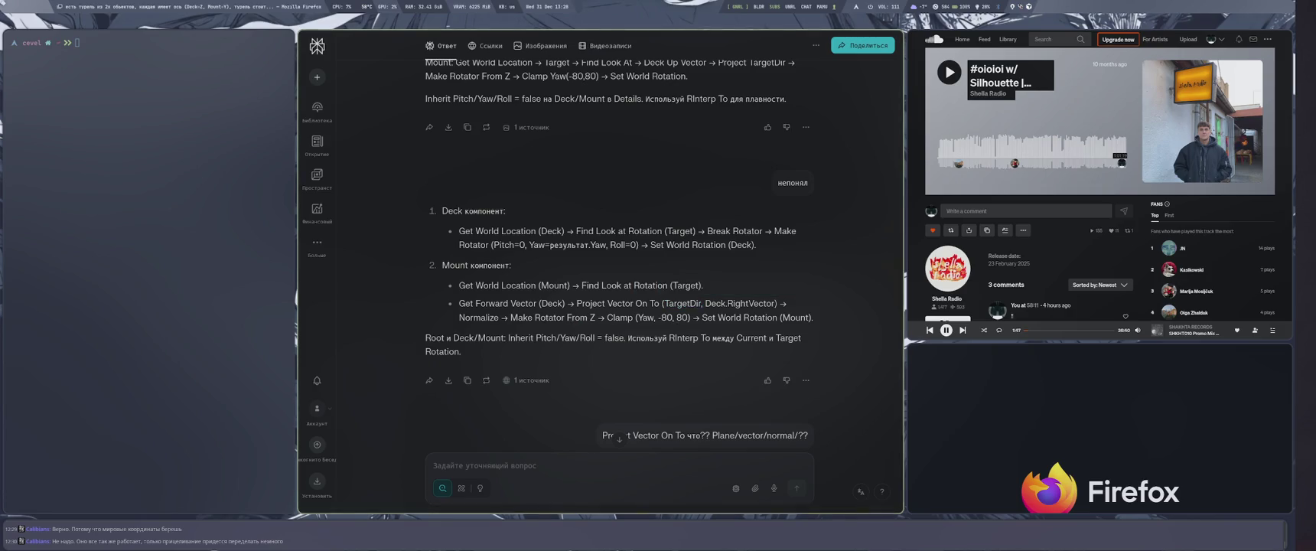
key(super+1)
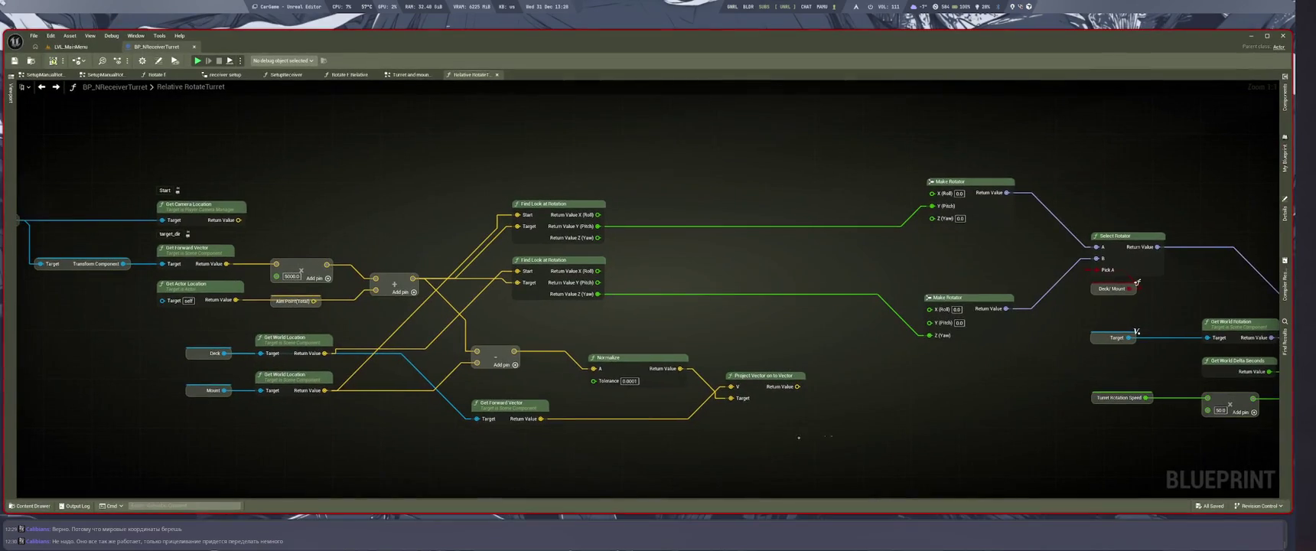
key(super+2)
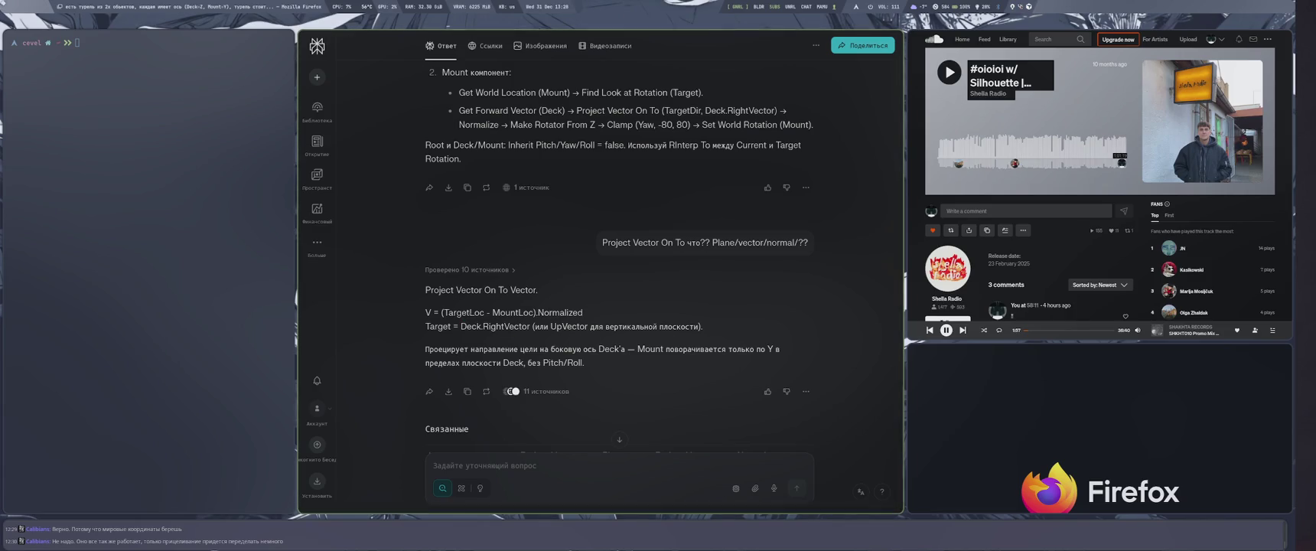
key(super+4)
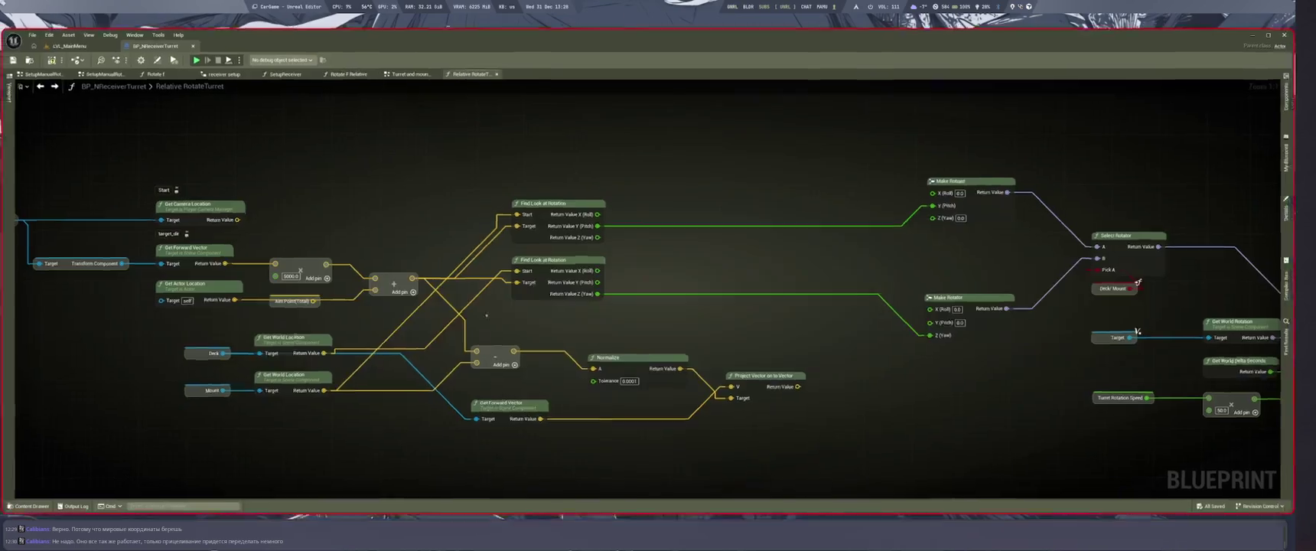
Undo and redo the recent Project Vector and Normalize wiring changes, checking against the chat answer.
key(ctrl+z)
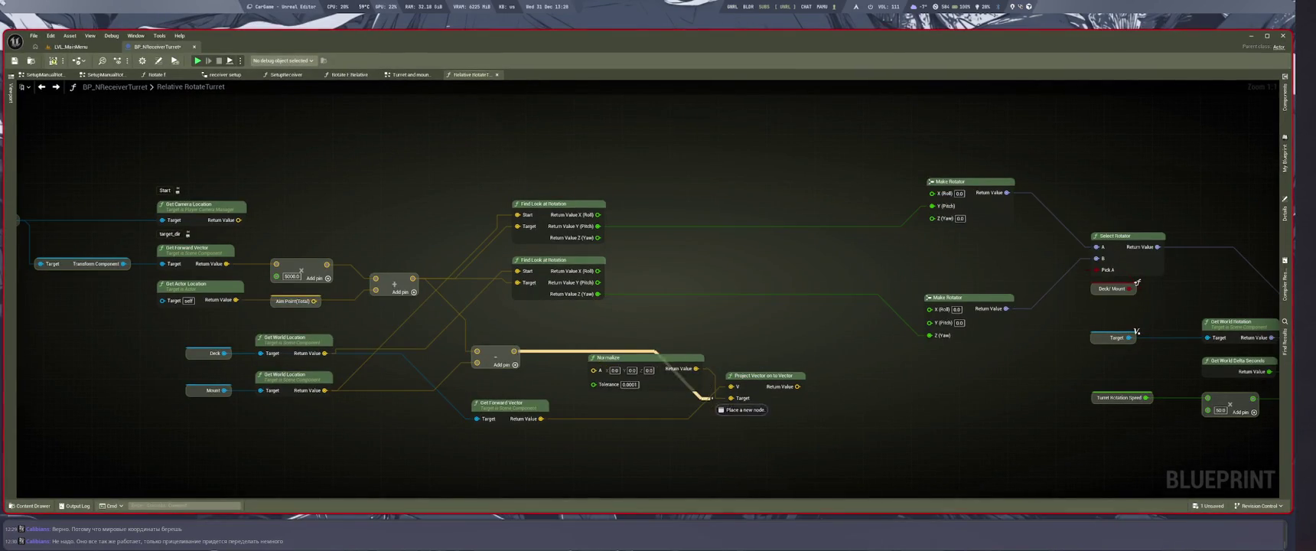
key(ctrl+y)
key(ctrl+y)
key(ctrl+y)
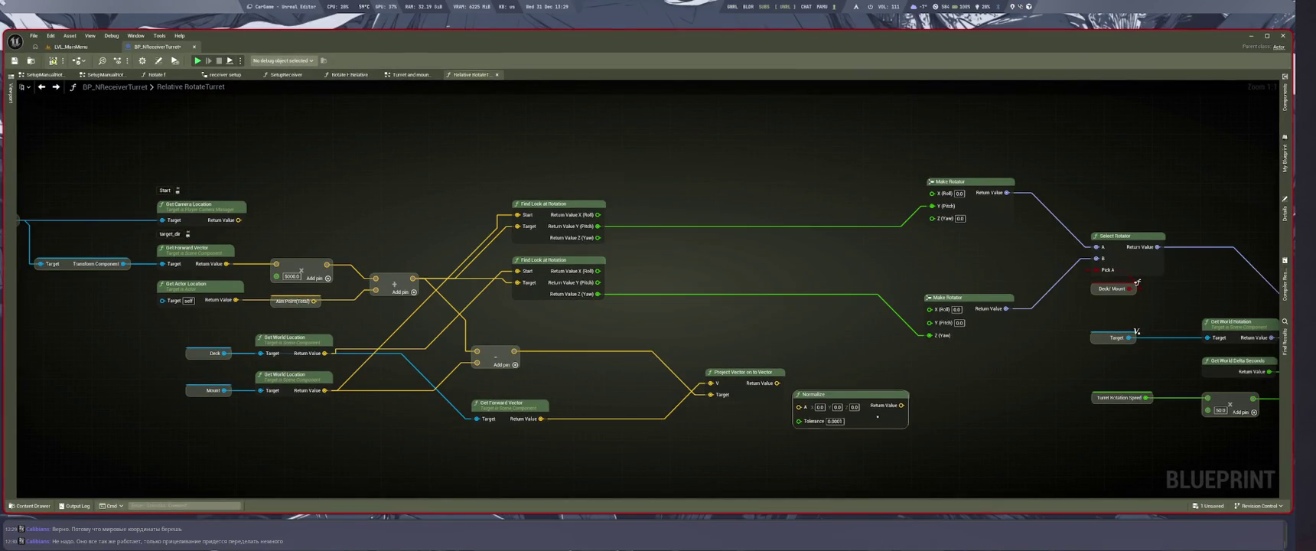
key(ctrl+y)
key(ctrl+y)
key(ctrl+y)
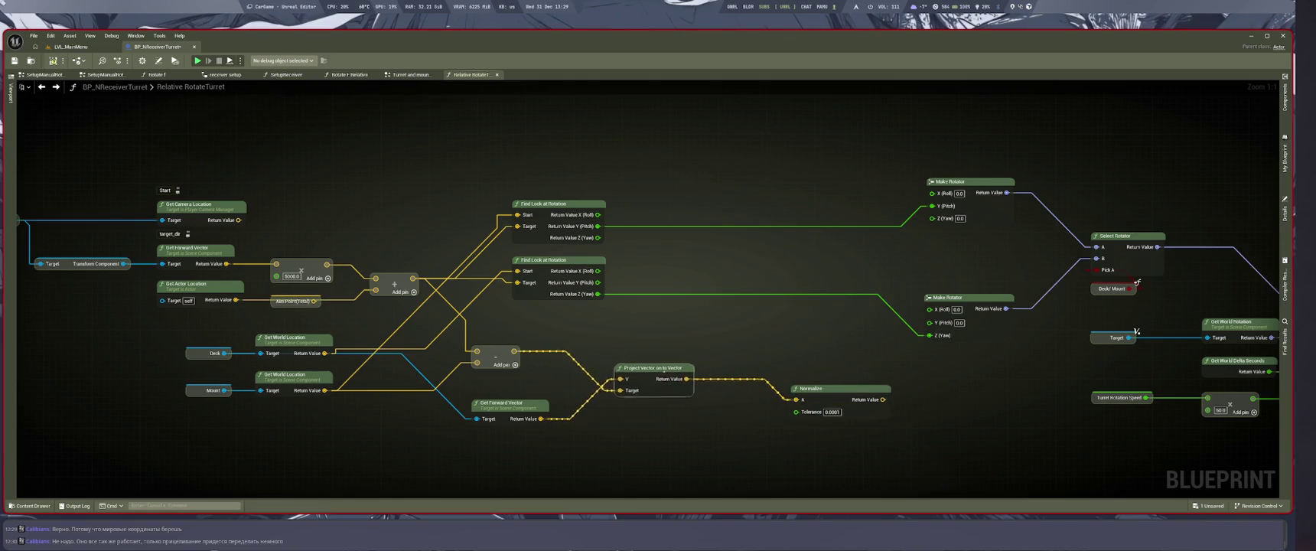
key(ctrl+y)
key(ctrl+y)
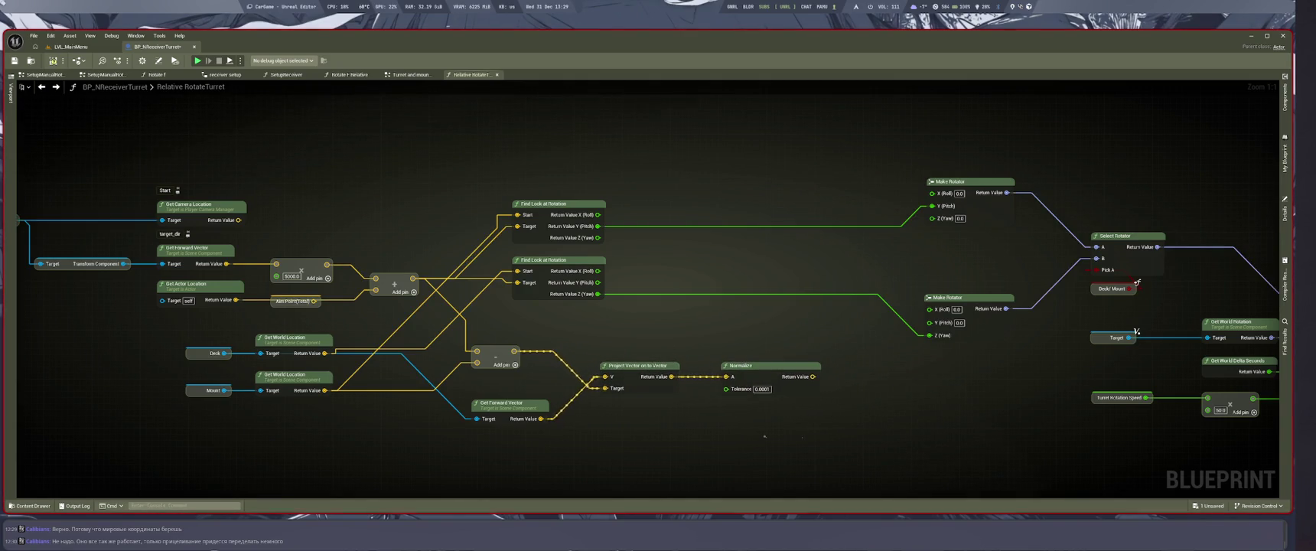
key(super+1)
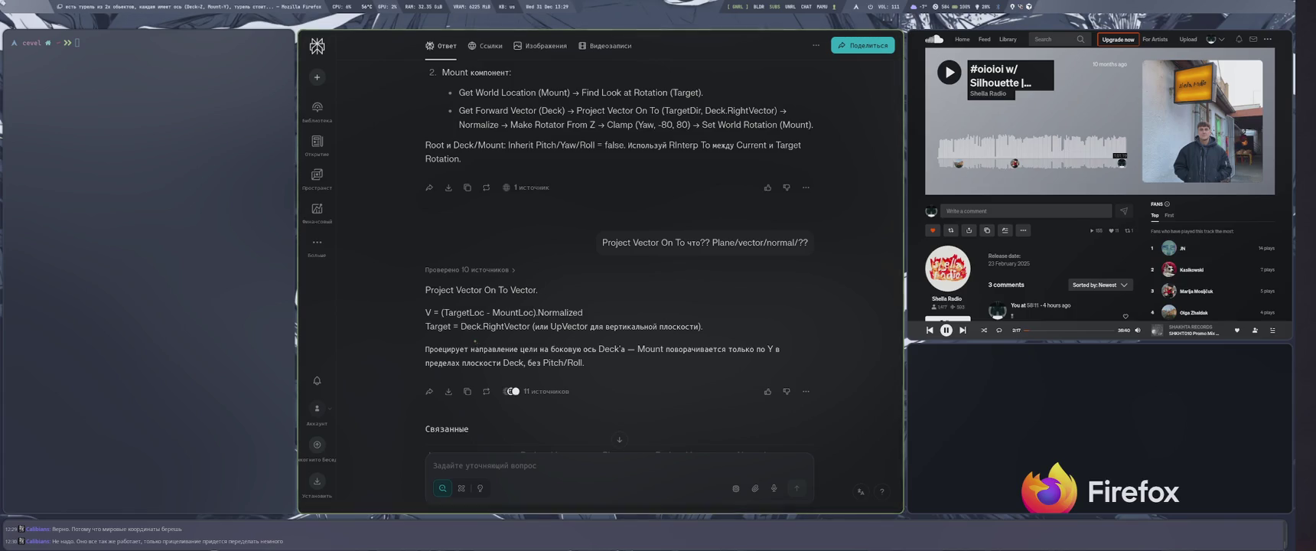
key(super+4)
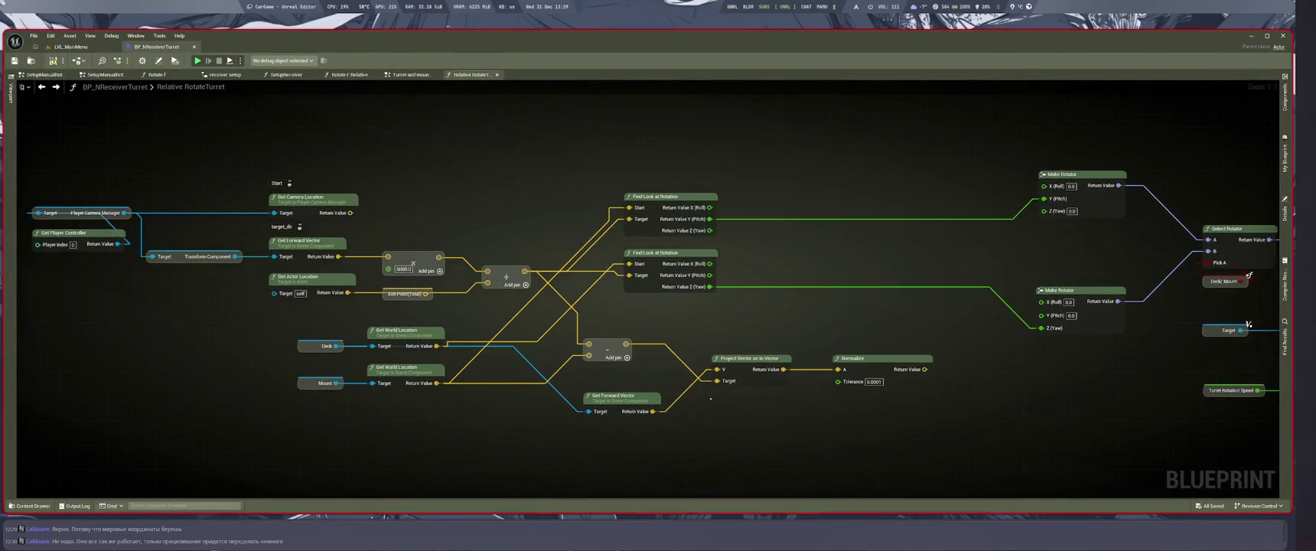
key(super+1)
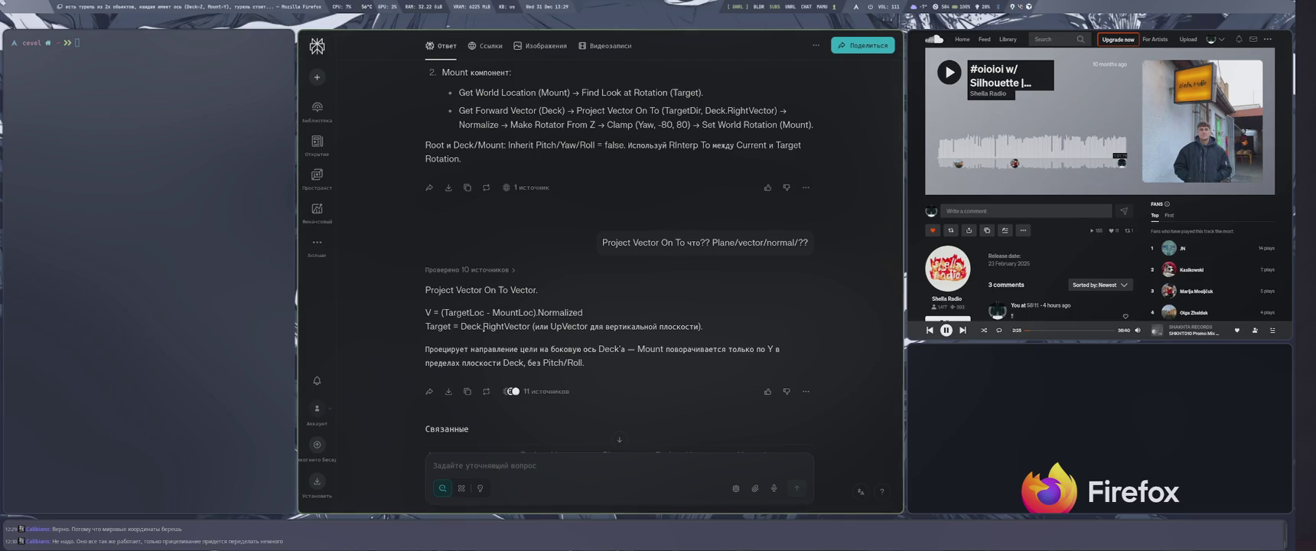
key(super+4)
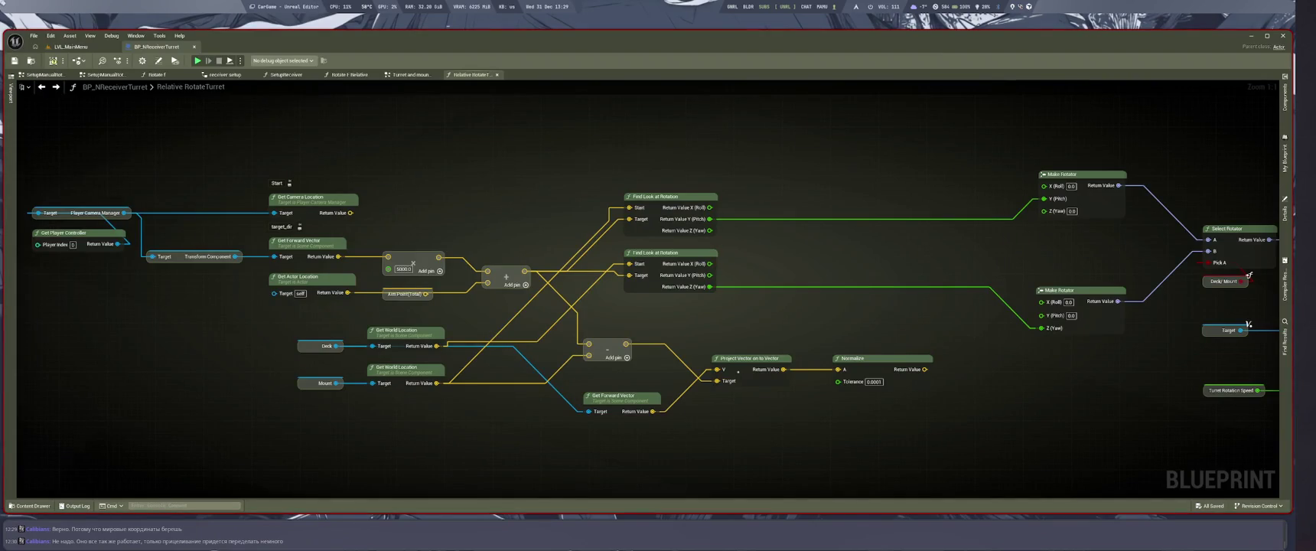
Move Project Vector and Normalize right and nudge the subtract node up-right.
drag(750, 358, 798, 356)
drag(607, 343, 635, 333)
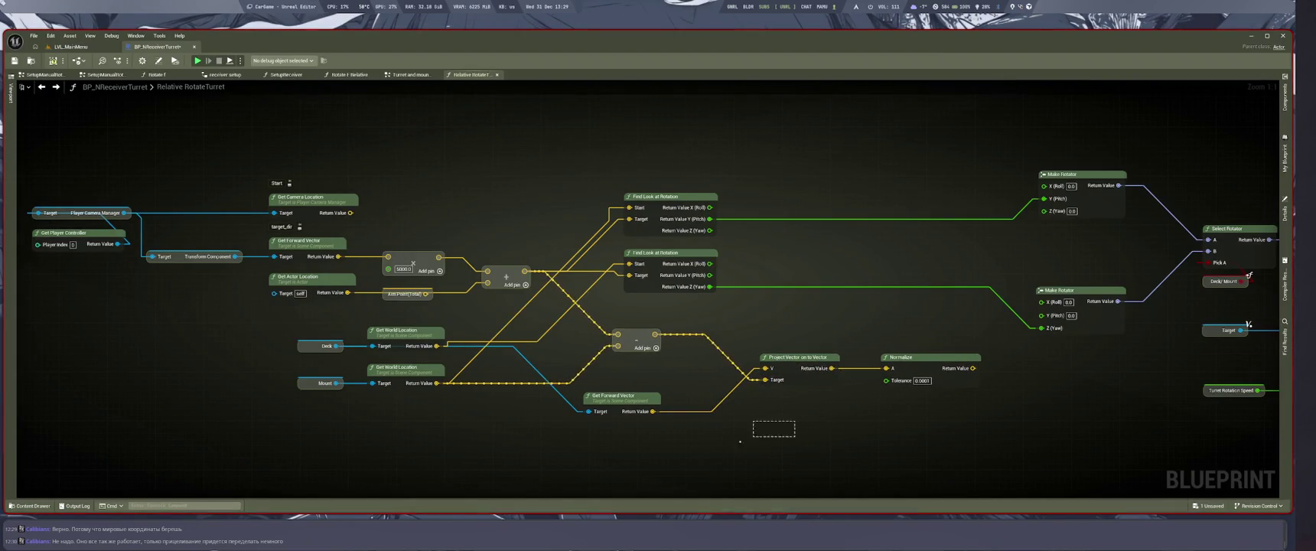
drag(737, 438, 721, 426)
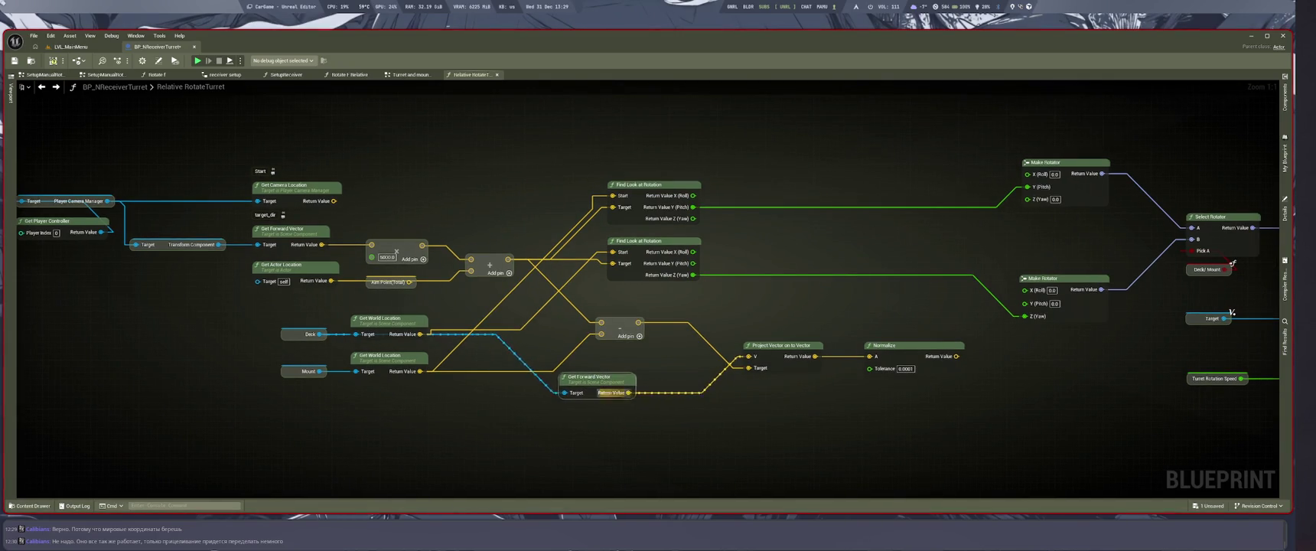
key(super+1)
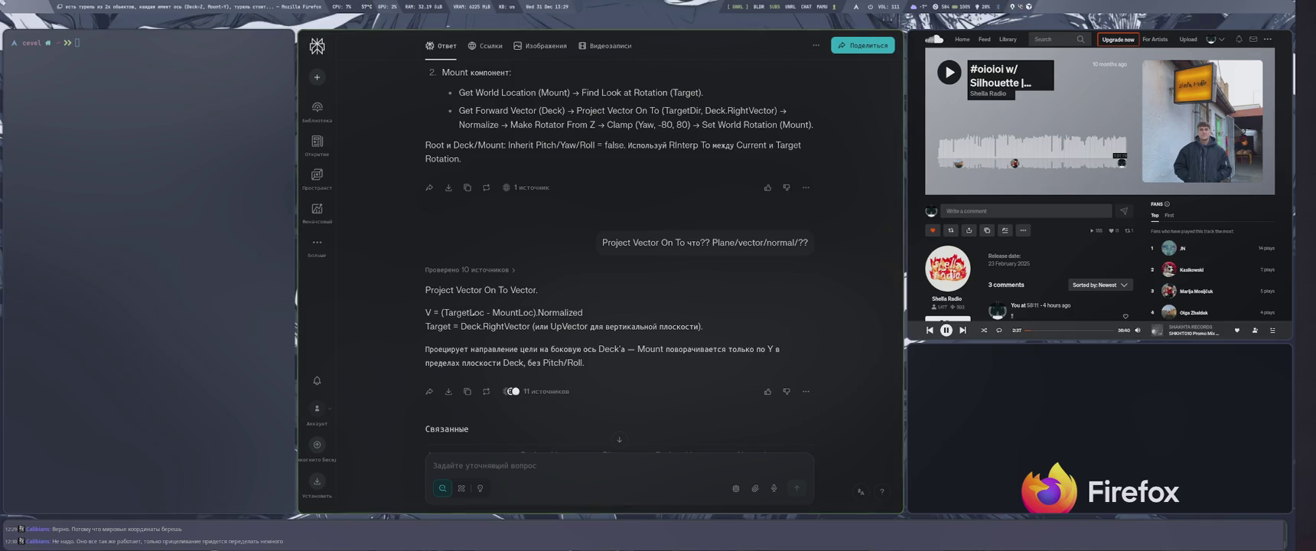
key(super+4)
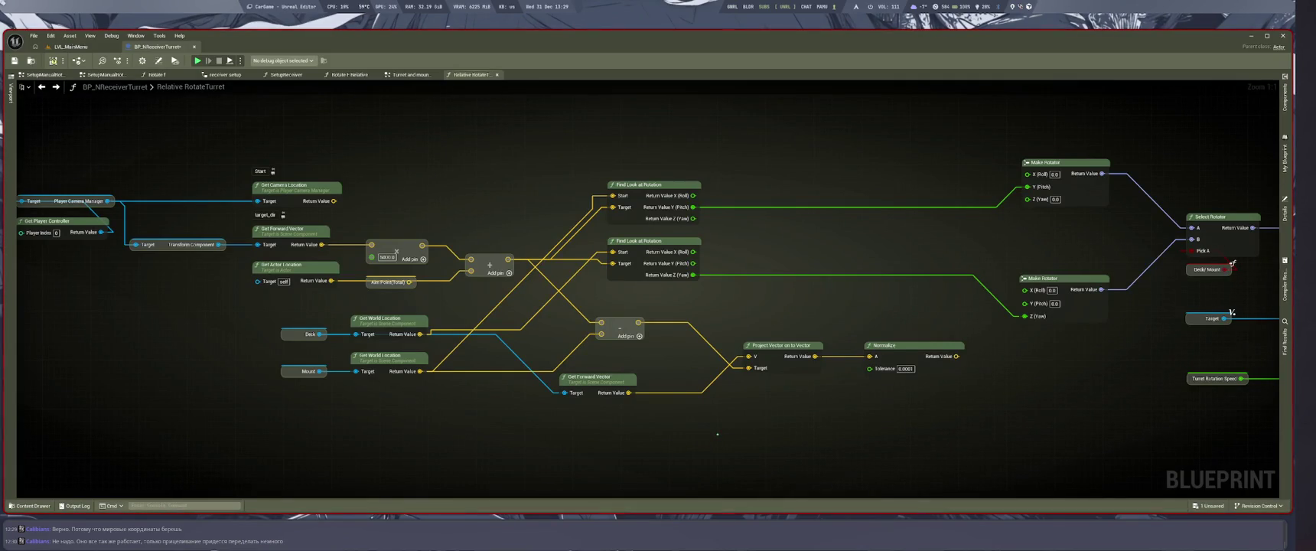
Move Get Forward Vector aside and reconnect the subtraction result to Project Vector's V input.
drag(597, 376, 539, 383)
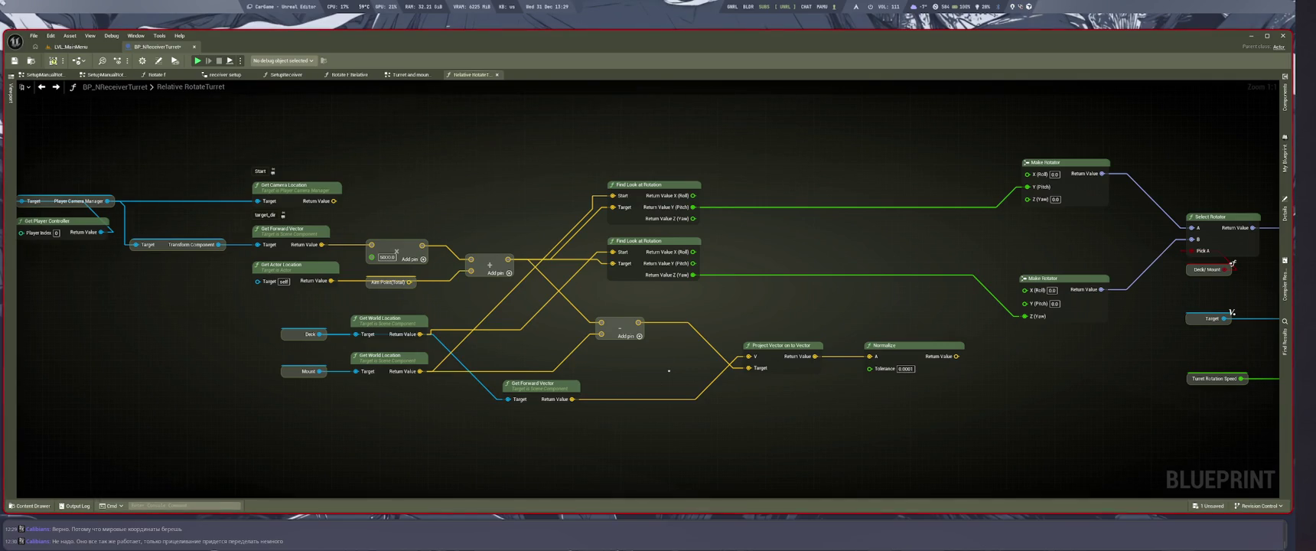
drag(749, 368, 749, 356)
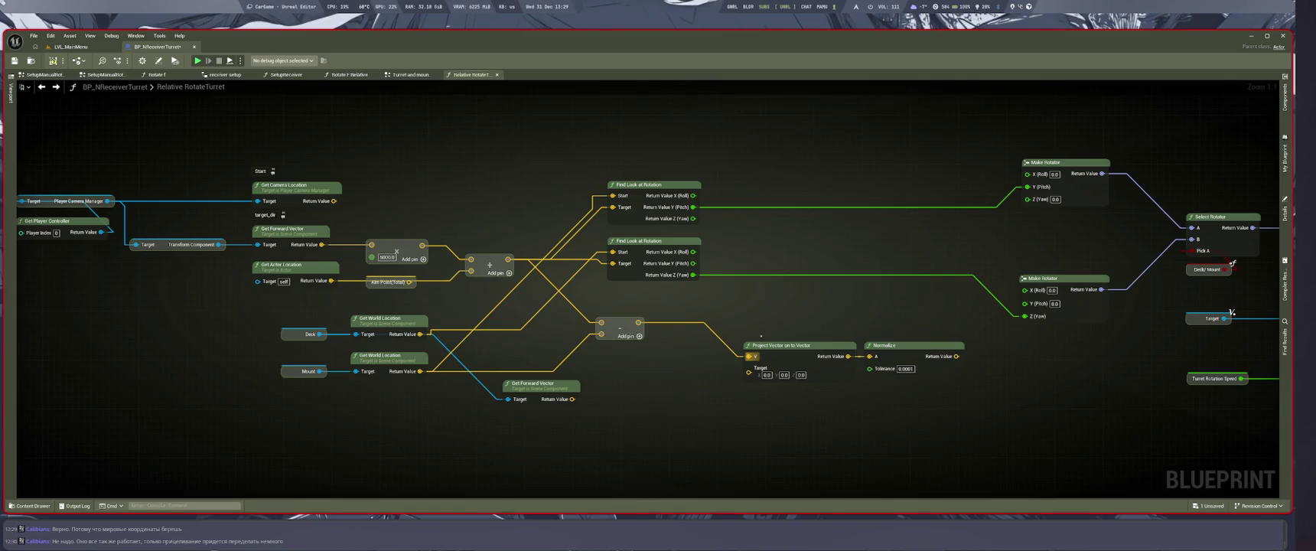
key(super+1)
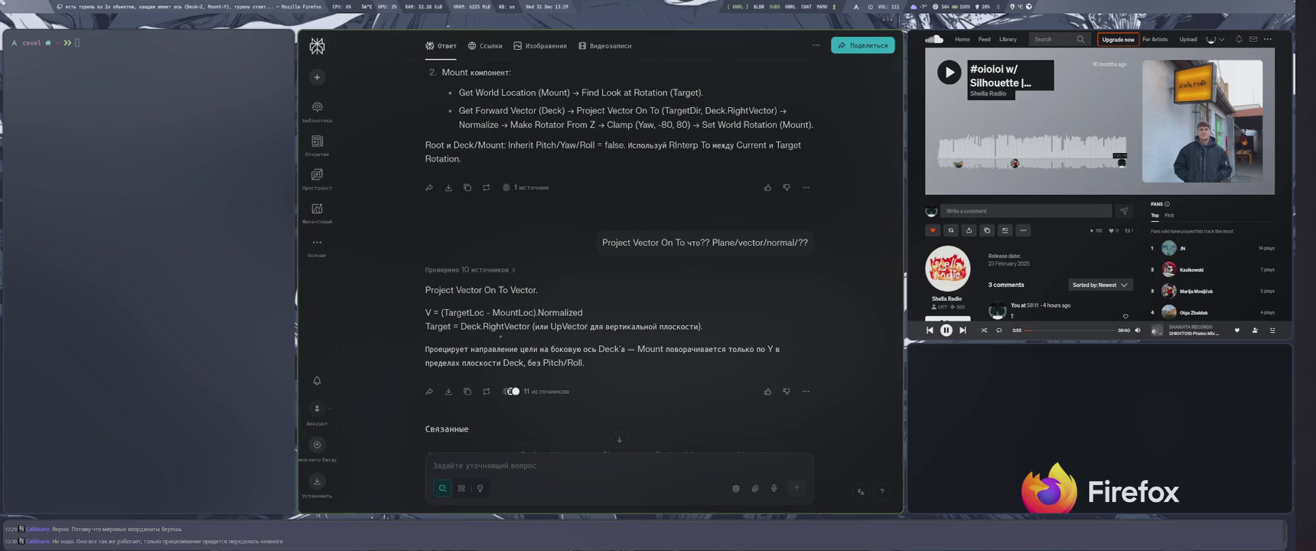
key(super+4)
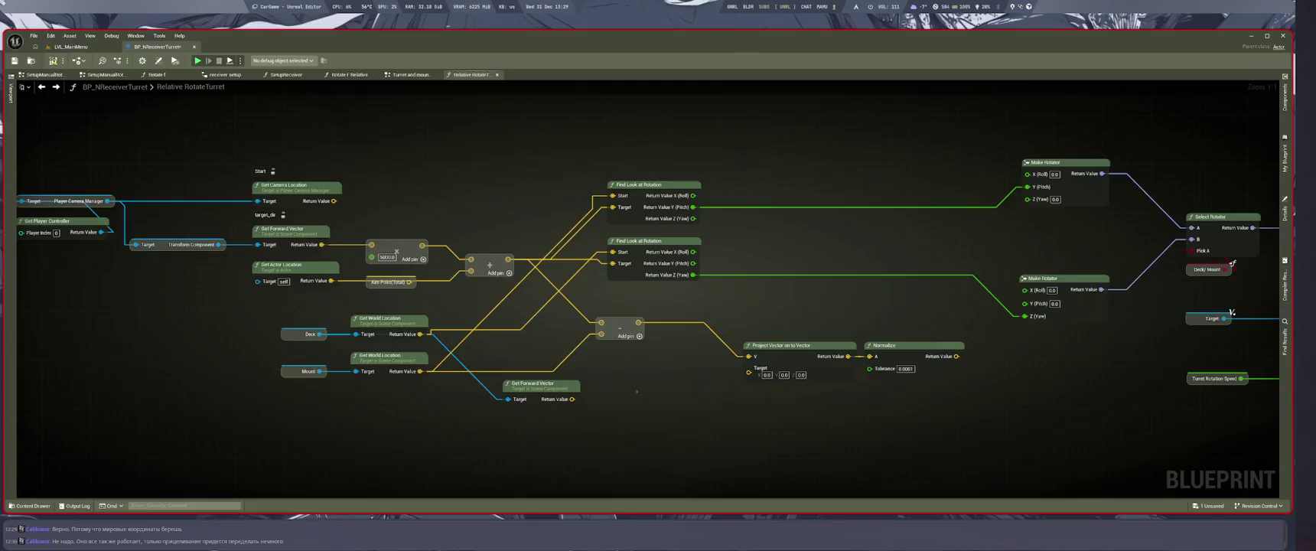
Reposition the Project Vector and Normalize nodes while consulting the chat answer.
drag(780, 345, 853, 362)
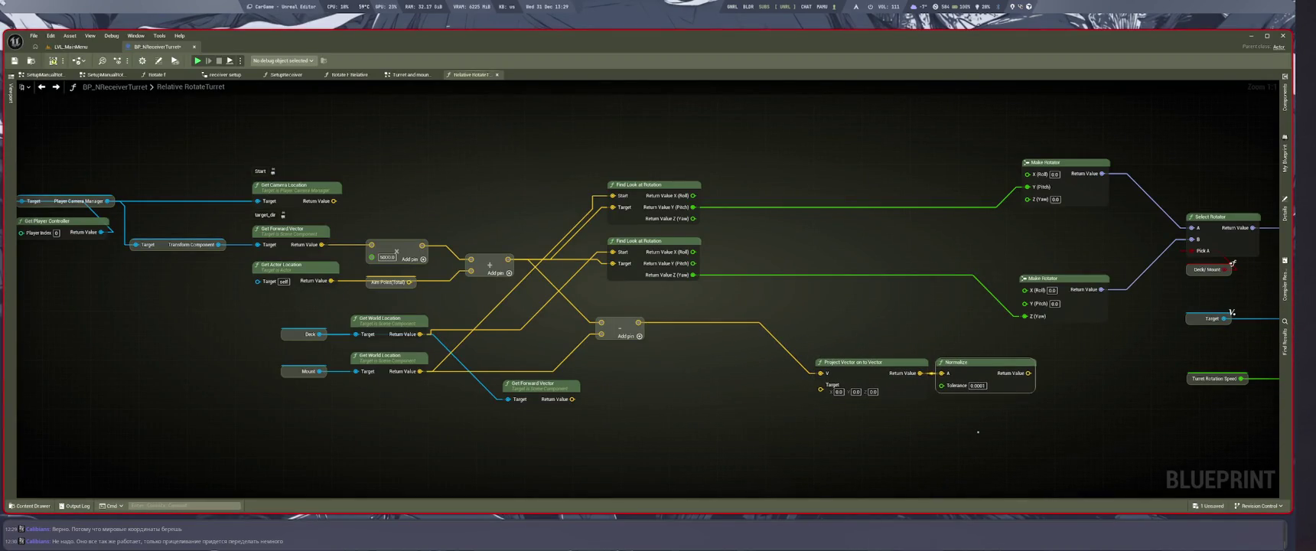
drag(842, 362, 780, 344)
key(super+1)
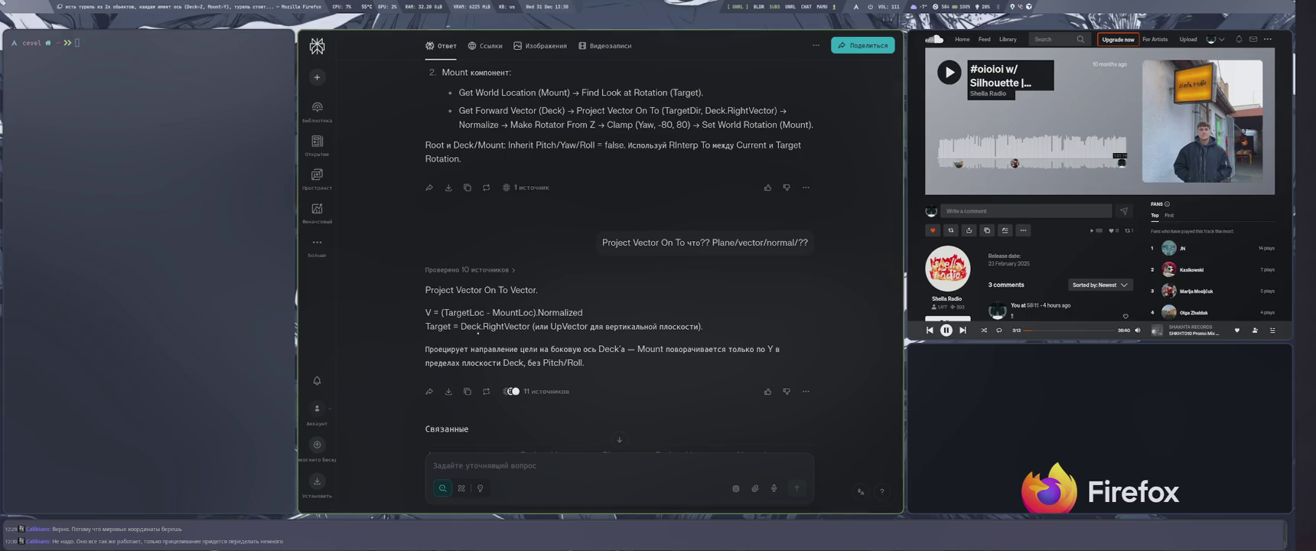
key(super+4)
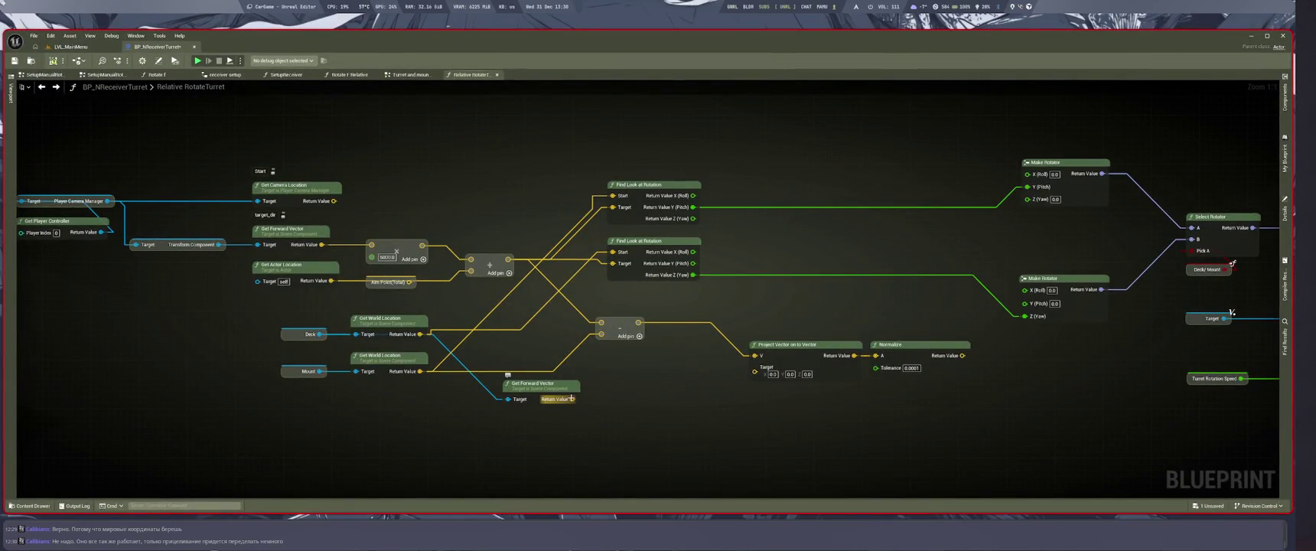
key(super+1)
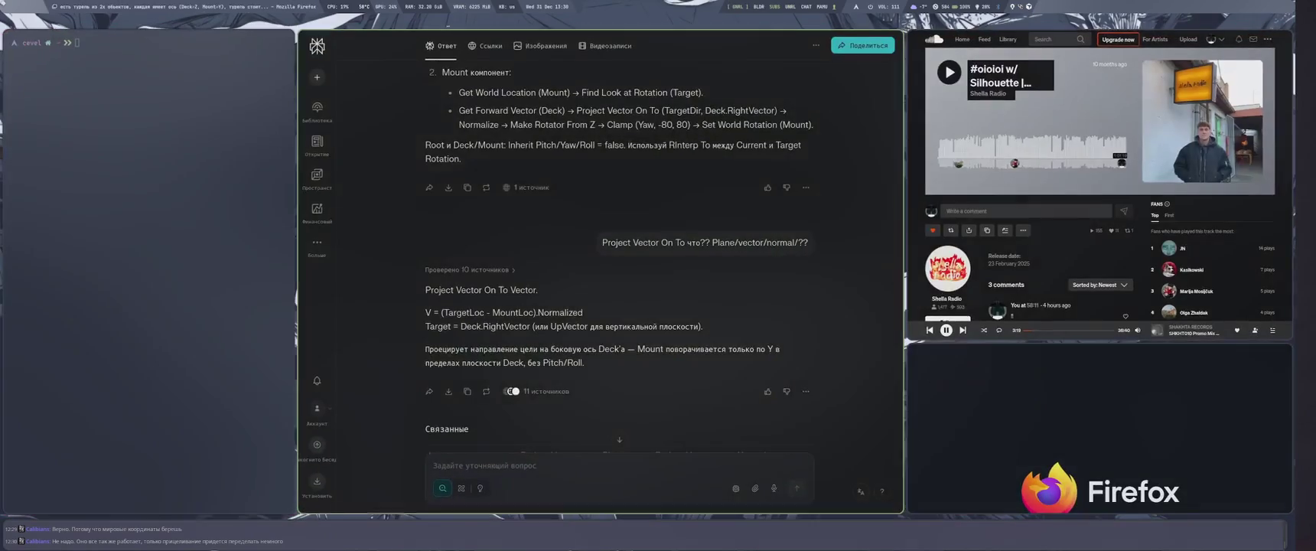
key(super+4)
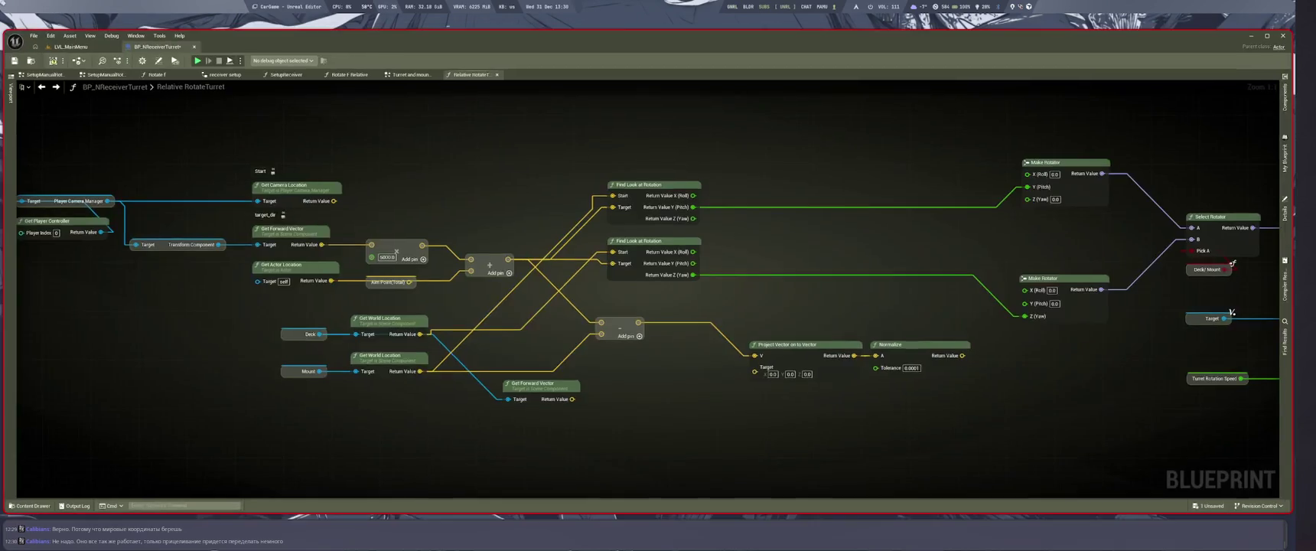
Add a Get Up Vector node for the Deck component.
drag(539, 383, 562, 416)
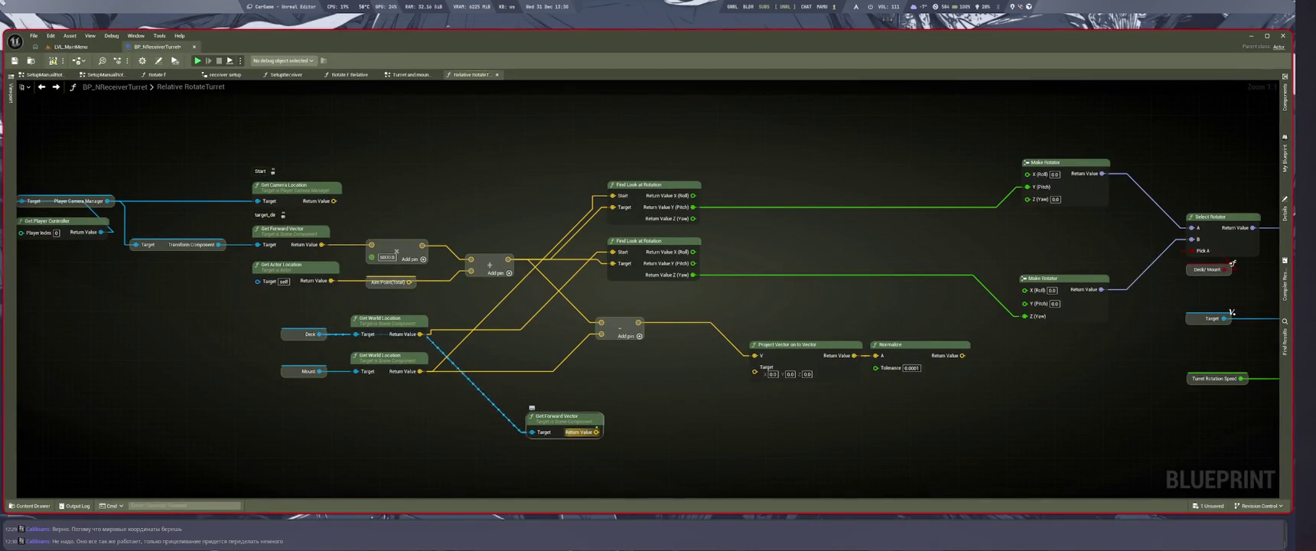
drag(319, 333, 590, 385)
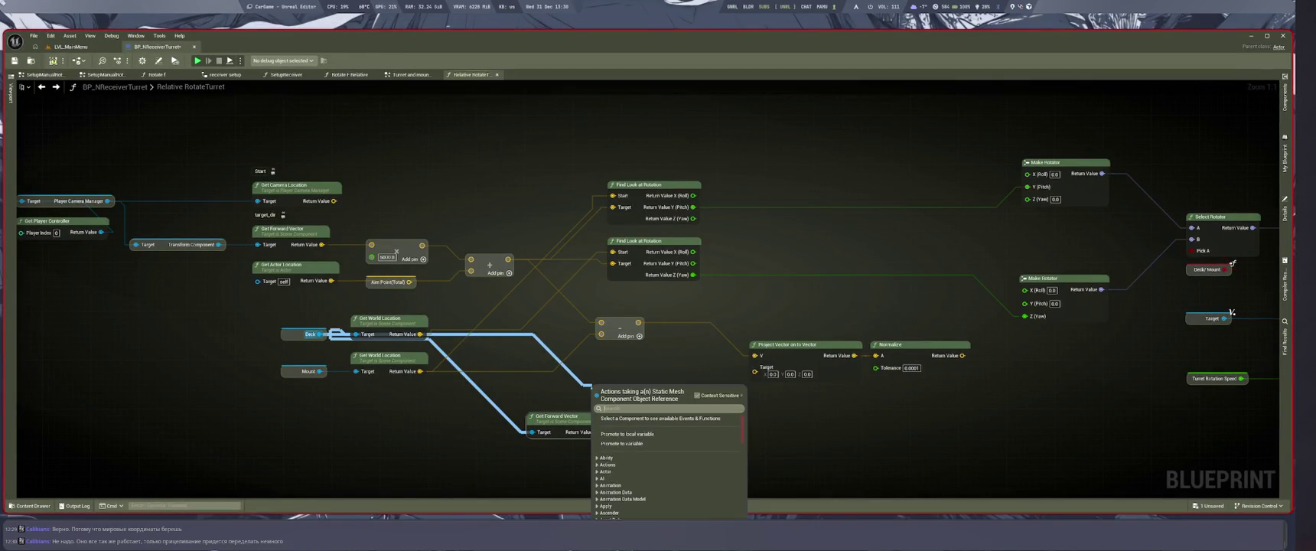
key(Escape)
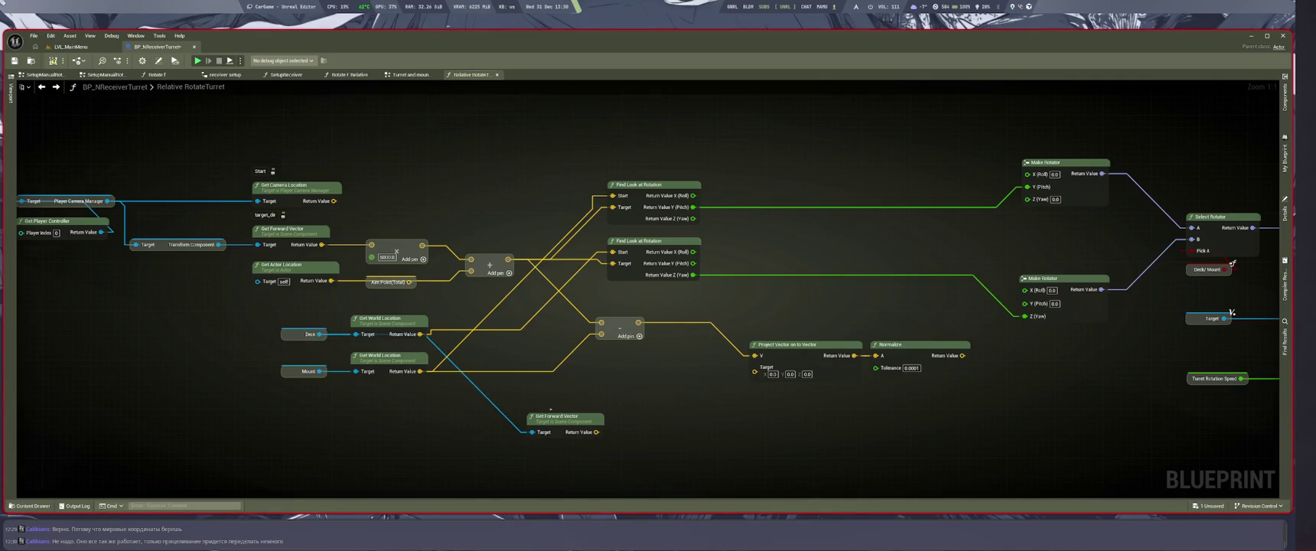
drag(420, 334, 615, 392)
text(u)
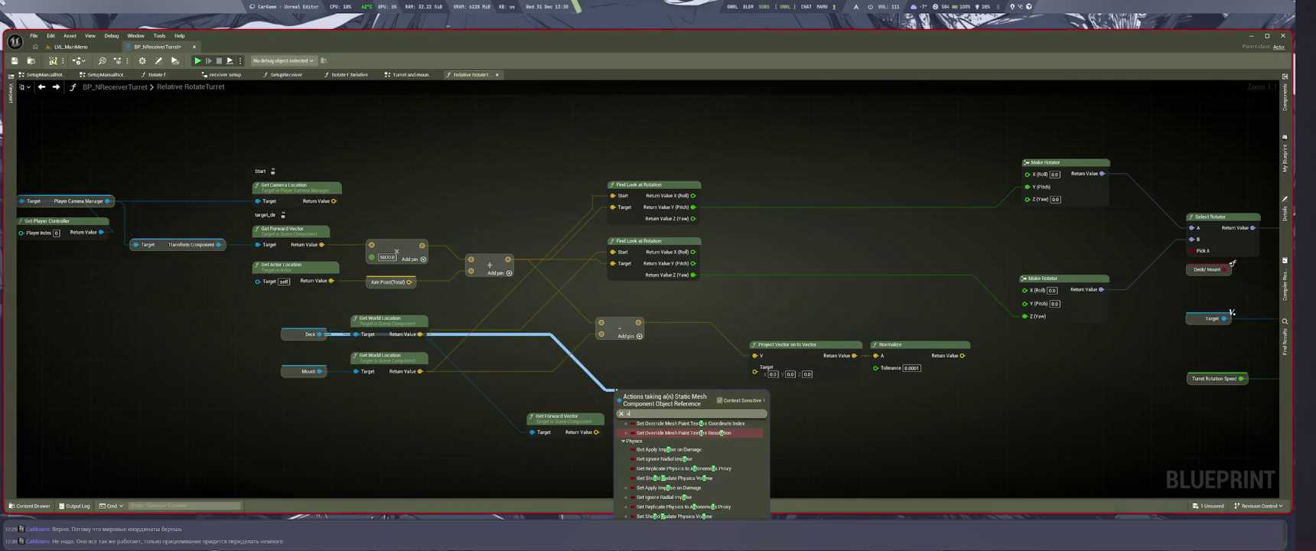
text(p vec)
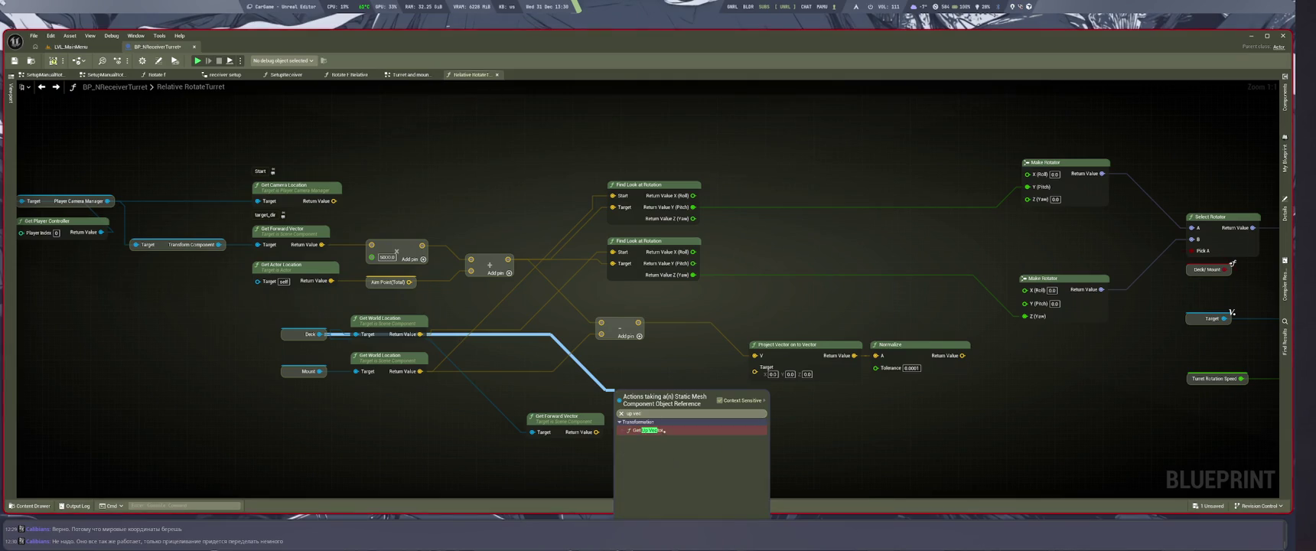
click(649, 430)
Connect Get Up Vector to Project Vector's Target and move Project Vector and Normalize up-left.
drag(674, 386, 755, 367)
drag(643, 372, 633, 361)
drag(734, 331, 976, 382)
drag(787, 345, 749, 332)
click(801, 406)
drag(801, 407, 784, 414)
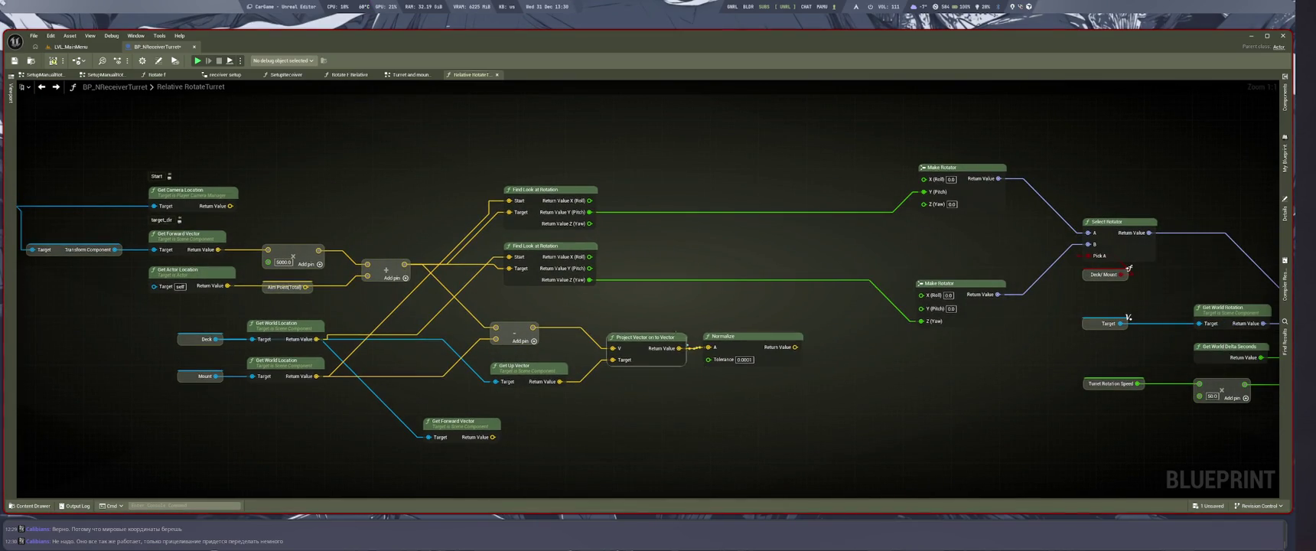
drag(758, 409, 715, 401)
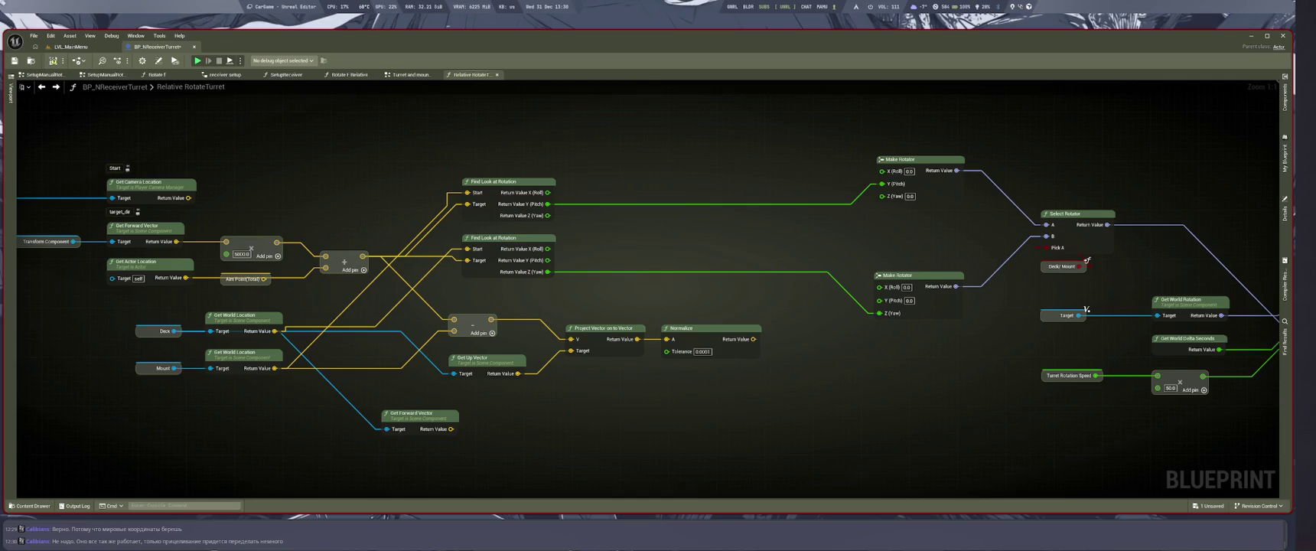
key(super+1)
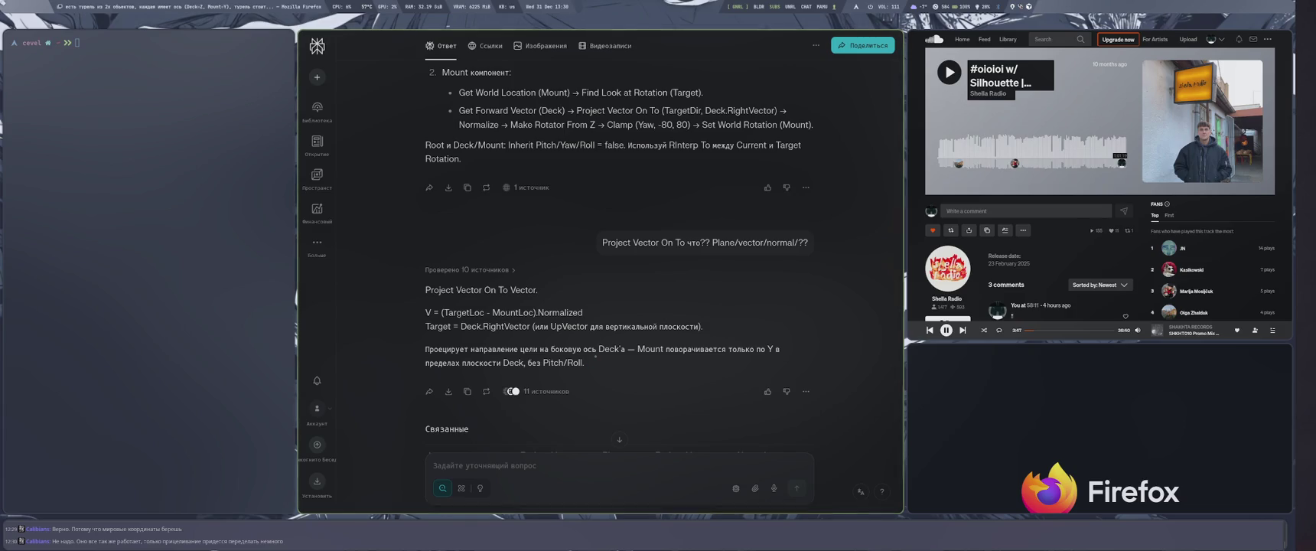
scroll(620, 356, up, 5)
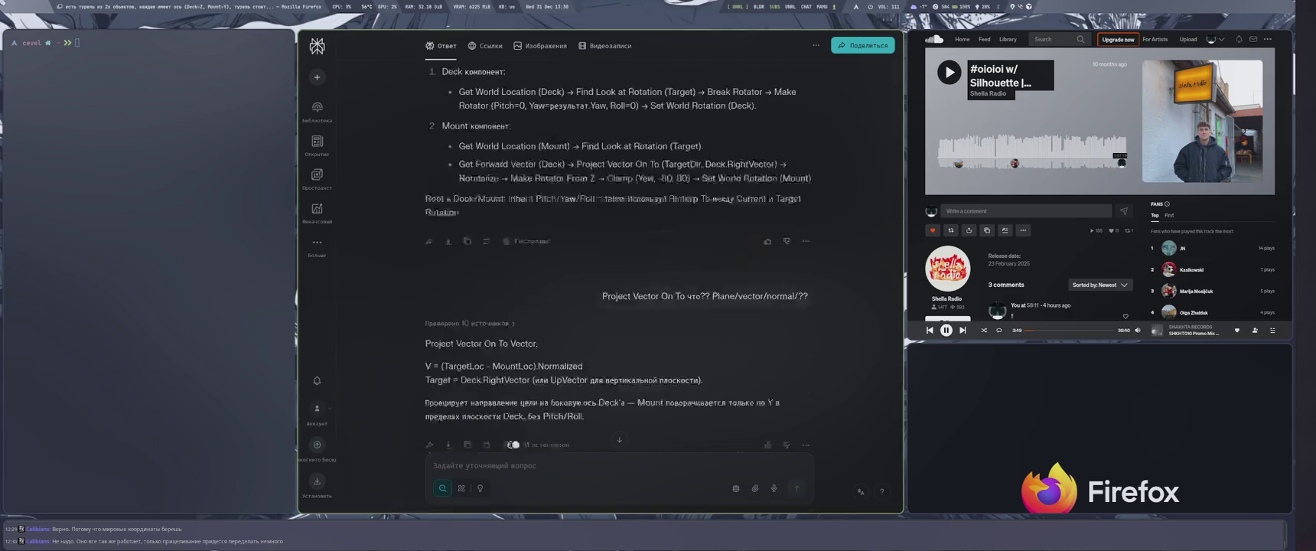
key(super+4)
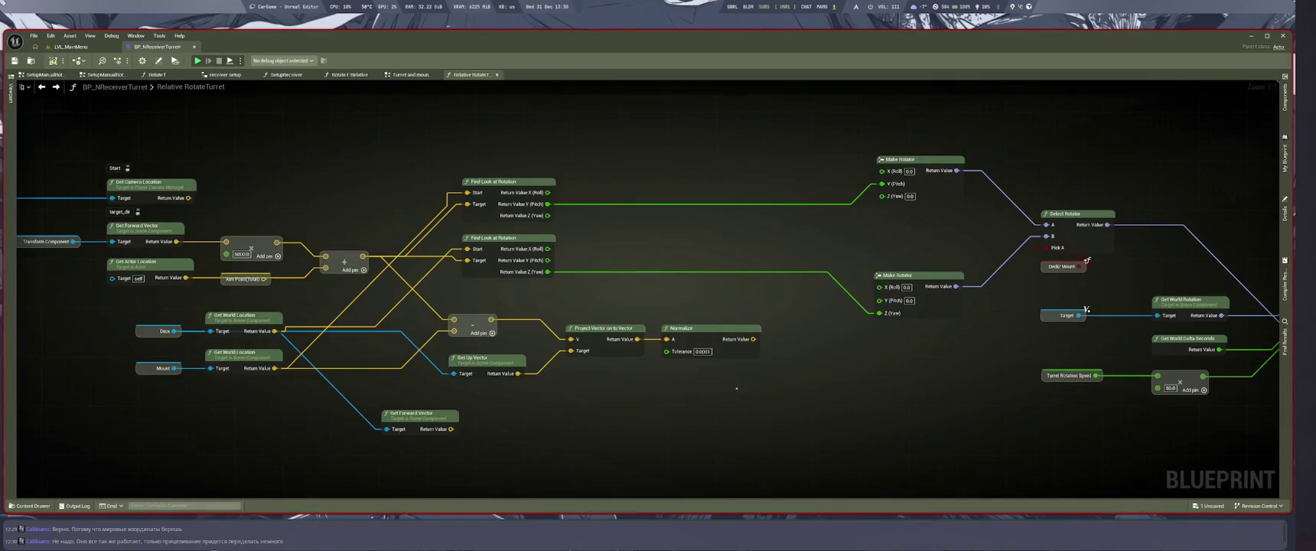
key(super+1)
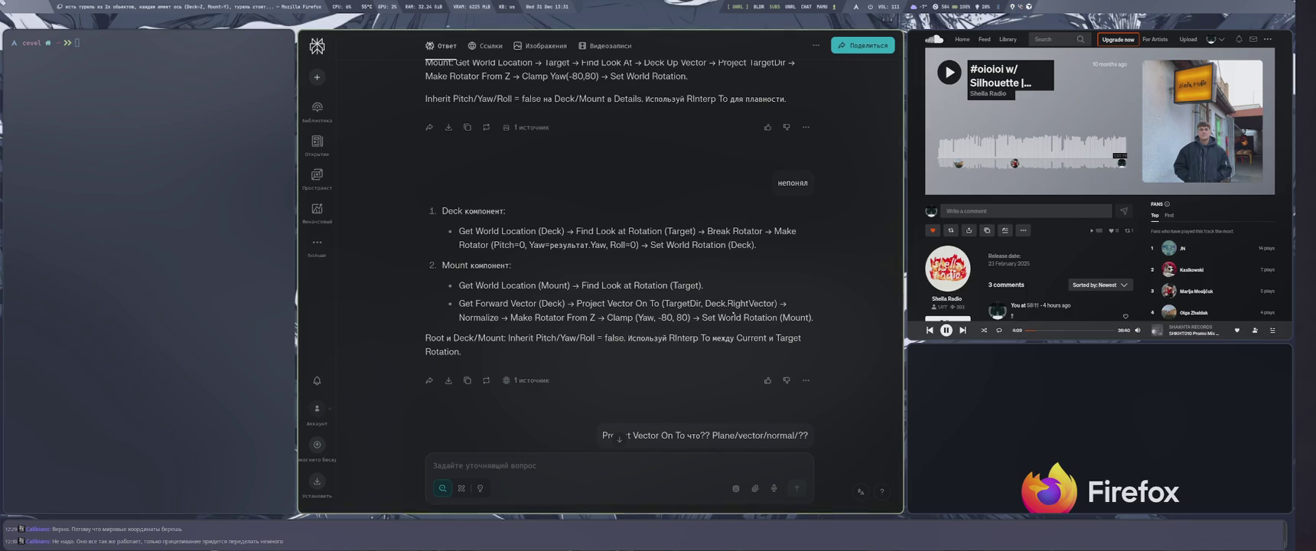
key(super+4)
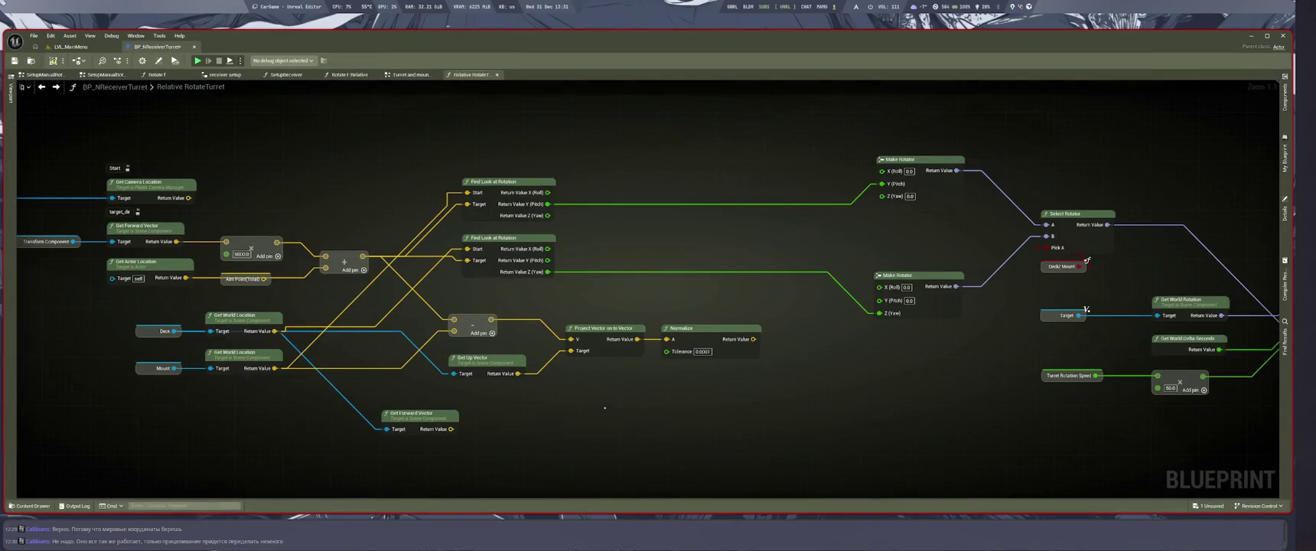
drag(454, 373, 480, 395)
Add a Get Right Vector node for Deck and place it beside Get Forward Vector.
text(ri)
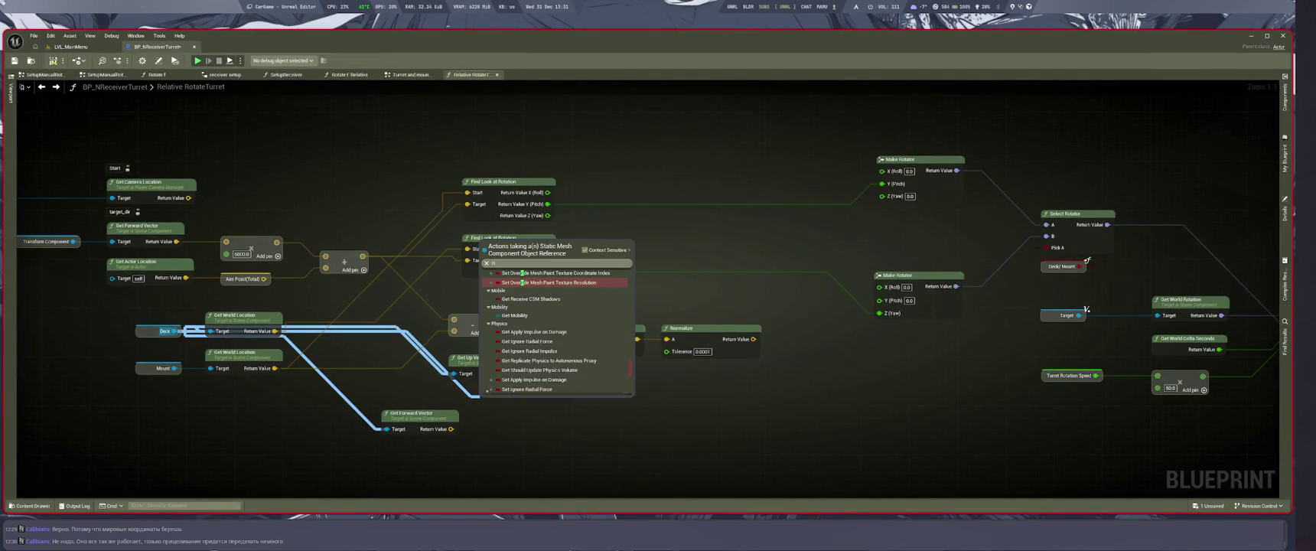
text(gh)
key(Return)
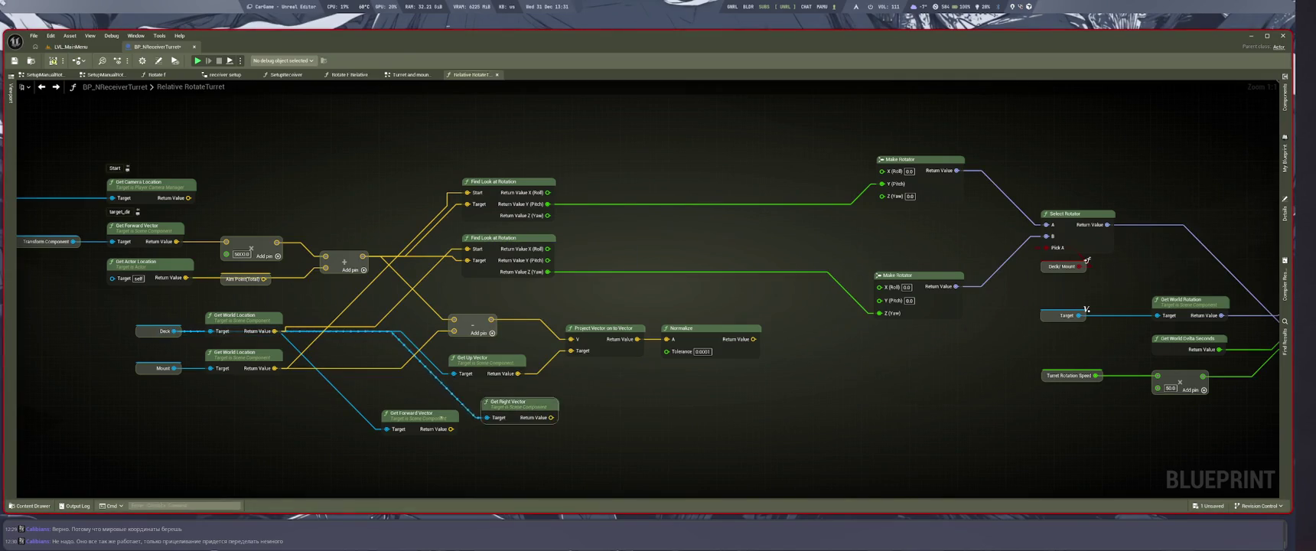
drag(413, 413, 423, 459)
drag(520, 397, 496, 391)
key(super+1)
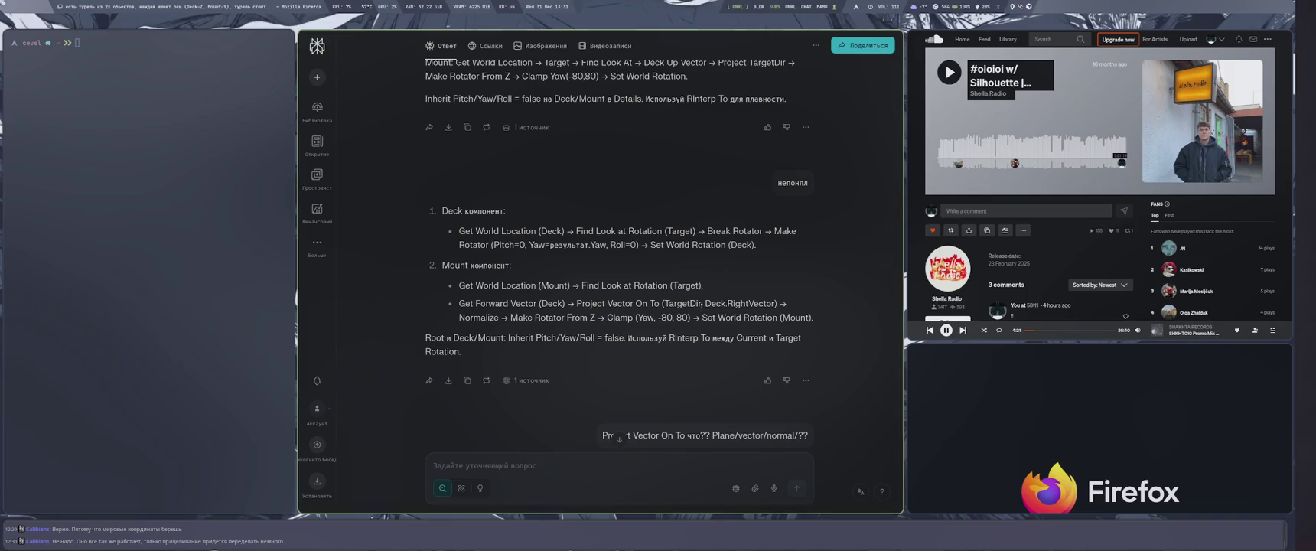
key(super+4)
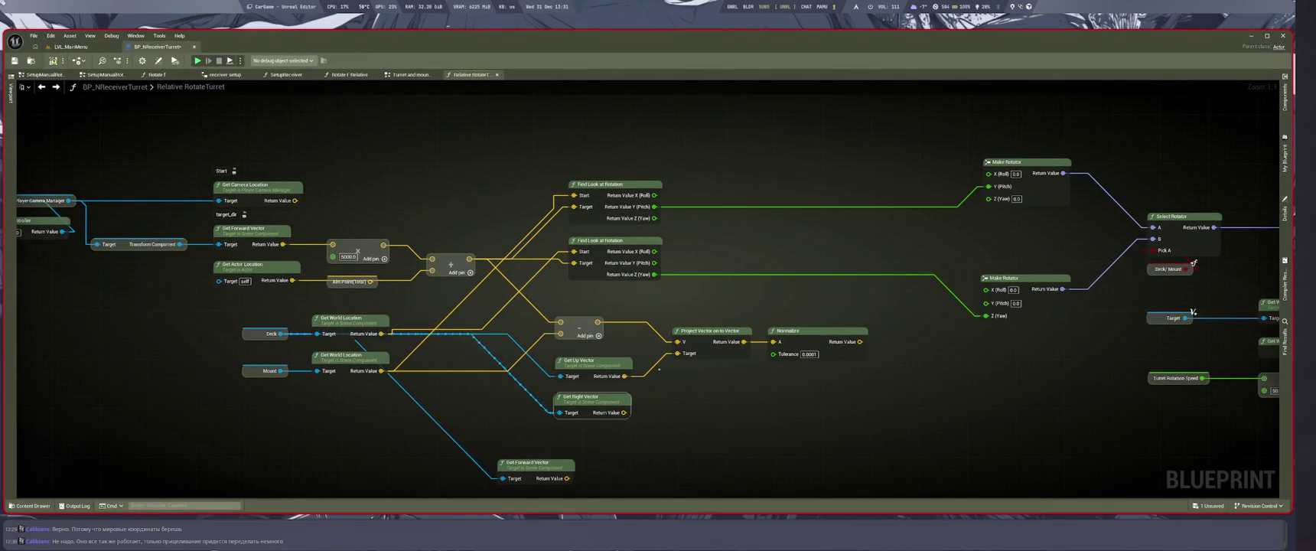
Feed the target location straight into Project Vector's V and delete the Subtract node.
drag(587, 316, 593, 318)
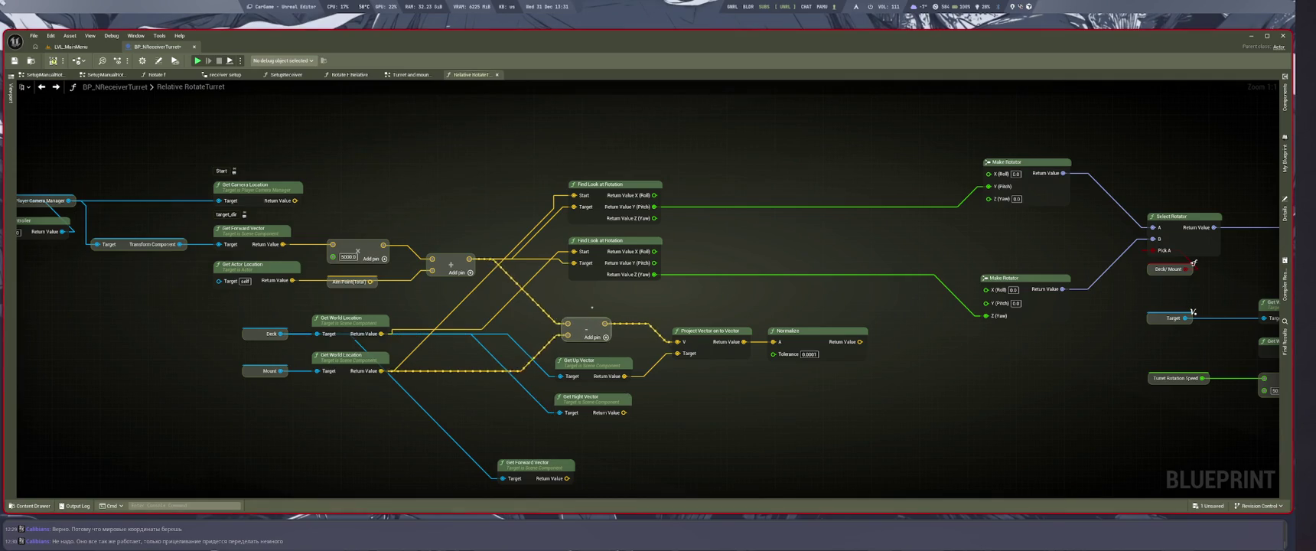
drag(573, 262, 677, 342)
key(Delete)
Wire Get Right Vector into Project Vector's Target; delete the Get Up Vector and Get Forward Vector nodes.
drag(589, 361, 582, 350)
drag(624, 413, 677, 353)
click(585, 350)
key(Delete)
drag(597, 397, 580, 366)
click(526, 474)
key(Delete)
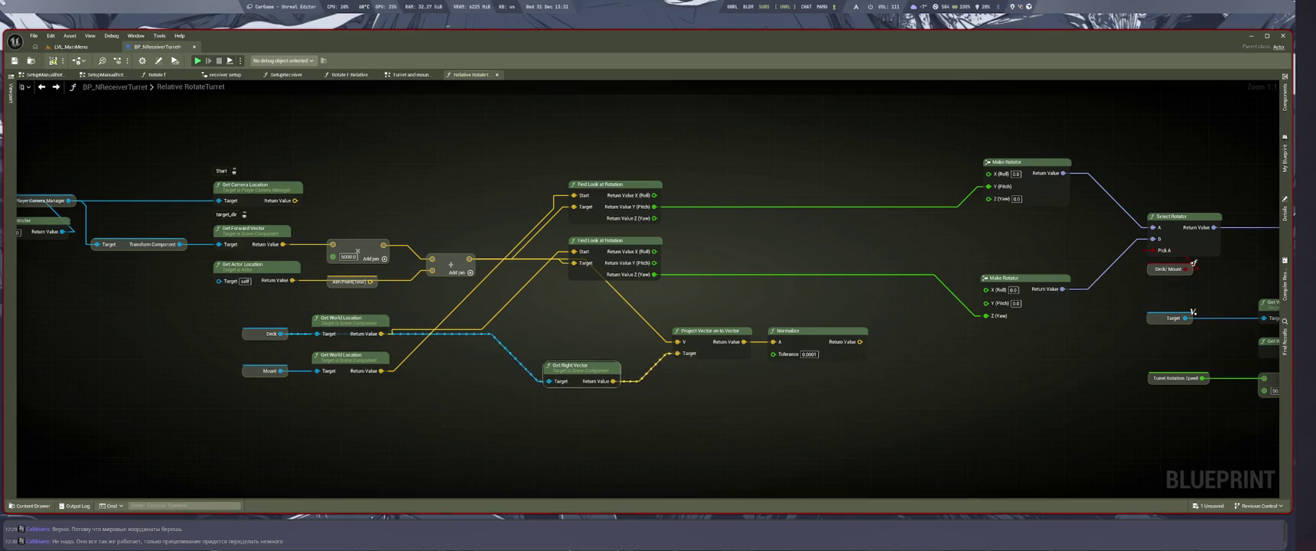
Move Project Vector on to Vector and Get Right Vector down-left to tidy the graph.
drag(711, 331, 585, 366)
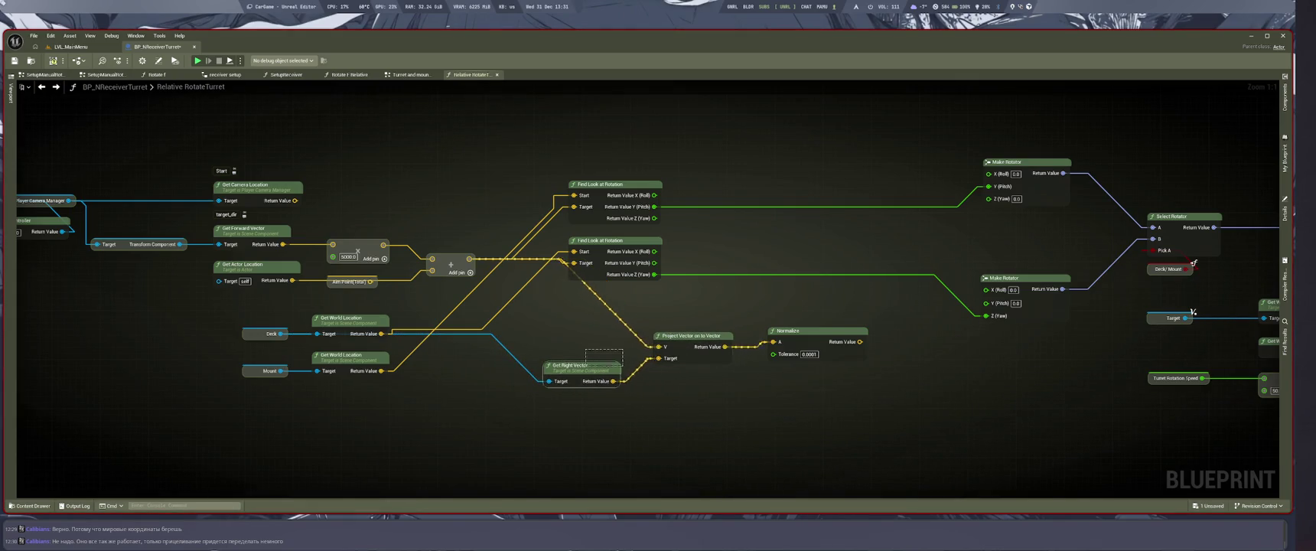
drag(687, 347, 657, 359)
click(665, 410)
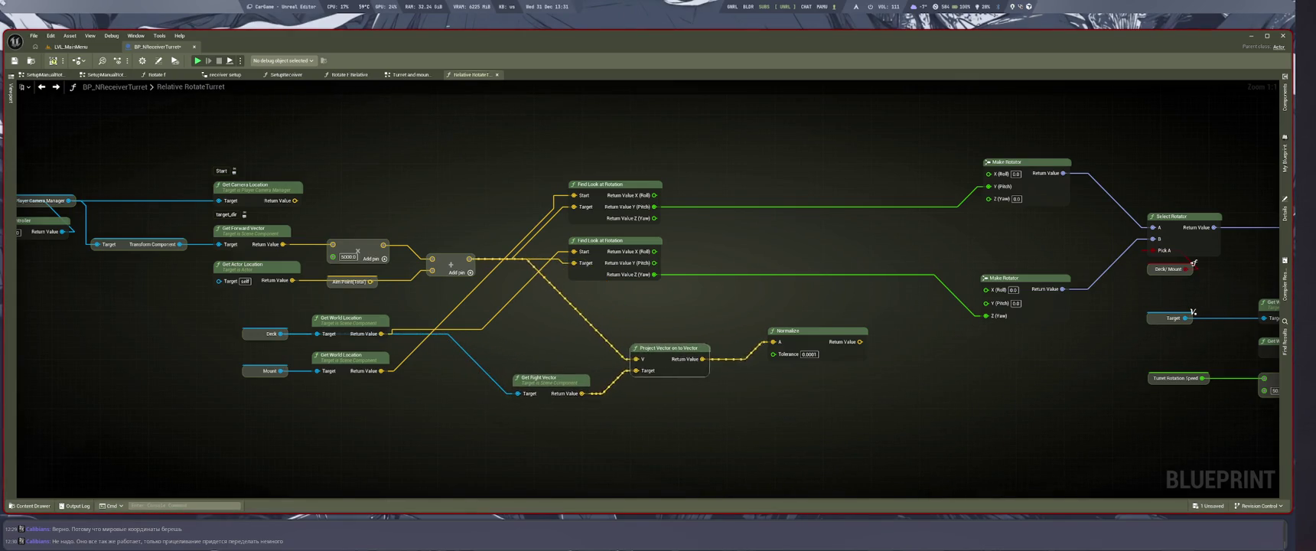
key(super+2)
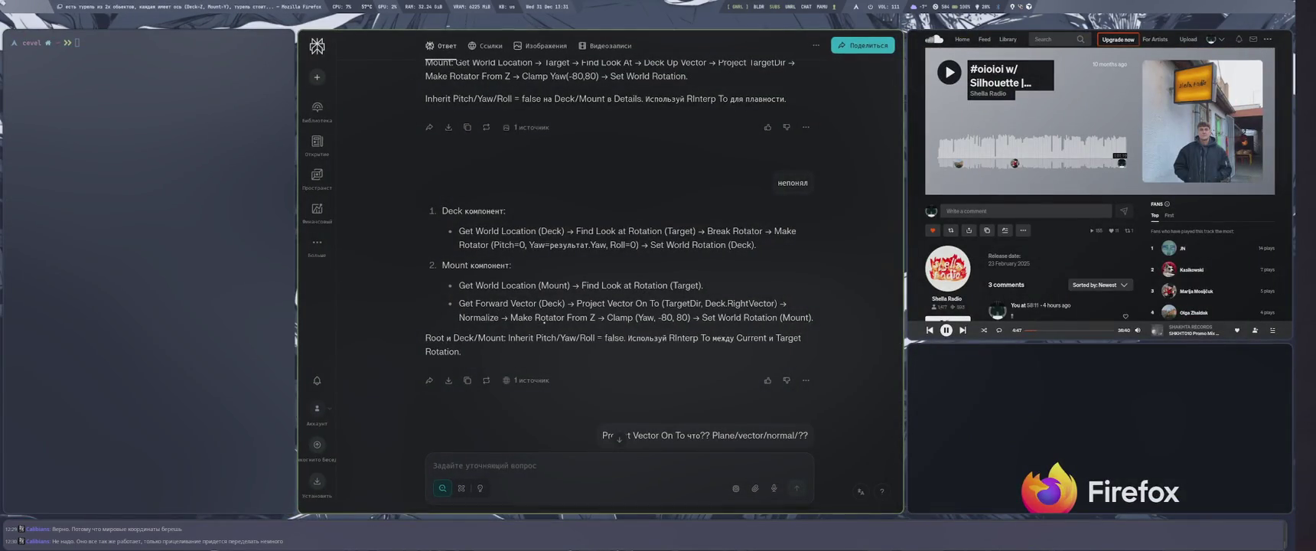
key(super+1)
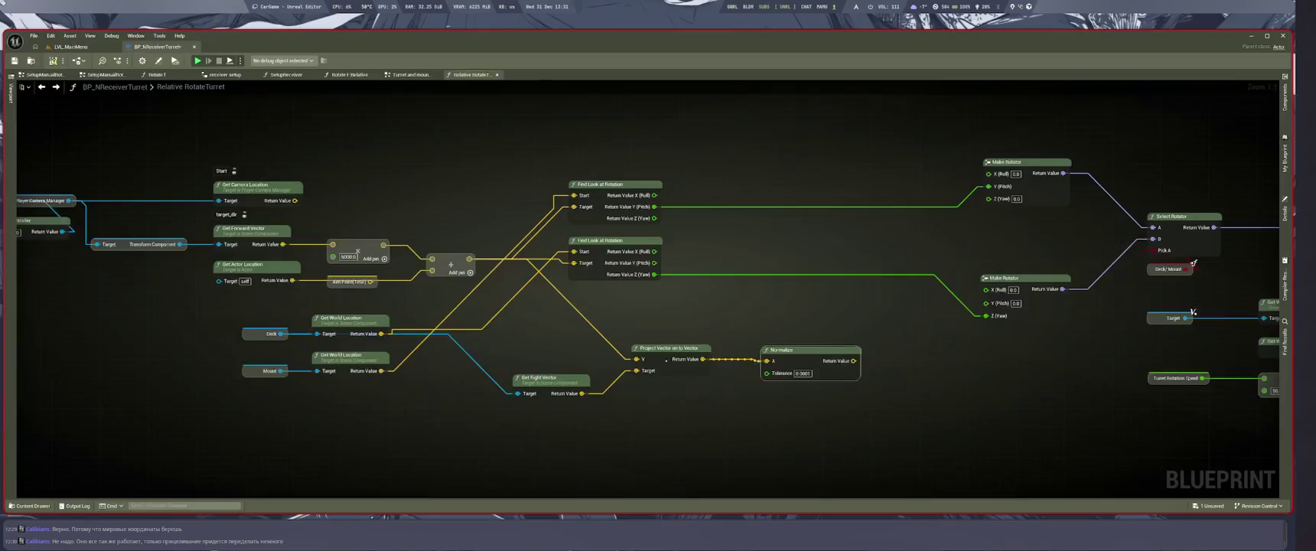
Branch a Make Rot from Z node off Normalize's output and wire it into Select Rotator's B input.
drag(854, 360, 885, 396)
text(make rot)
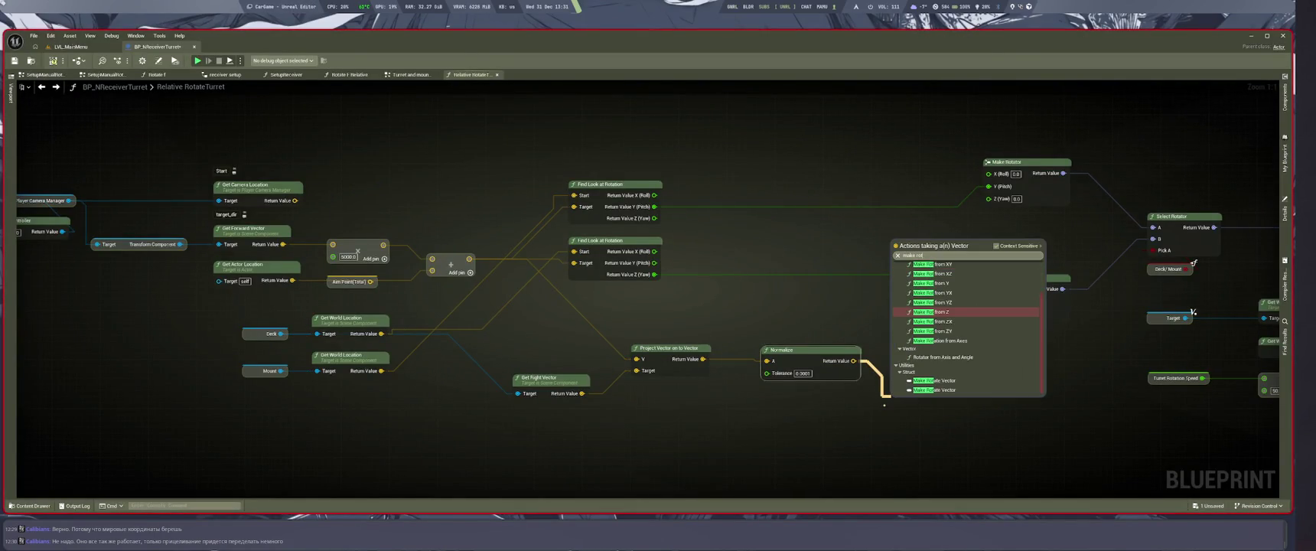
key(Return)
drag(922, 401, 916, 353)
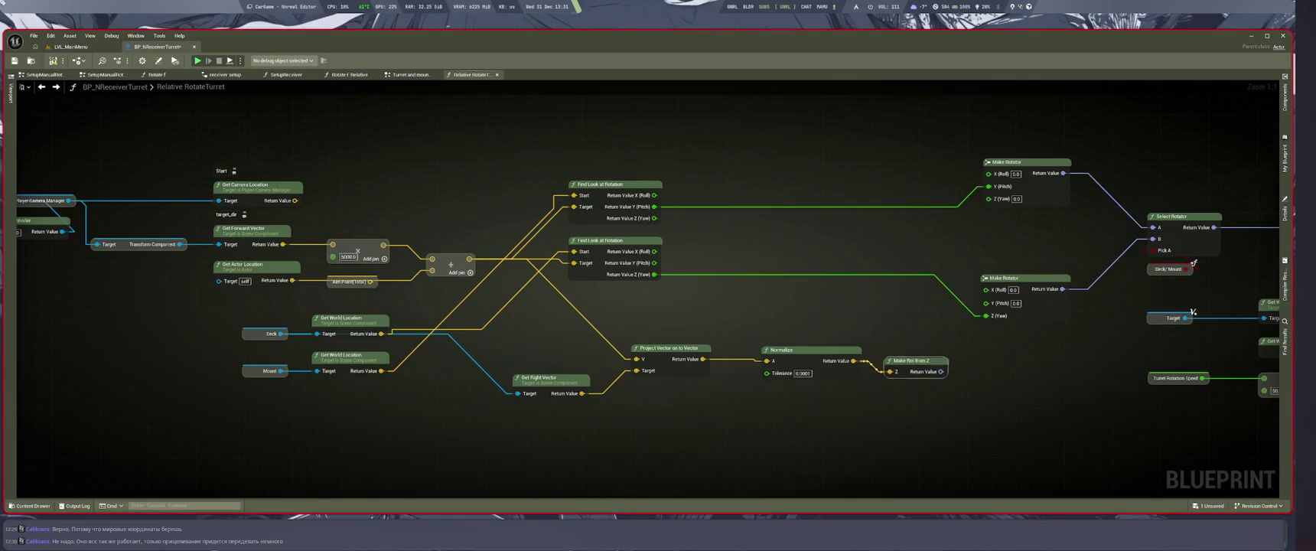
mouse_move(944, 395)
mouse_down()
mouse_move(777, 399)
mouse_move(686, 463)
mouse_up()
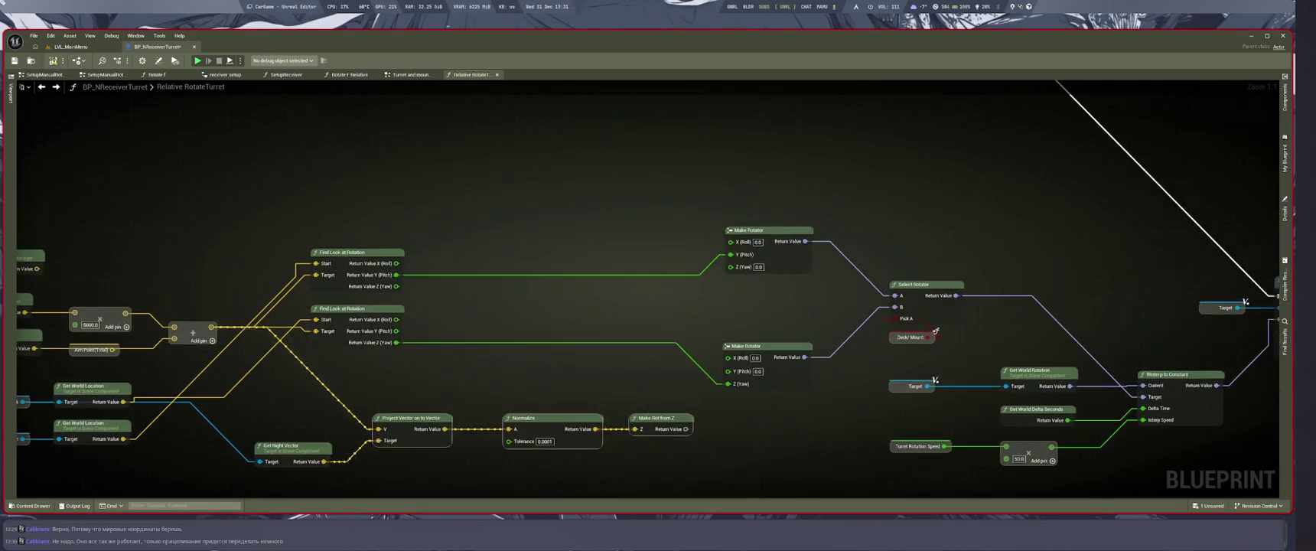
mouse_move(686, 429)
mouse_down()
mouse_move(808, 411)
mouse_move(881, 285)
mouse_move(895, 307)
mouse_up()
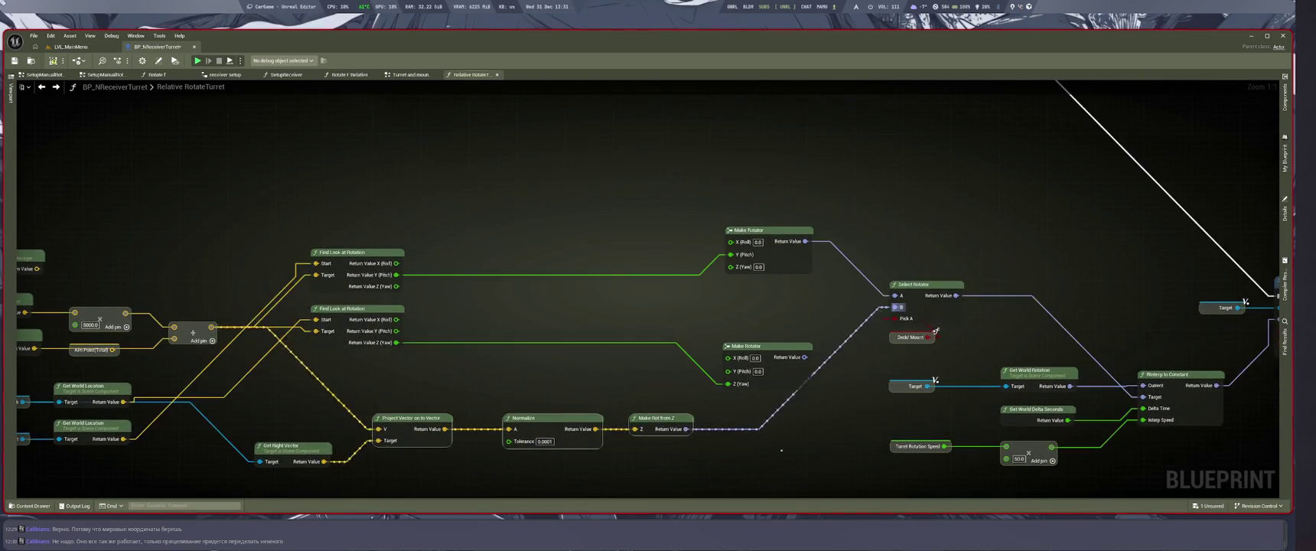
scroll(973, 187, down, 2)
scroll(825, 386, down, 4)
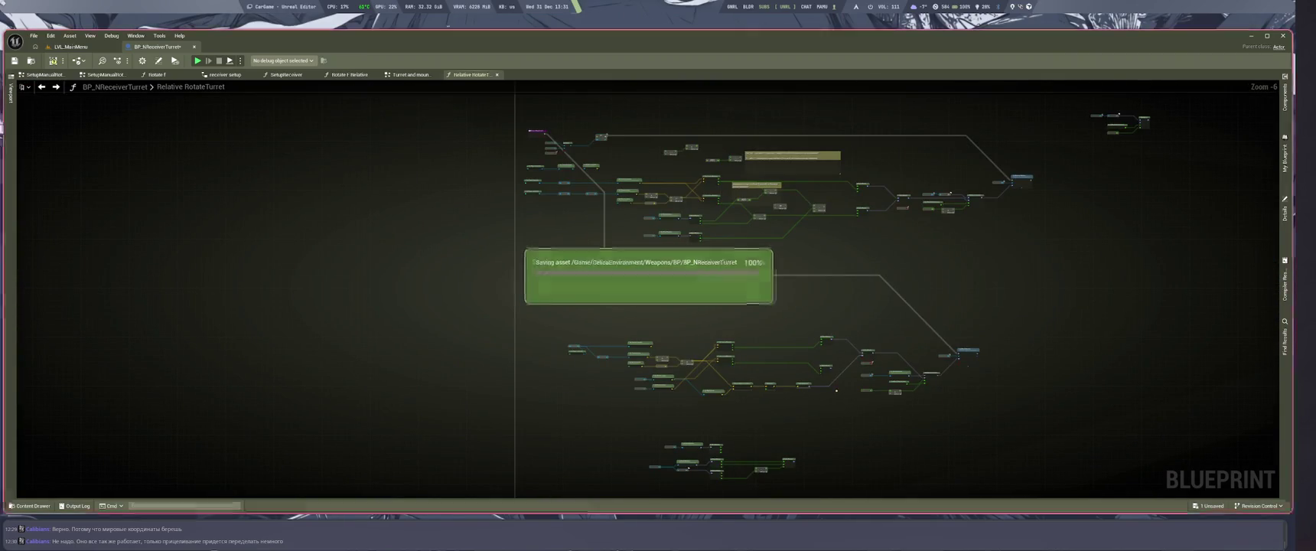
scroll(836, 391, up, 5)
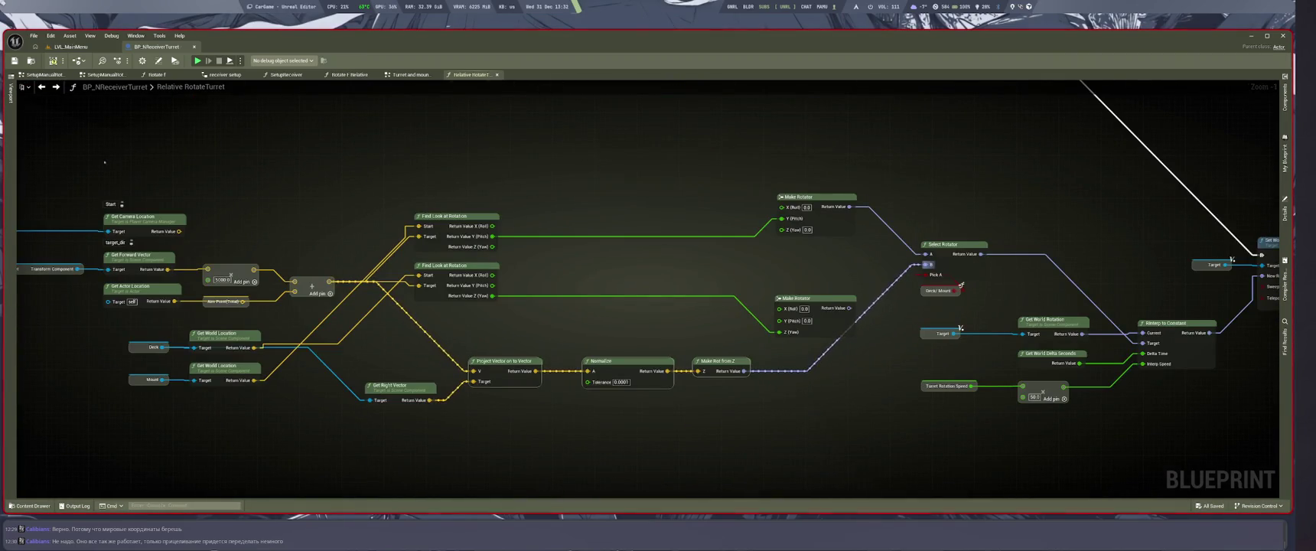
click(71, 47)
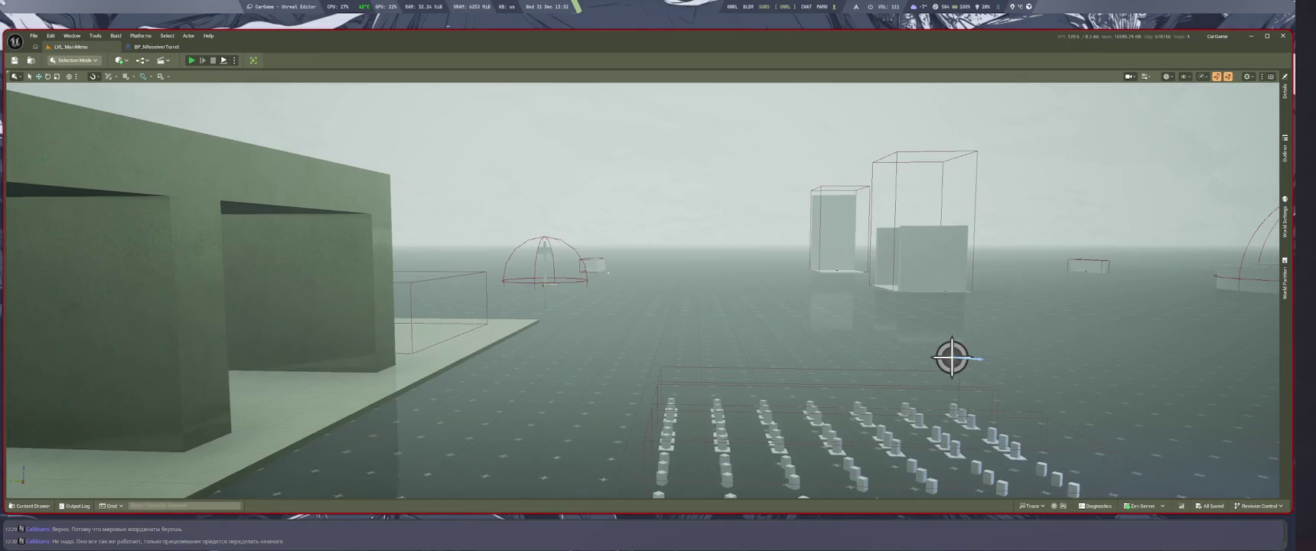
key(alt+p)
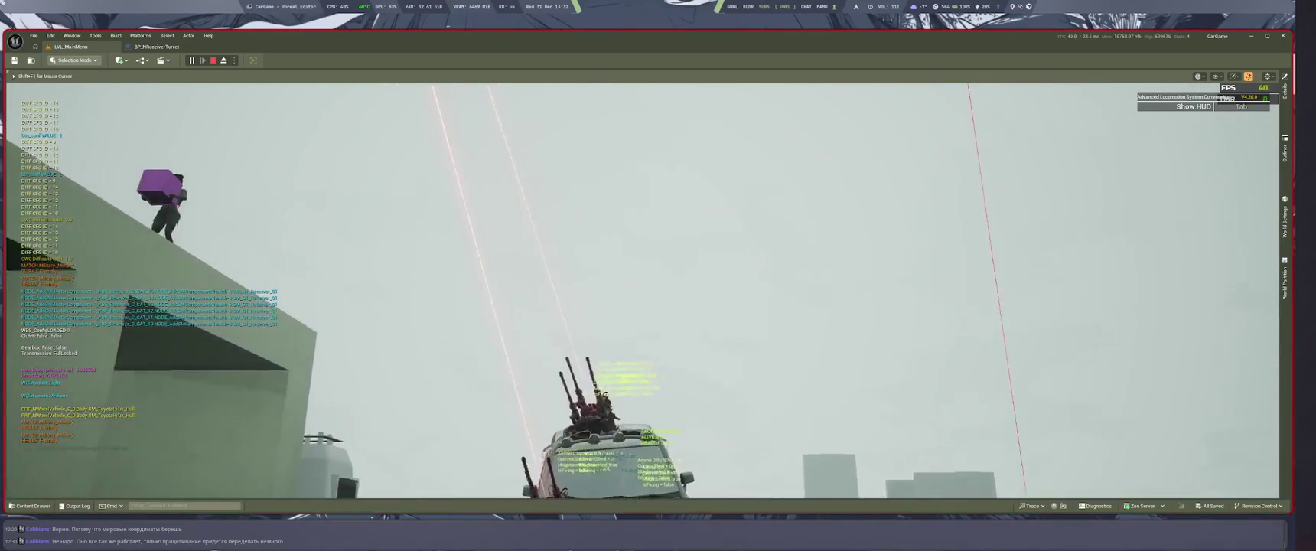
key(Escape)
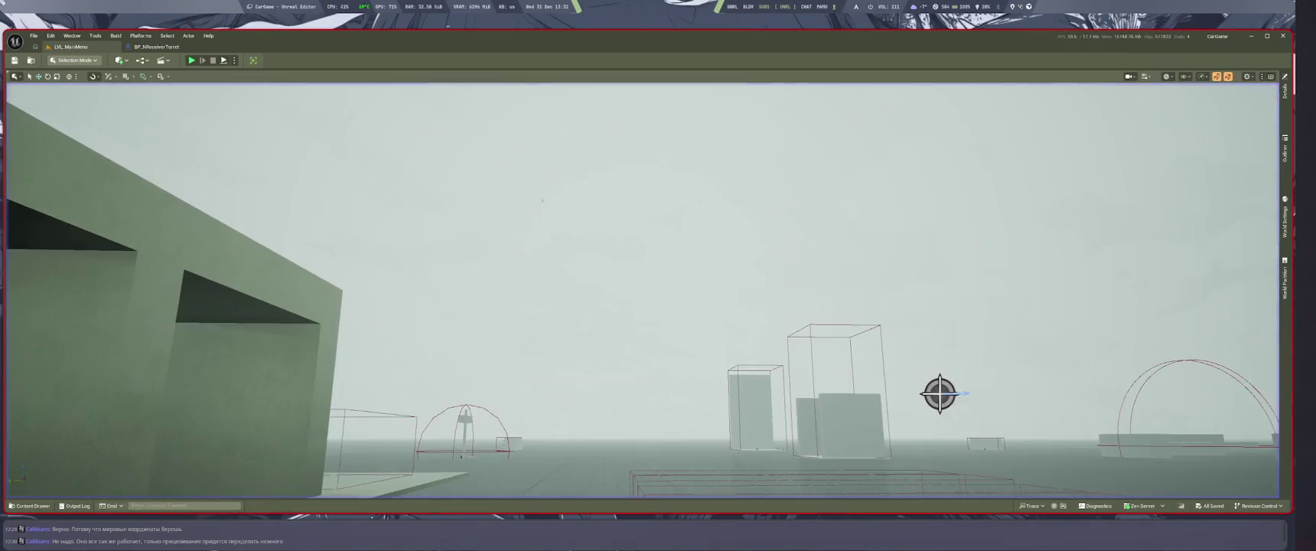
key(super+2)
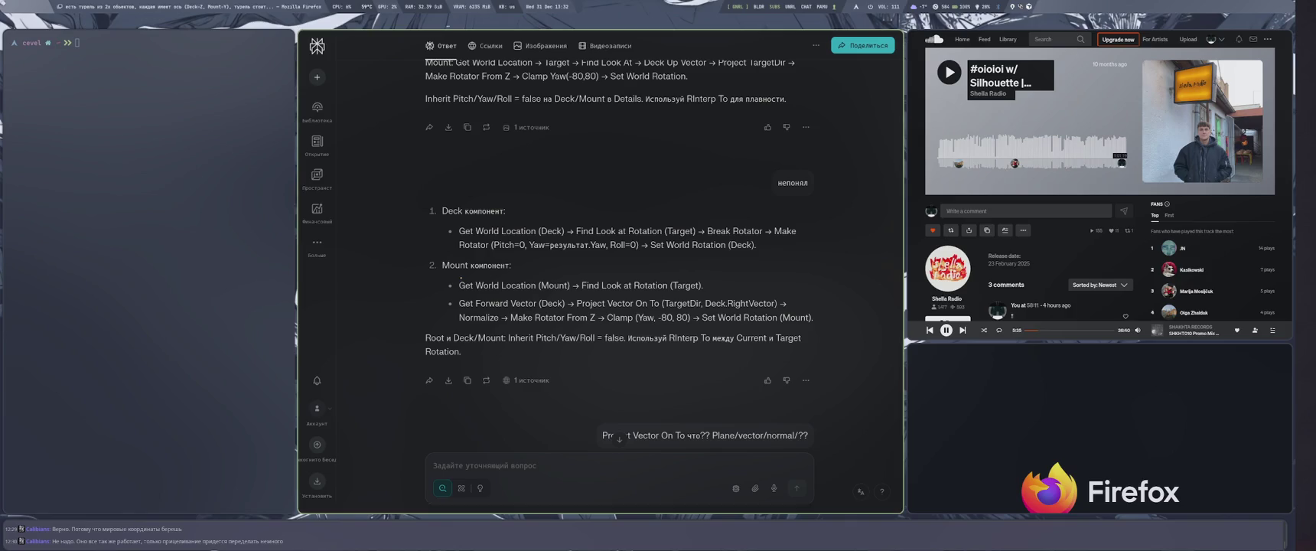
key(super+4)
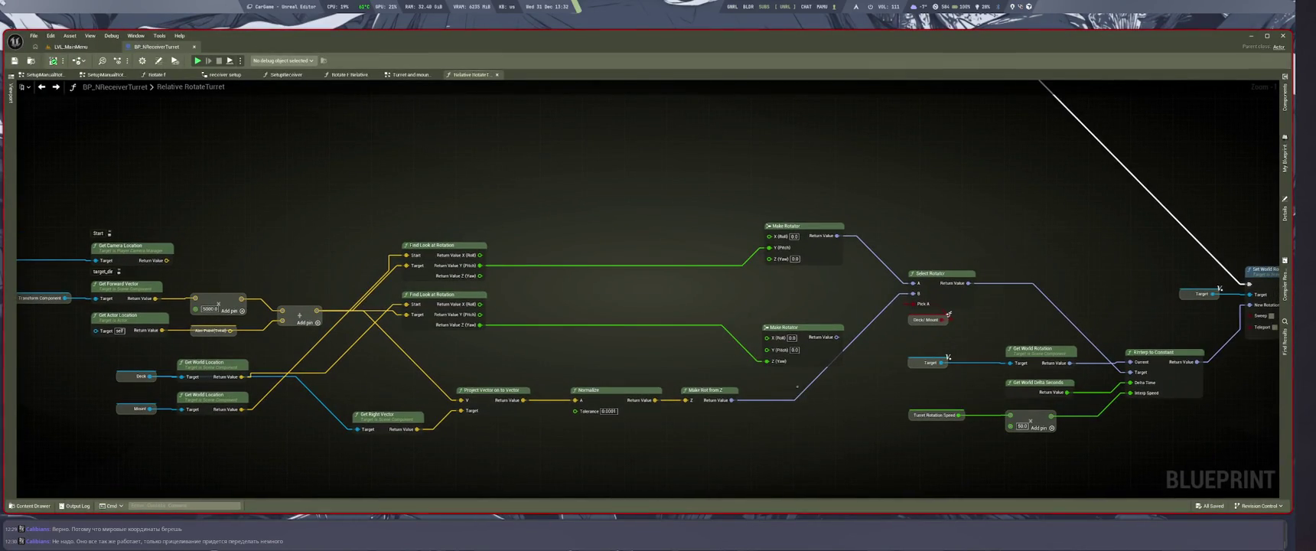
Connect the lower Make Rotator and Make Rot from Z to Select Rotator, then play-test in LVL_MainMenu.
mouse_move(835, 337)
mouse_down()
mouse_move(941, 306)
mouse_move(912, 293)
mouse_up()
drag(732, 398, 912, 293)
click(69, 46)
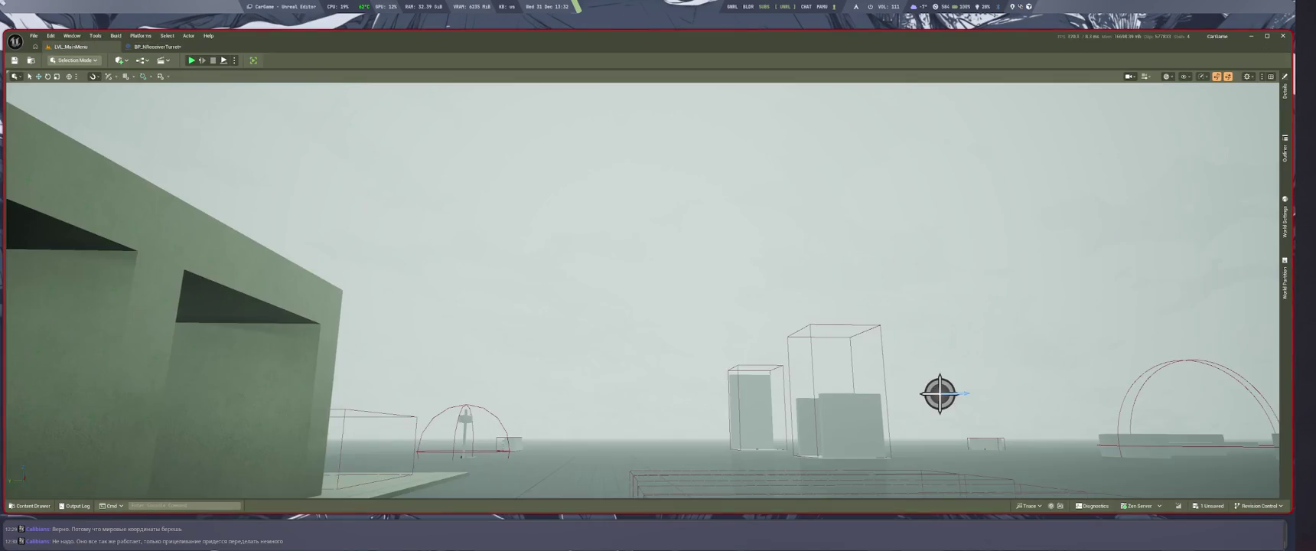
key(alt+p)
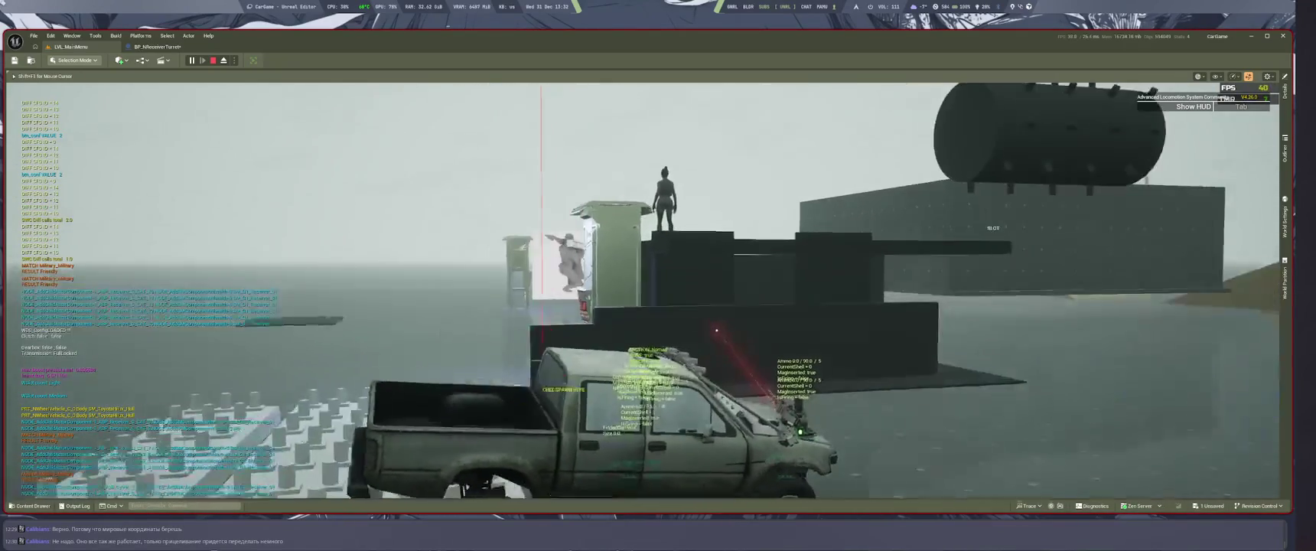
key(Escape)
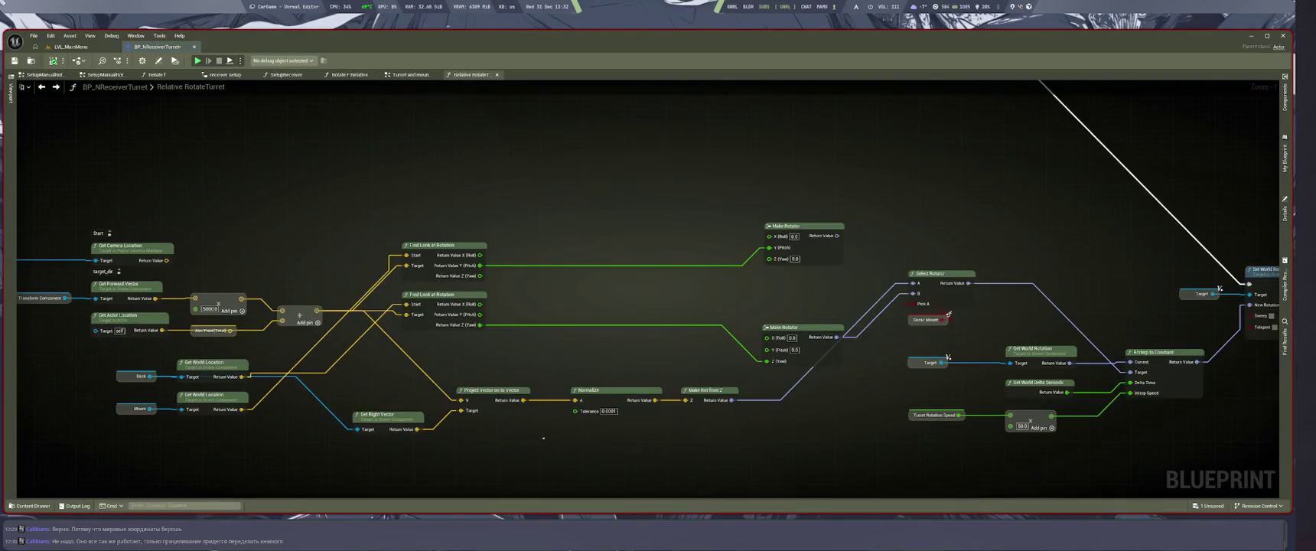
Add a Get Forward Vector node for Deck and wire it into Project Vector's Target.
scroll(598, 403, up, 1)
drag(508, 388, 505, 424)
text(ge fo vec)
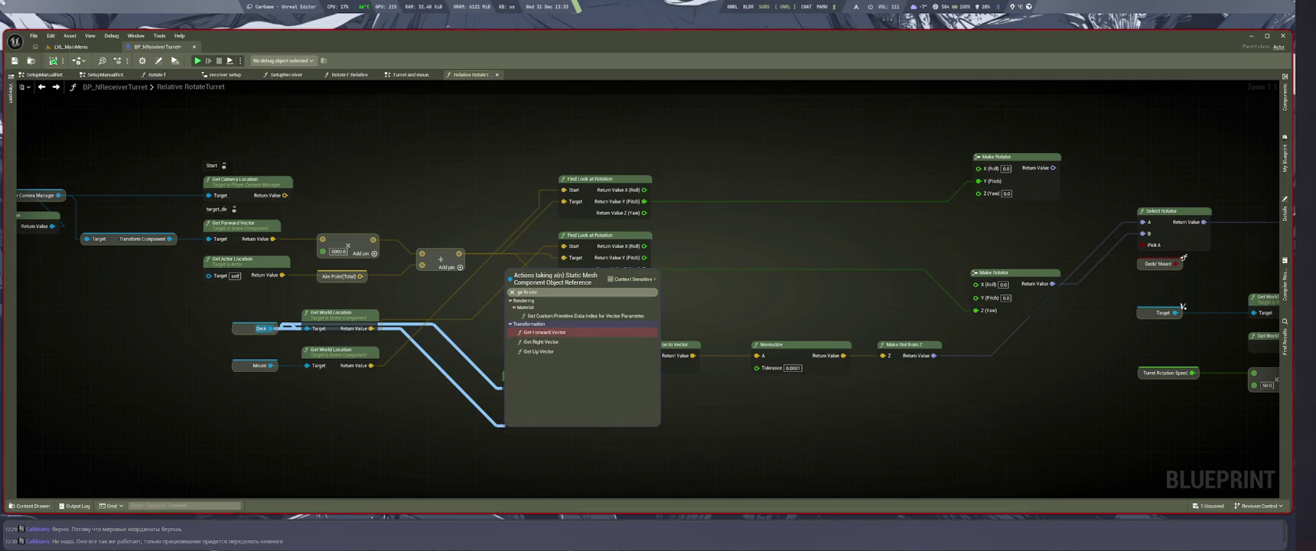
key(Return)
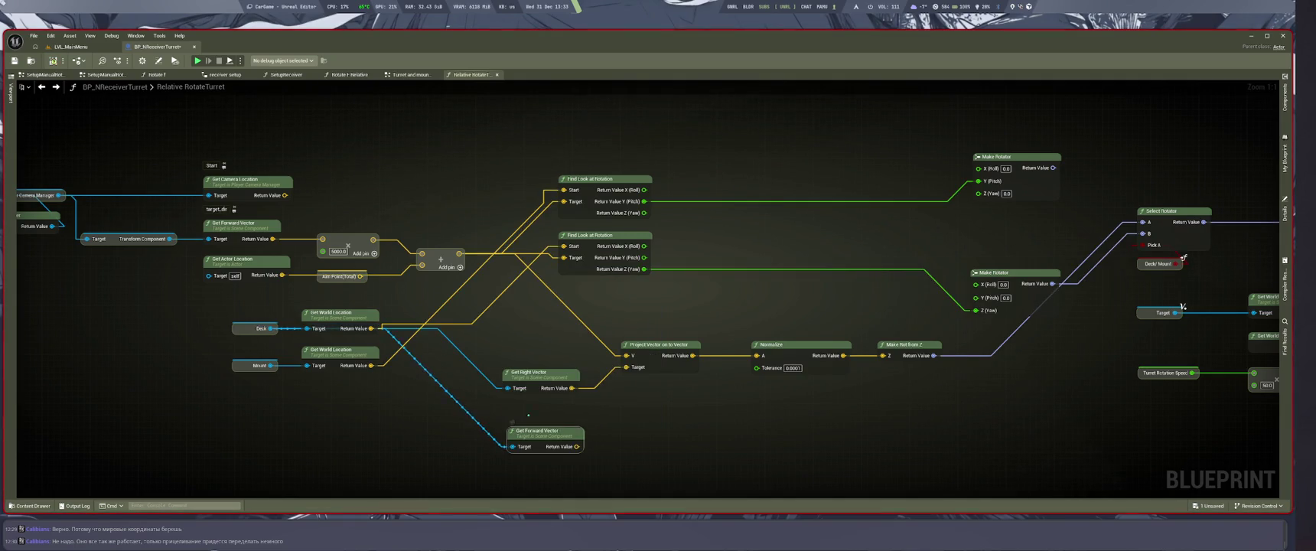
drag(576, 446, 626, 366)
Play-test the turret with the forward vector, then undo back to the right vector.
key(ctrl+Tab)
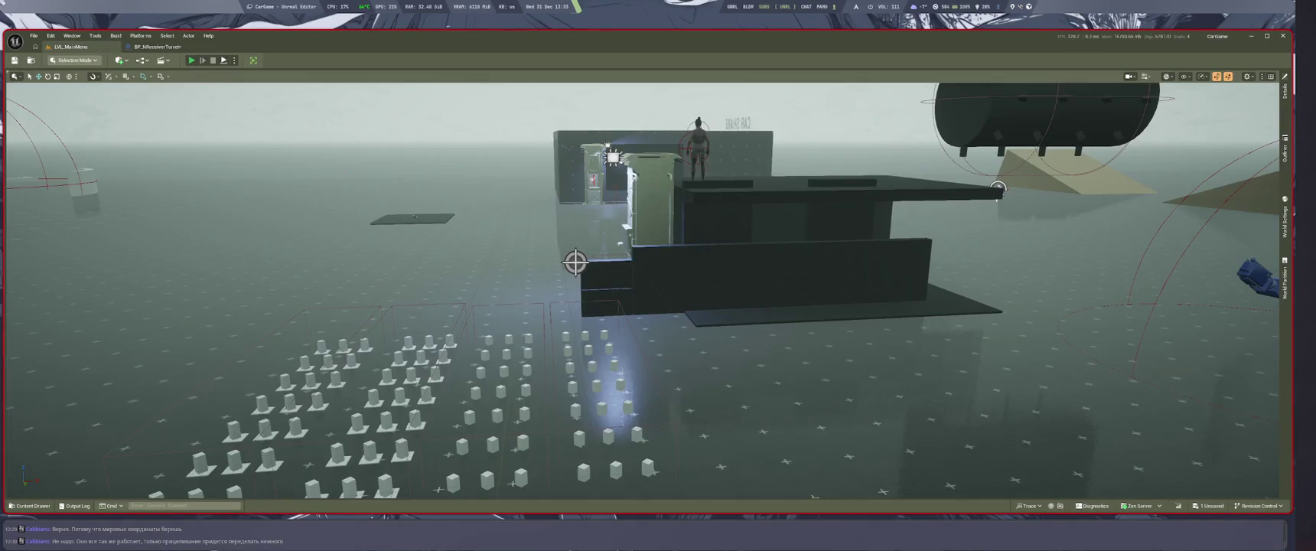
key(alt+p)
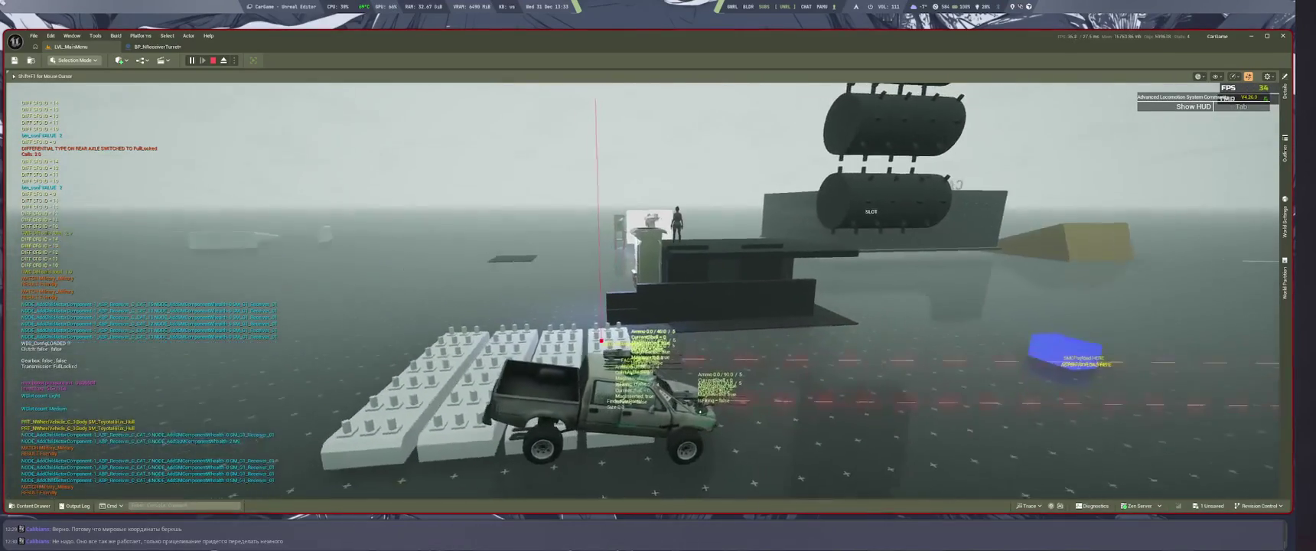
key(Escape)
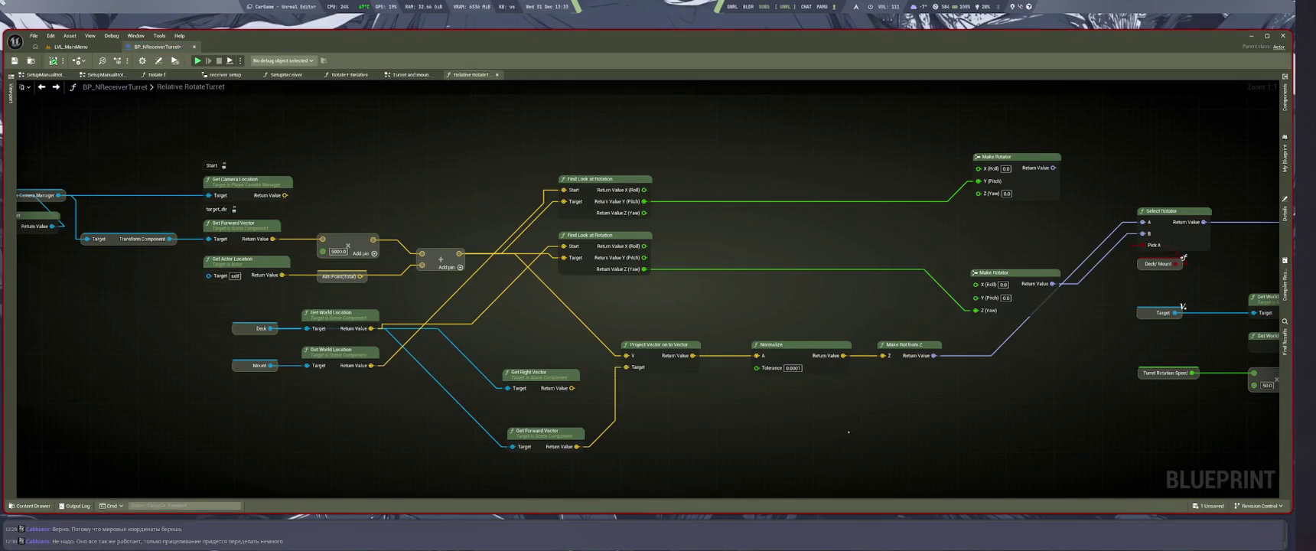
key(ctrl+z)
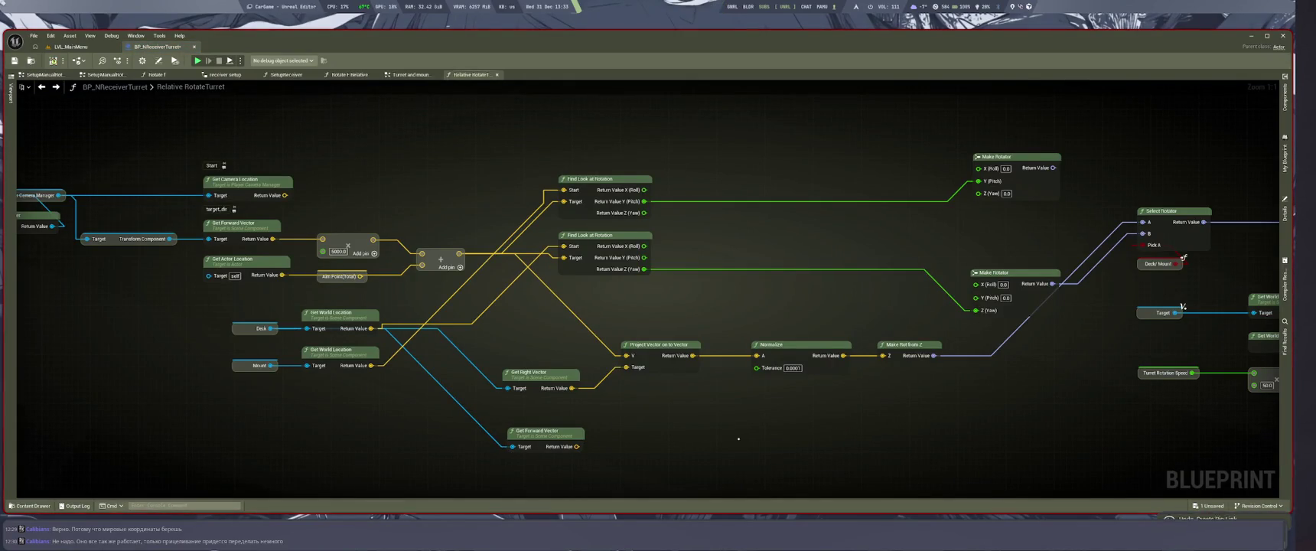
key(super+2)
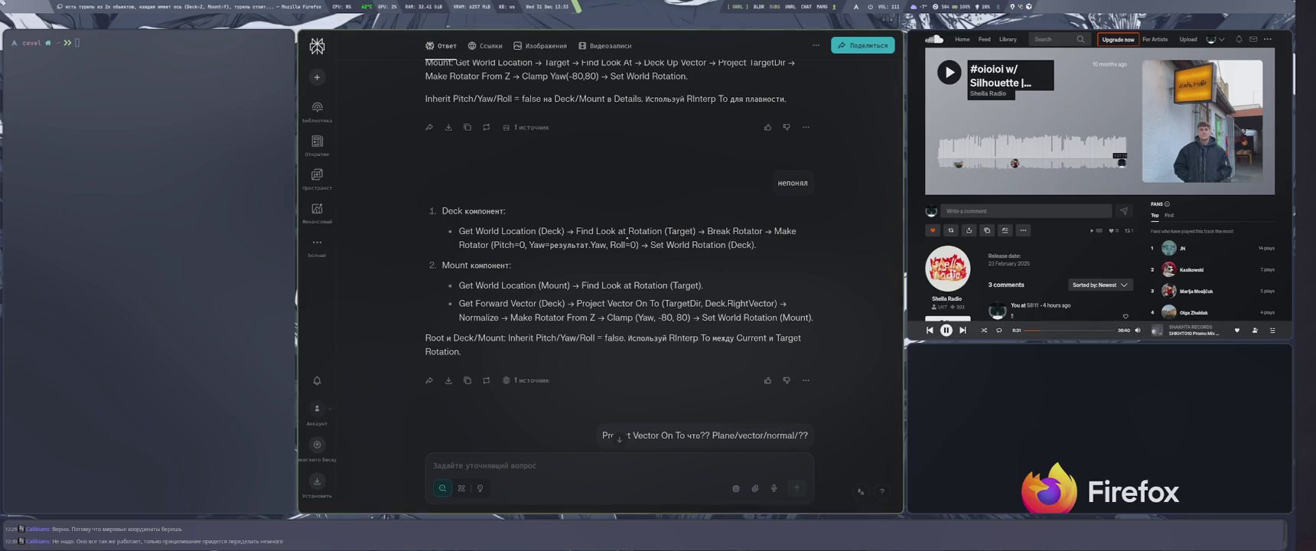
key(super+1)
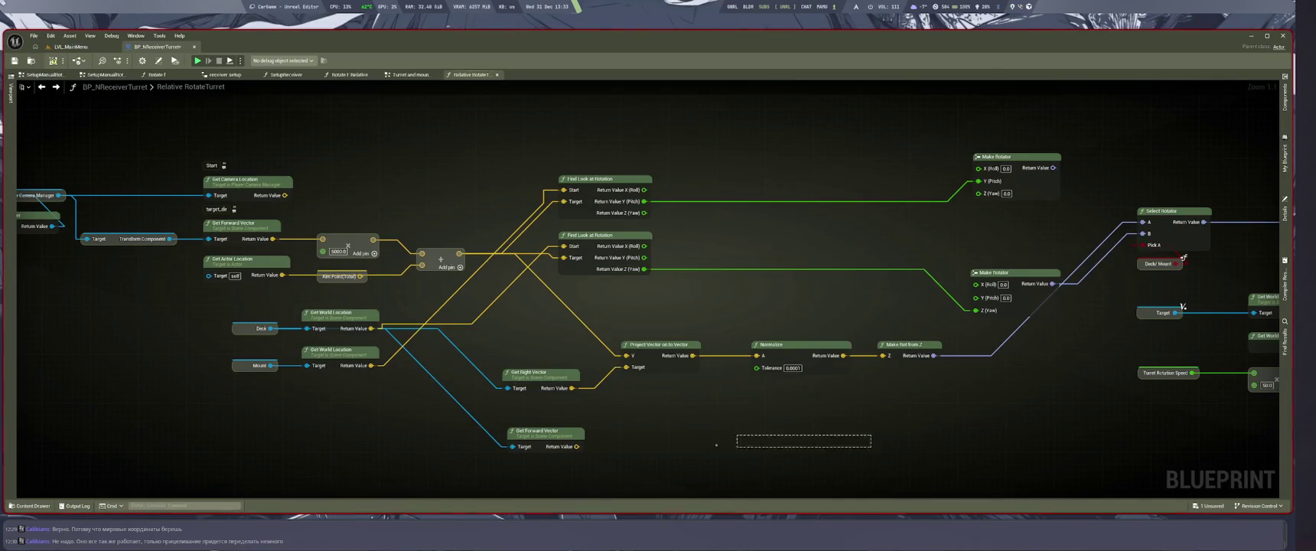
key(super+2)
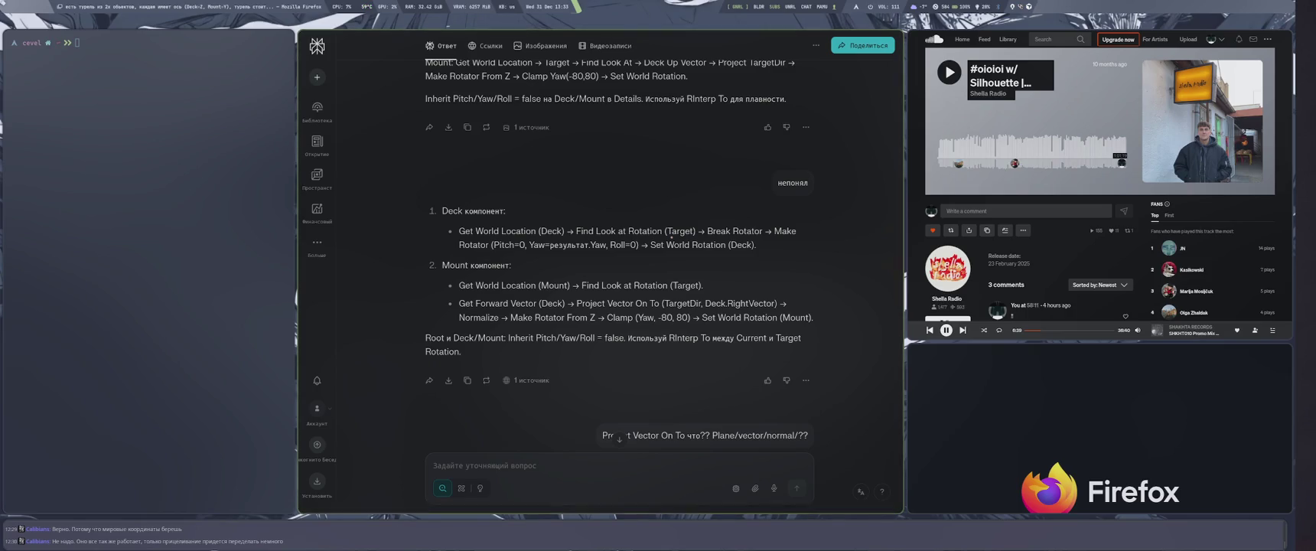
Scroll the Perplexity chat to the Project Vector On To Vector explanation, then return to Unreal.
scroll(674, 268, down, 5)
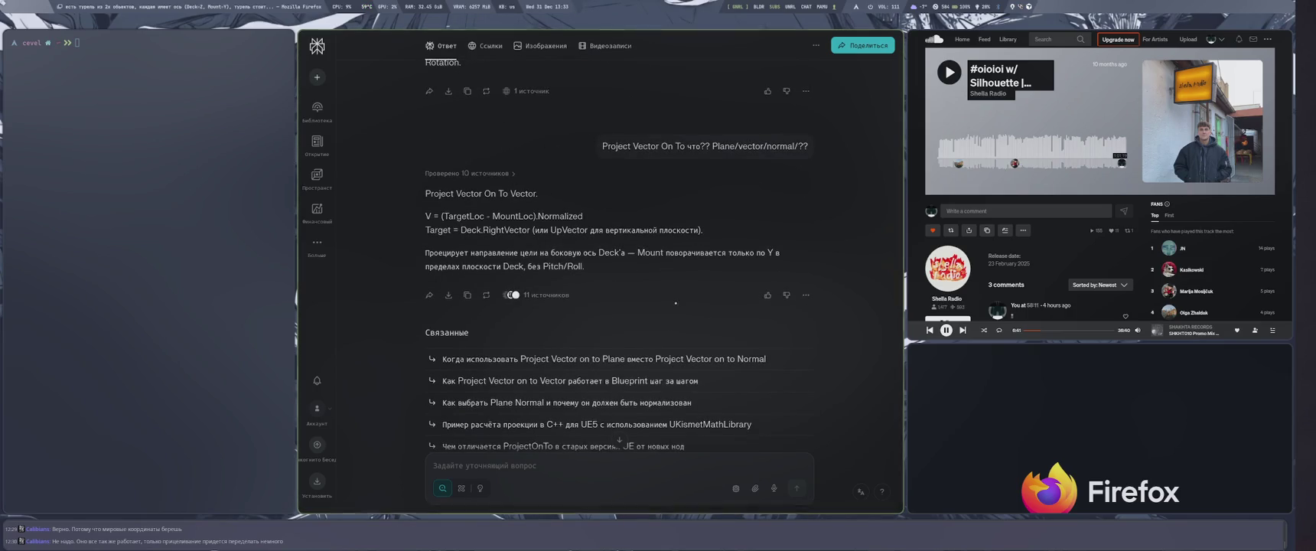
key(super+4)
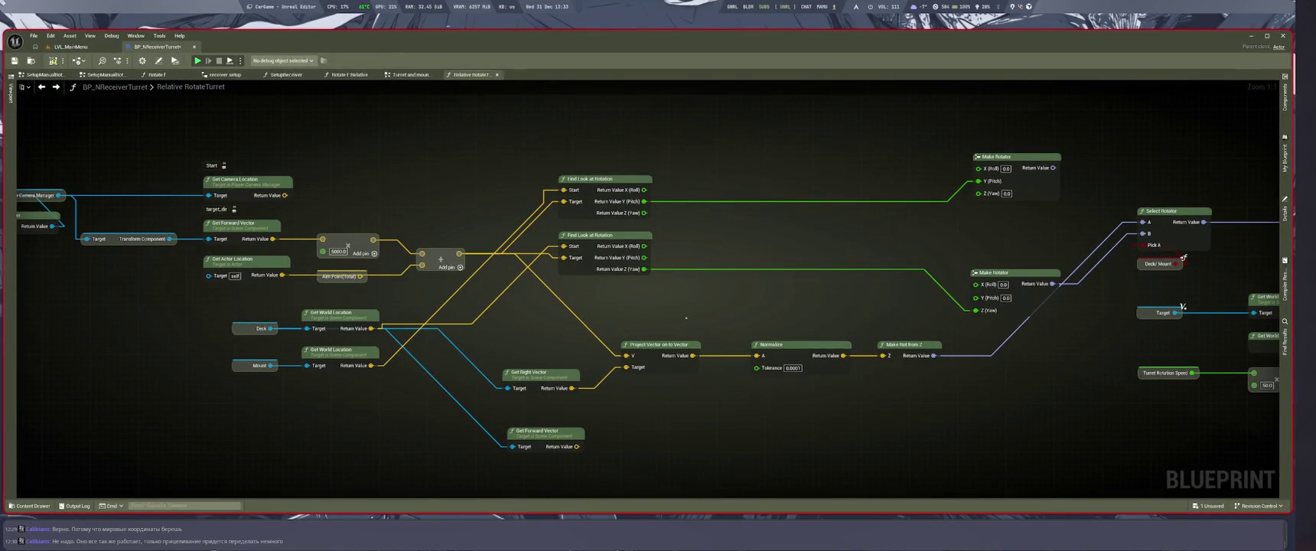
Move the Mount and Get World Location nodes up above the Find Look at Rotation nodes.
drag(397, 366, 230, 343)
mouse_move(337, 352)
mouse_down()
mouse_move(392, 177)
mouse_move(441, 160)
mouse_up()
mouse_move(673, 240)
mouse_down()
mouse_move(560, 241)
mouse_move(670, 208)
mouse_up()
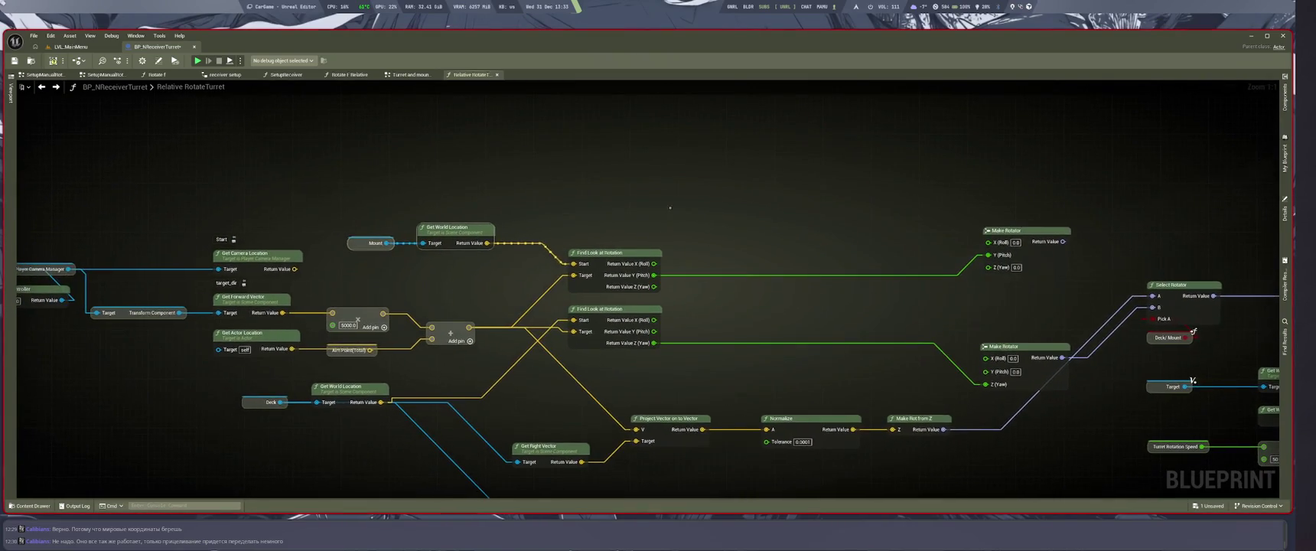
click(675, 198)
drag(726, 177, 791, 184)
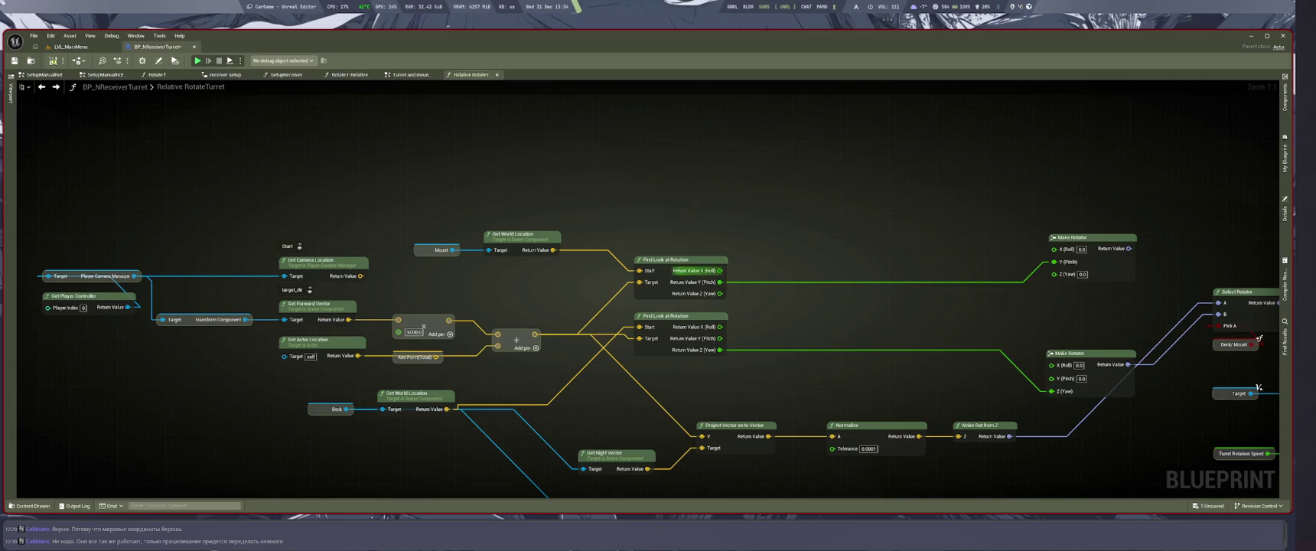
click(712, 345)
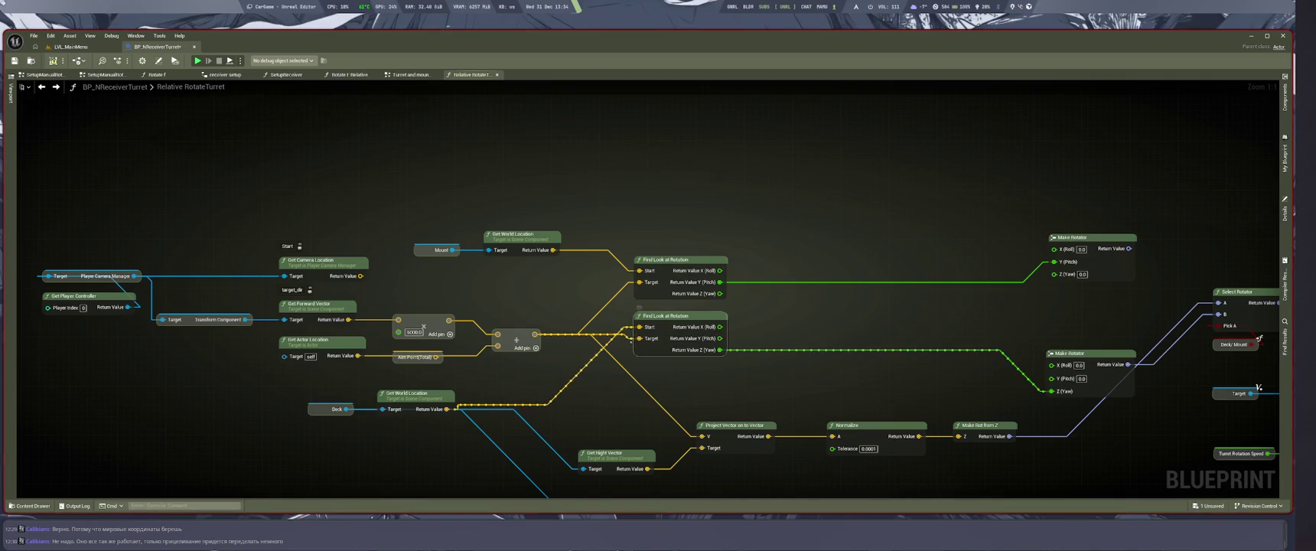
click(518, 286)
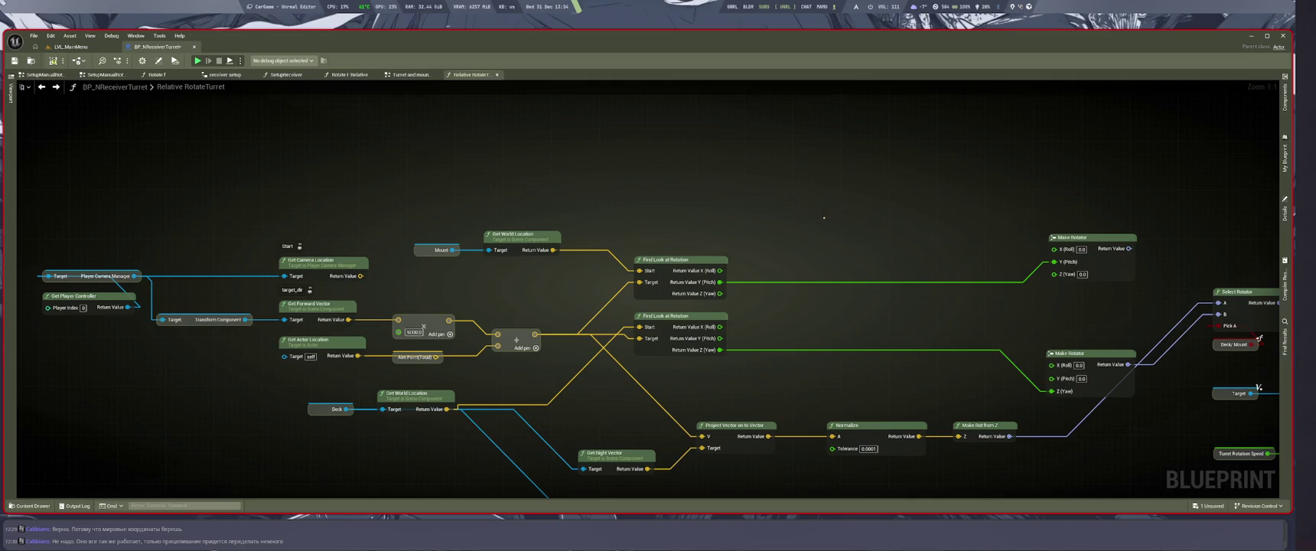
Box-select the Get Right Vector to Make Rot from Z chain and move it above Find Look at Rotation.
mouse_move(822, 216)
mouse_down()
mouse_move(778, 202)
mouse_move(732, 227)
mouse_up()
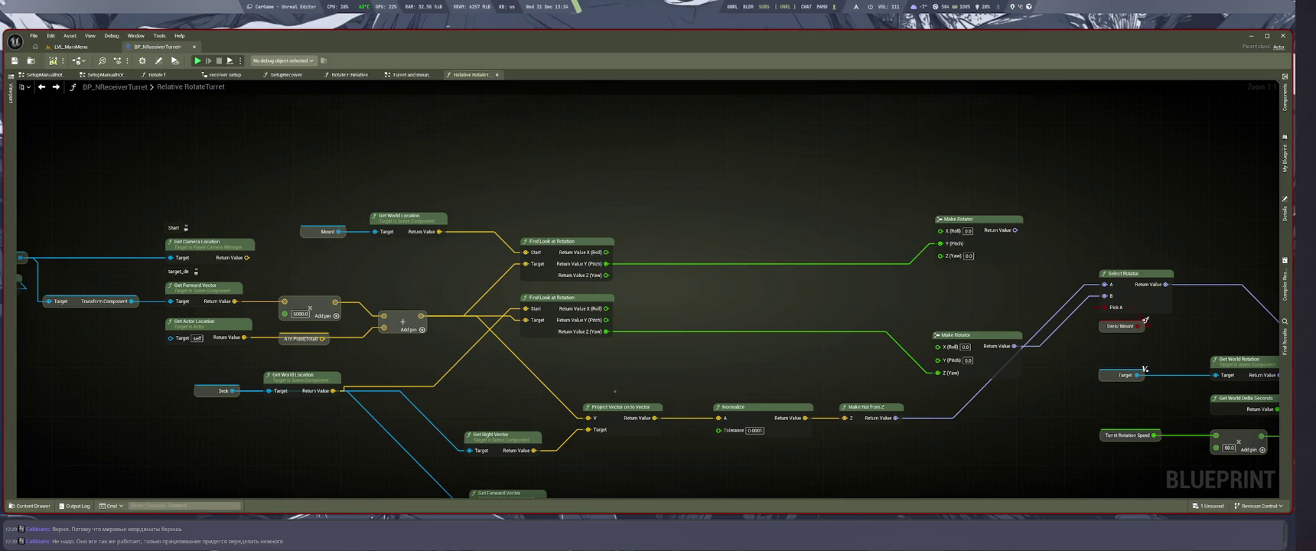
drag(497, 395, 907, 446)
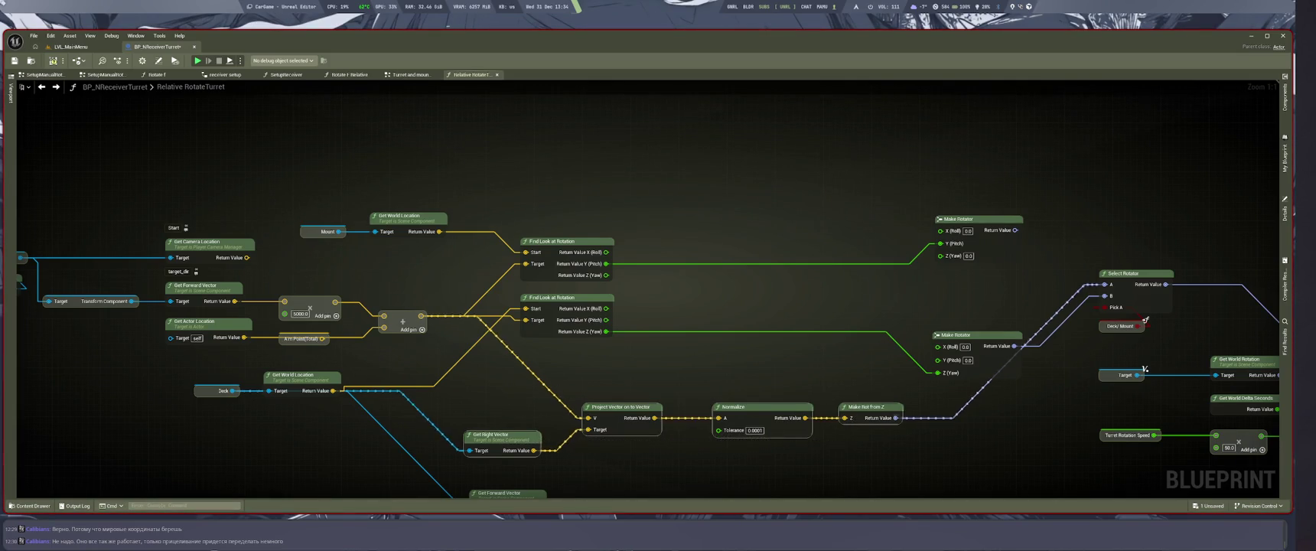
drag(845, 399, 883, 135)
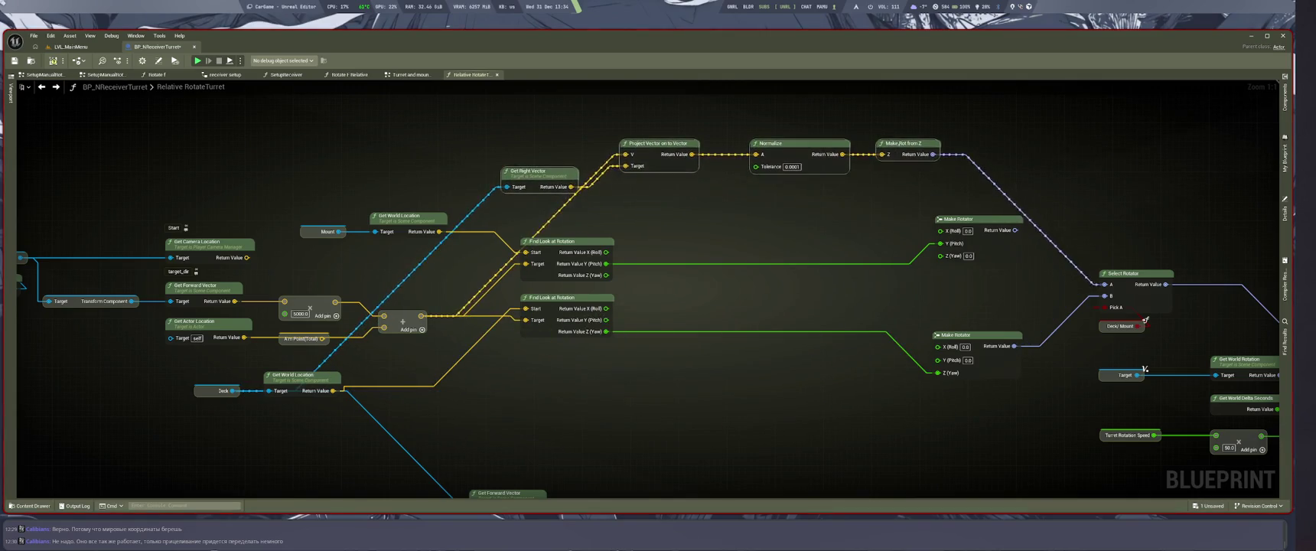
key(super+1)
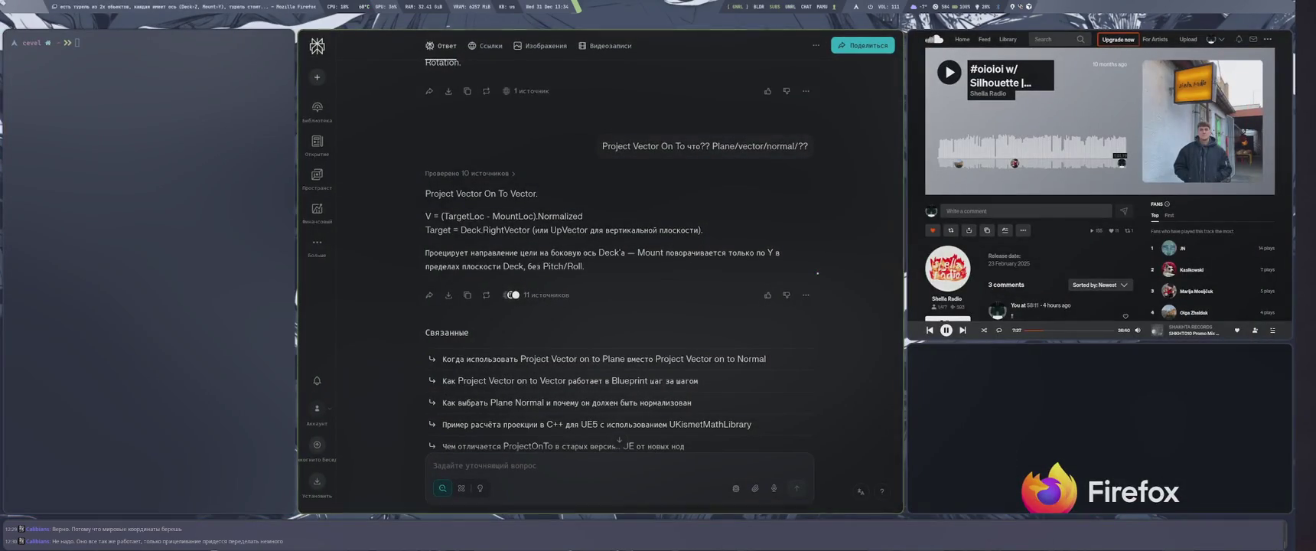
Connect Mount to Get Right Vector's Target and realign Mount, Get World Location and the projection chain.
key(super+4)
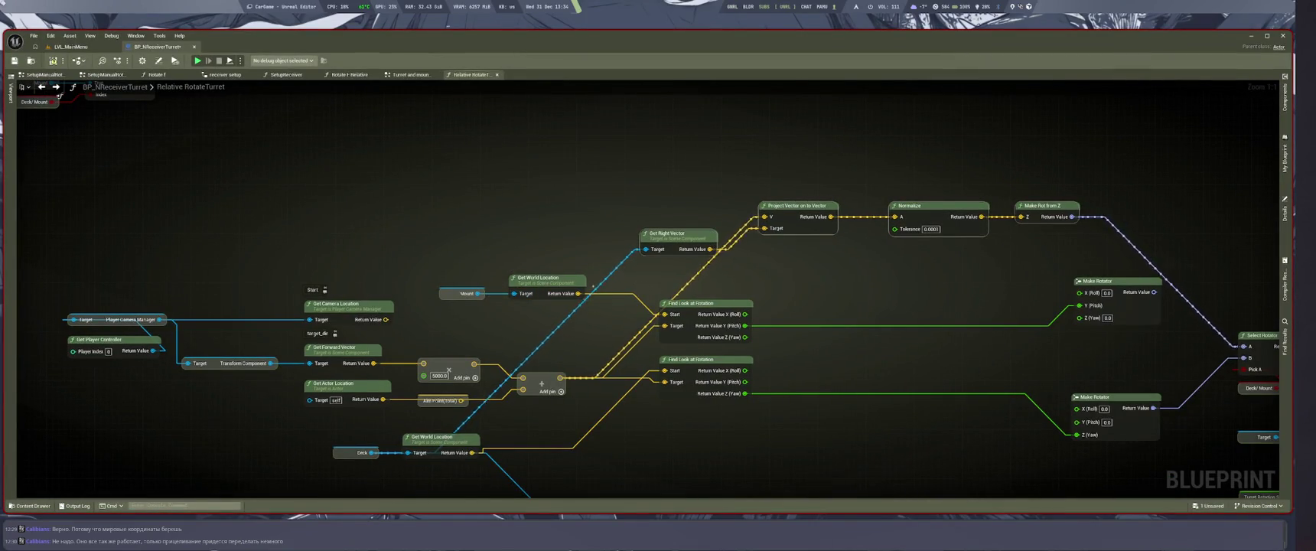
mouse_move(476, 293)
mouse_down()
mouse_move(642, 277)
mouse_move(644, 249)
mouse_up()
drag(543, 277, 551, 303)
mouse_move(461, 293)
mouse_down()
mouse_move(422, 243)
mouse_move(381, 272)
mouse_up()
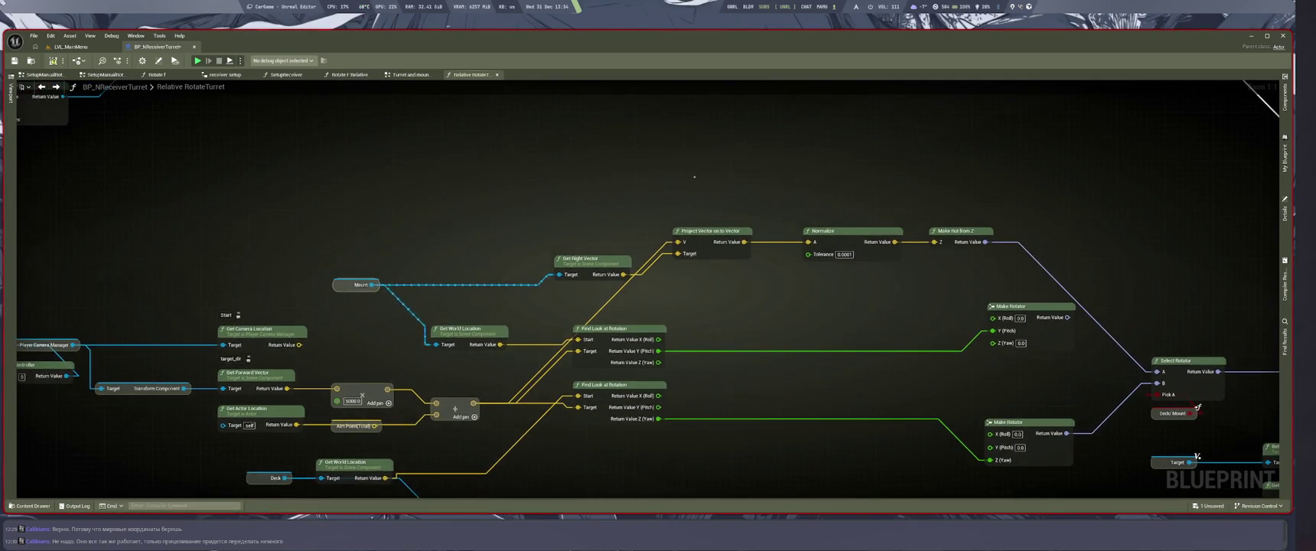
click(700, 262)
drag(700, 252, 700, 267)
click(673, 226)
drag(589, 259, 577, 254)
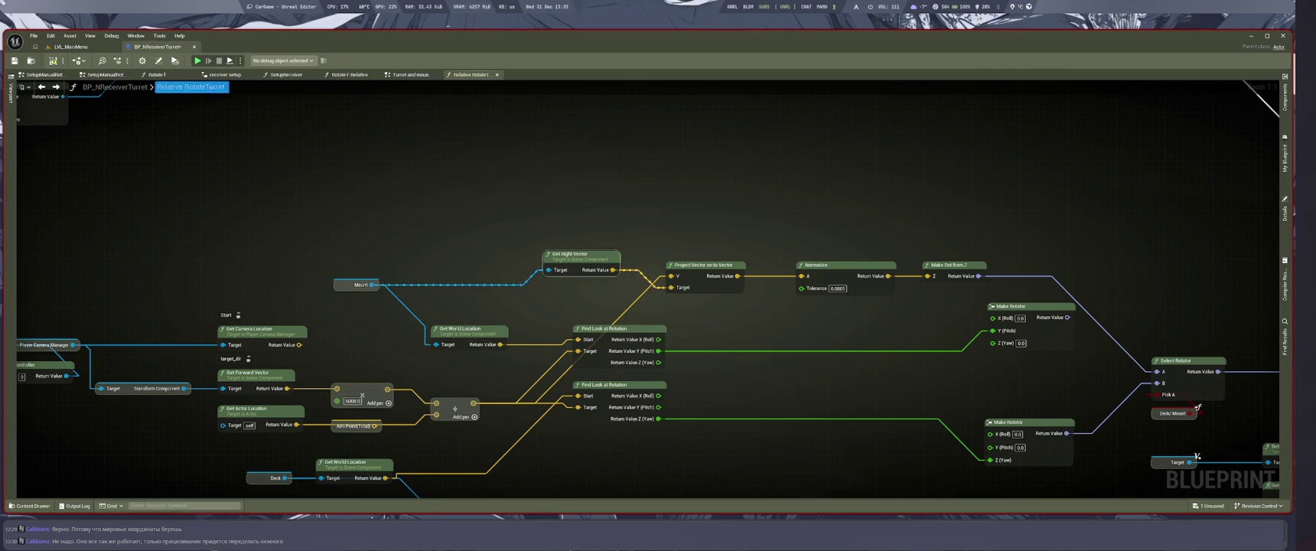
click(71, 46)
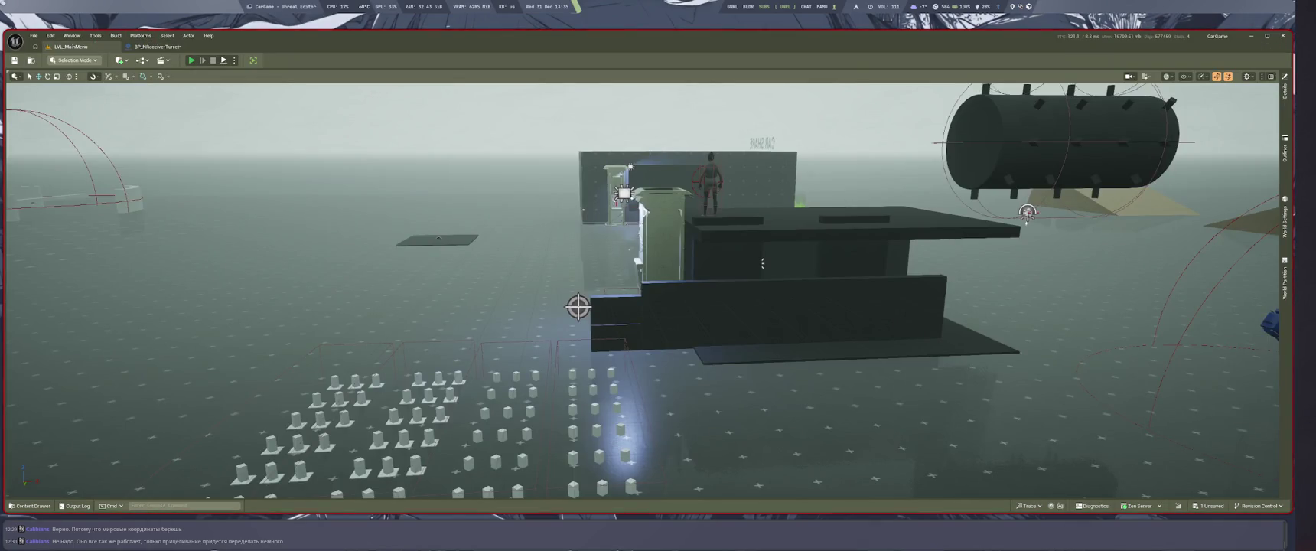
Play-test the level with the Mount-driven turret rotation, then return to the AI chat.
key(alt+p)
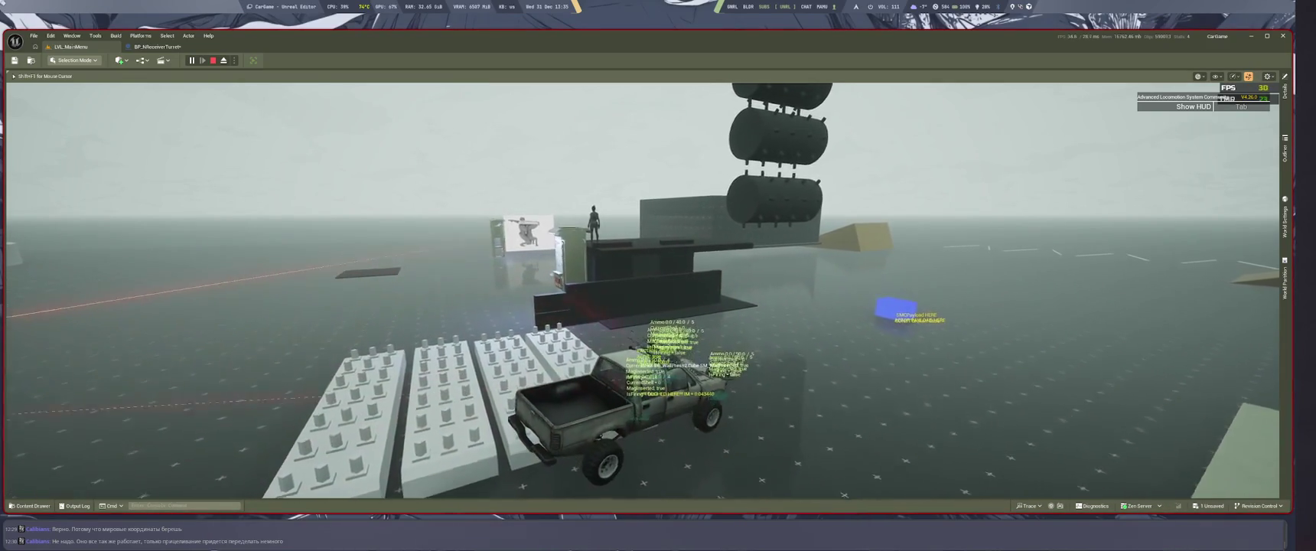
key(super+2)
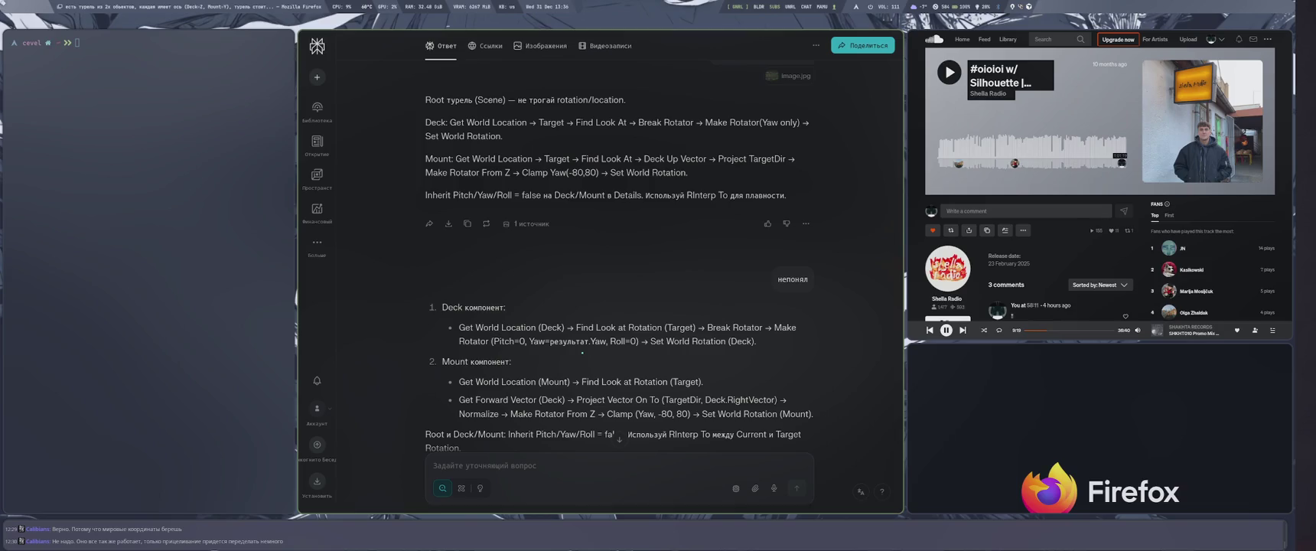
Compare the chat's earlier screenshot answer with the turret graph's nodes, including the RInterp To Constant nodes.
scroll(582, 352, up, 5)
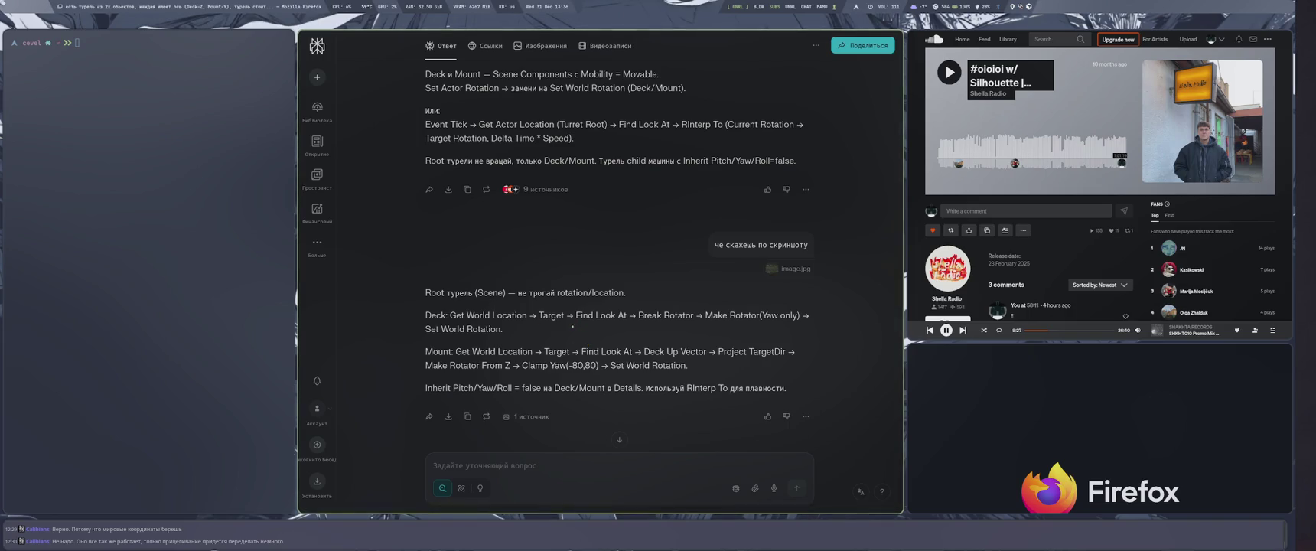
key(super+2)
drag(470, 310, 538, 216)
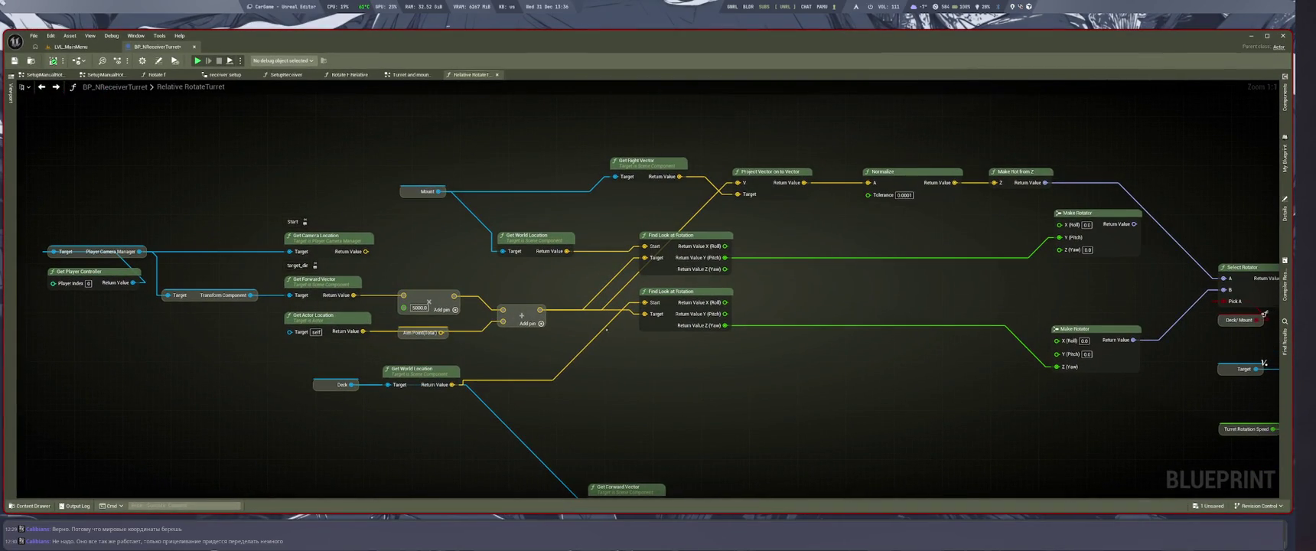
key(super+1)
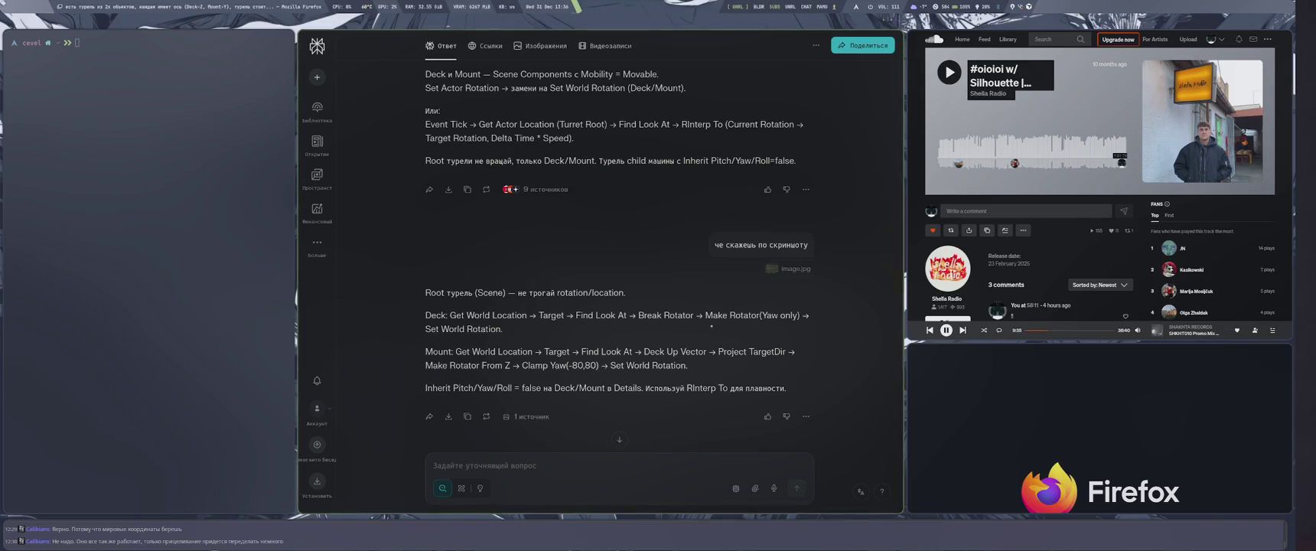
key(super+4)
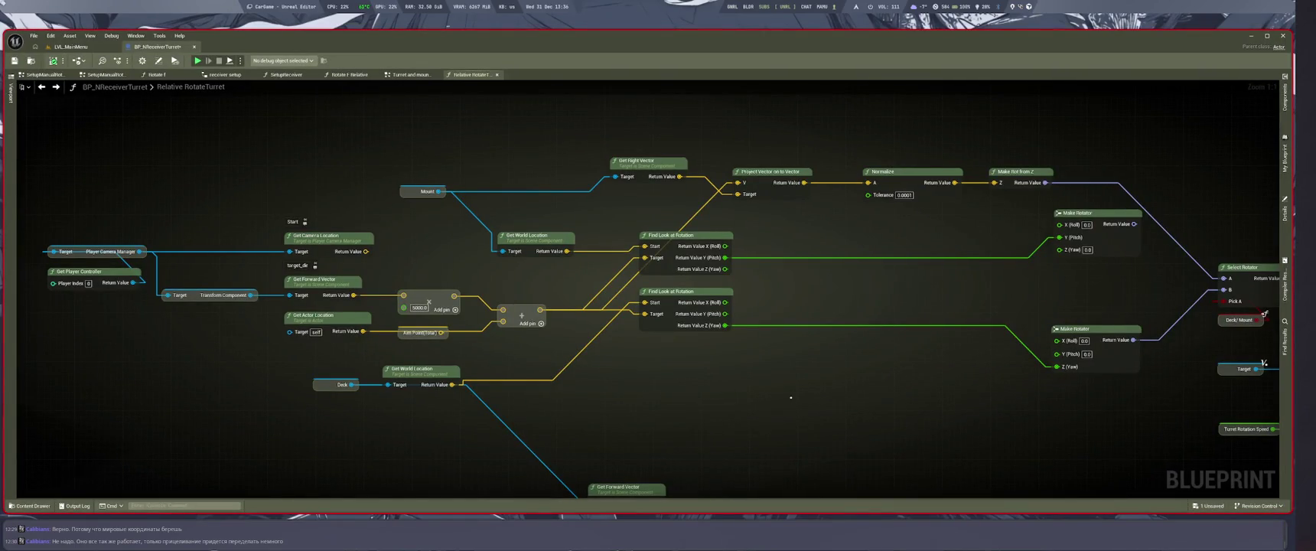
key(super+1)
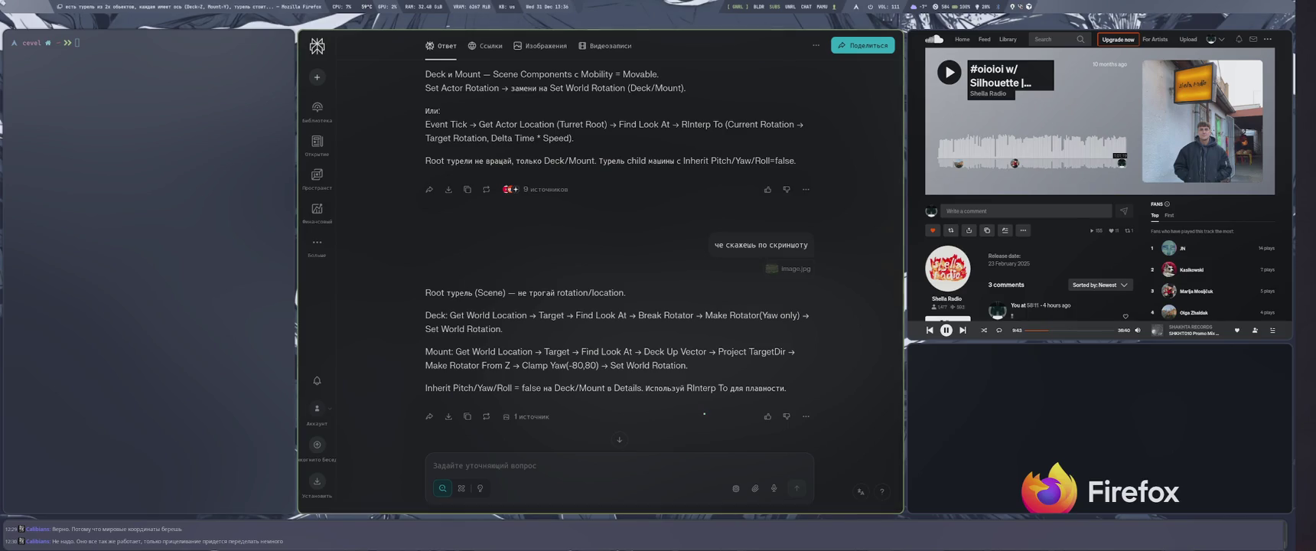
key(super+4)
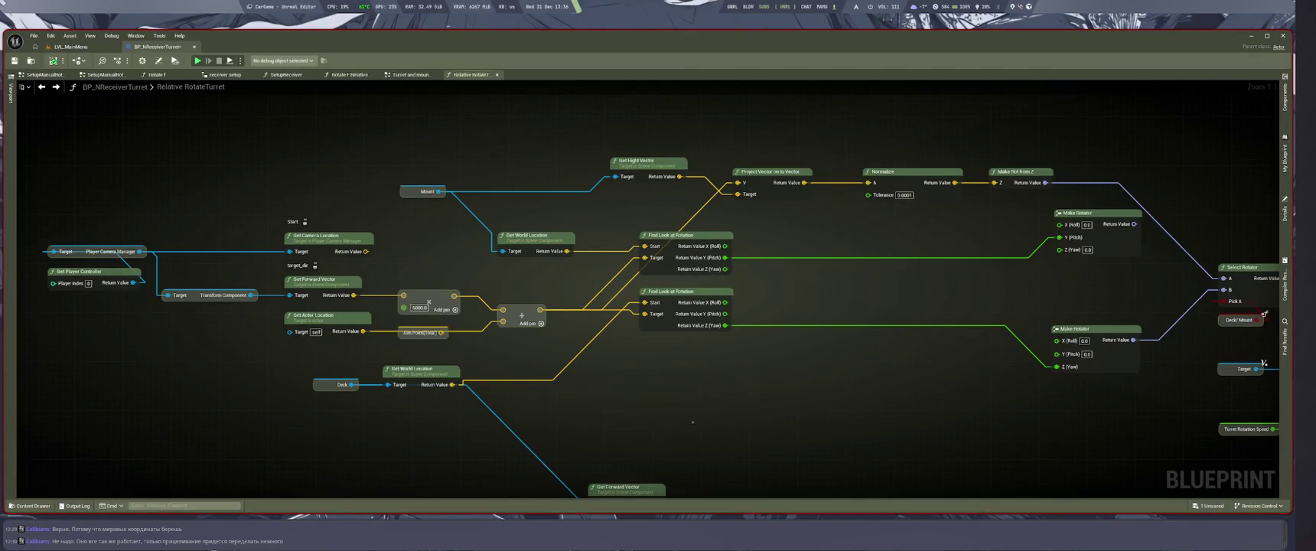
drag(725, 413, 479, 456)
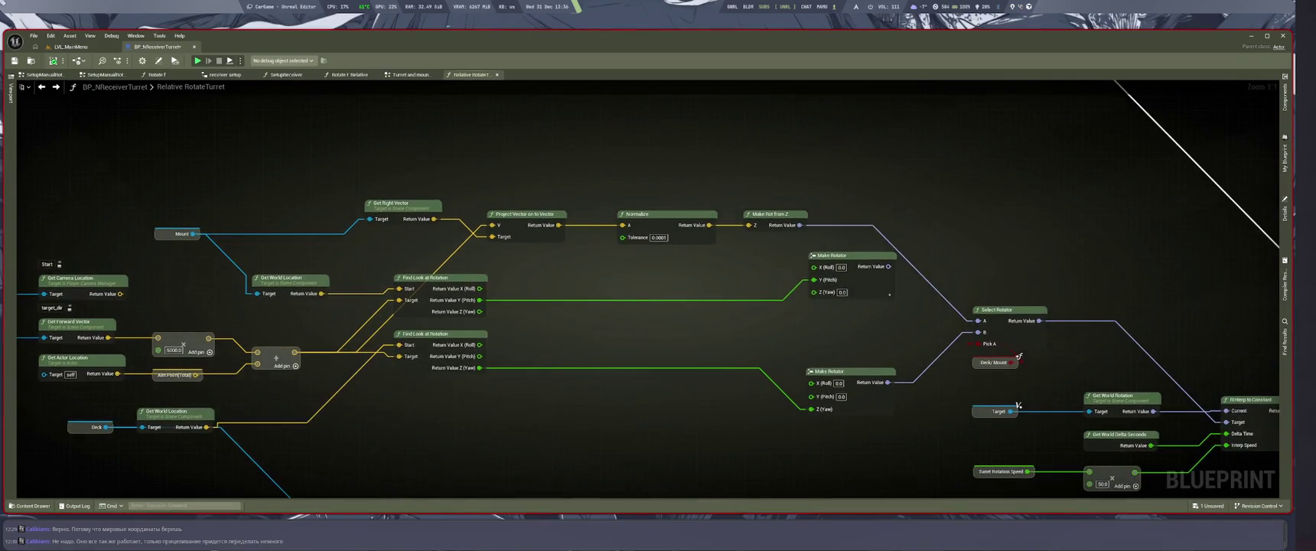
mouse_move(556, 381)
mouse_down()
mouse_move(766, 429)
mouse_move(756, 411)
mouse_up()
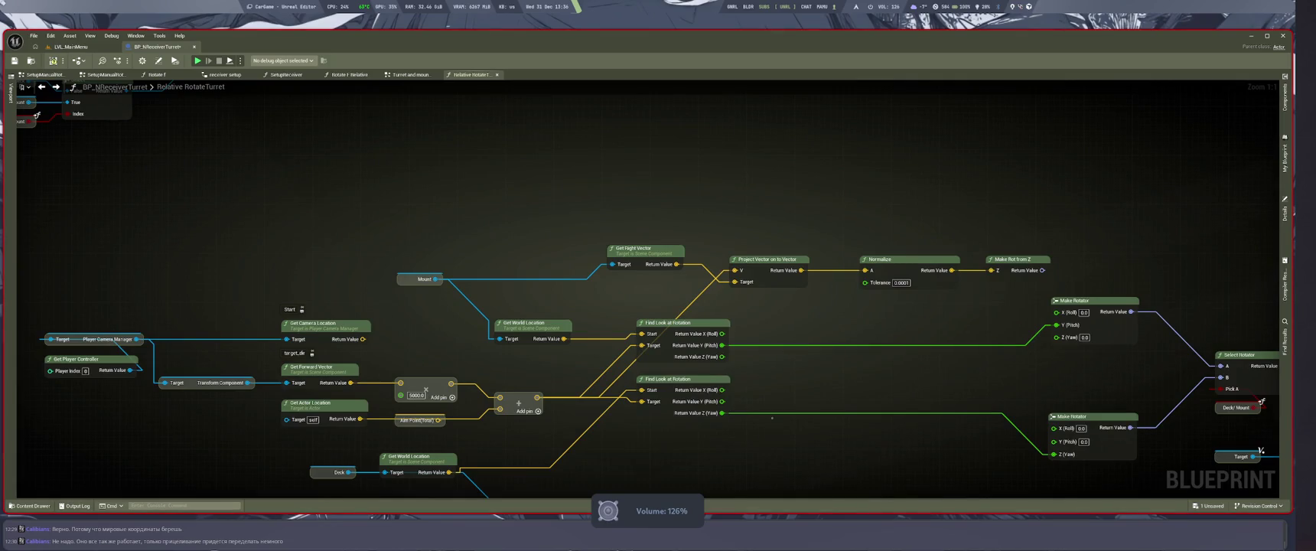
click(70, 47)
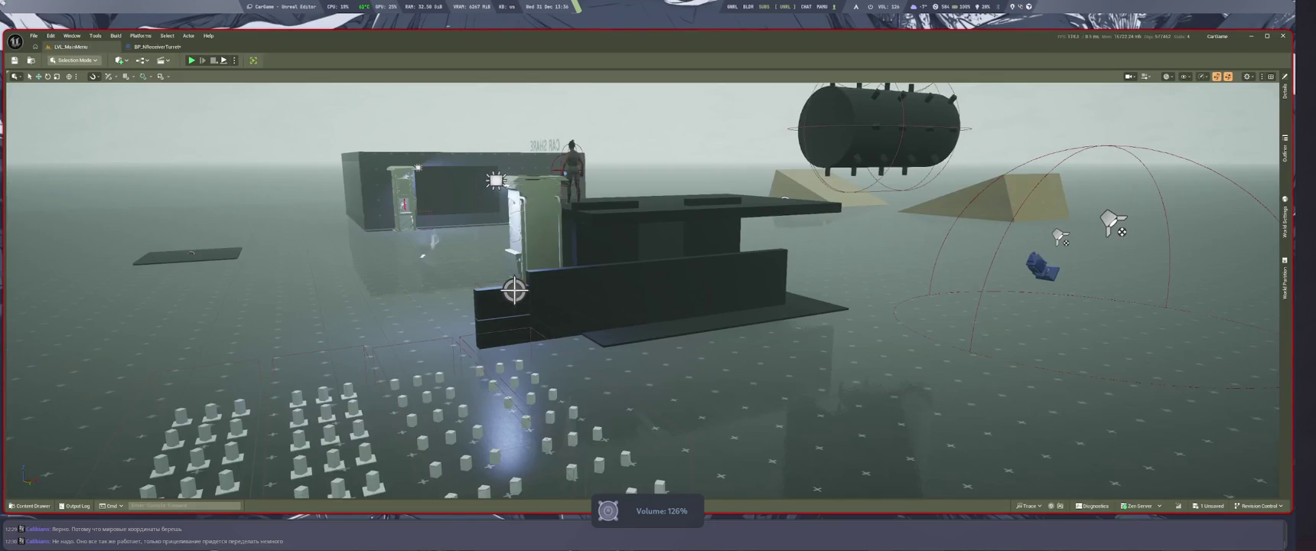
Run another turret play test, then bring up the Perplexity answer's TurretBP Event Tick steps.
key(alt+p)
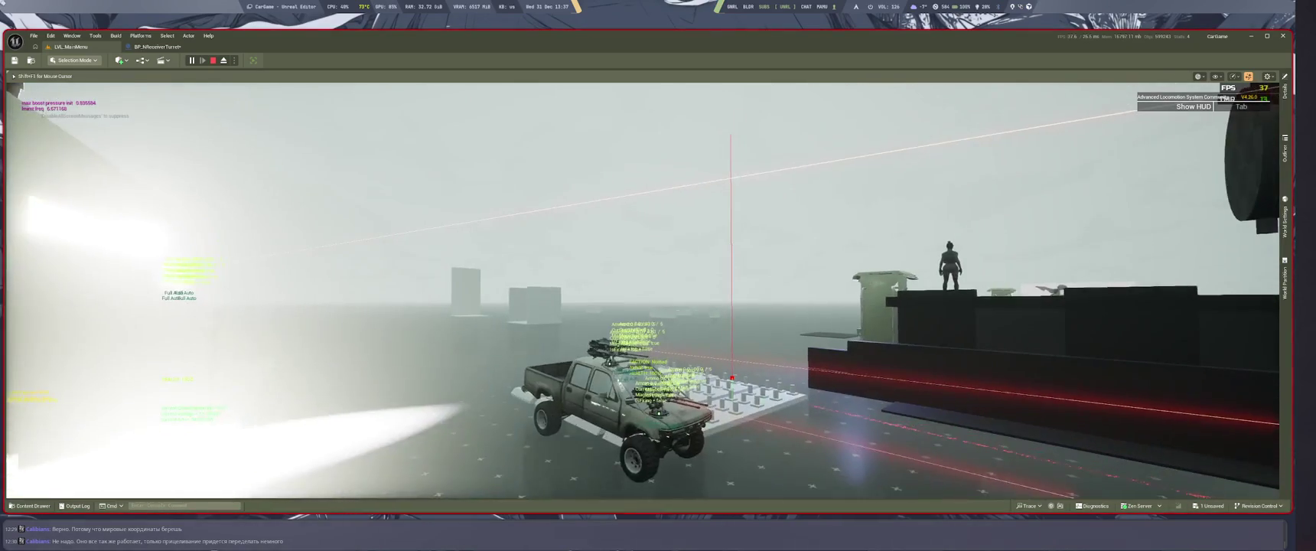
key(Escape)
key(super+2)
scroll(593, 158, up, 6)
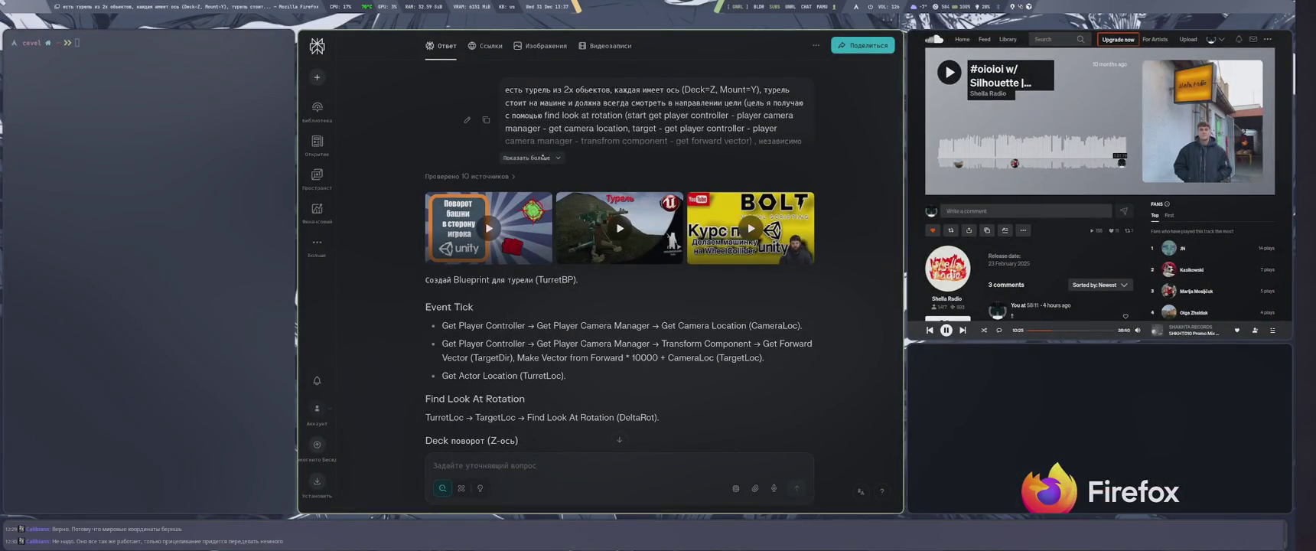
Resubmit the turret question with 'в локальных коордах' added, then open the Unreal turret video from the answer.
click(530, 158)
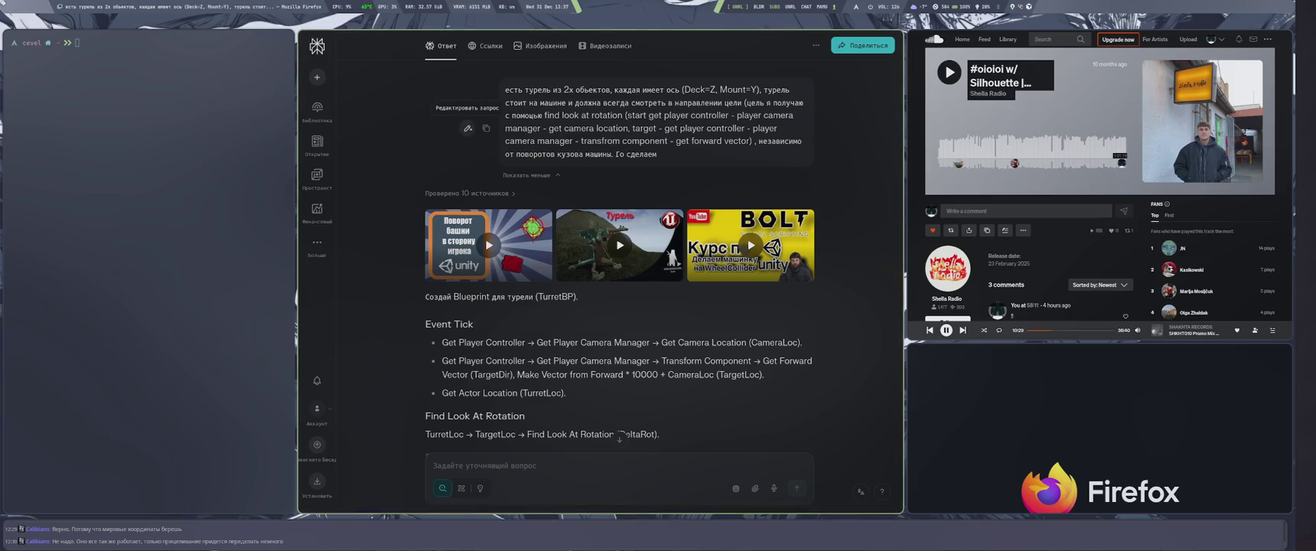
click(467, 127)
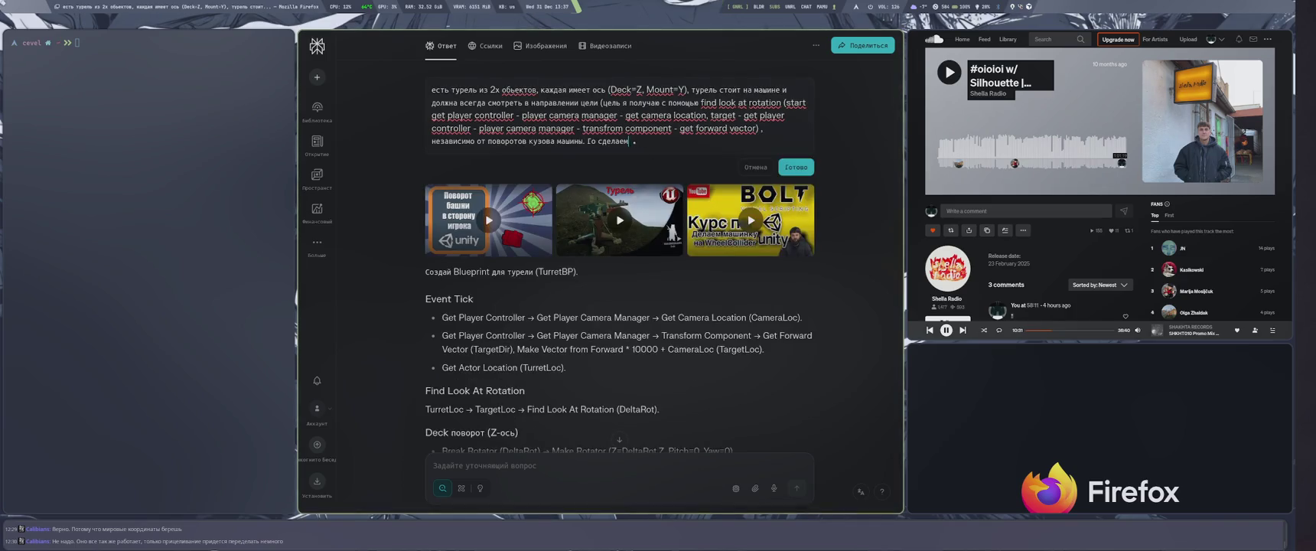
key(BackSpace)
text(турель в локальных к)
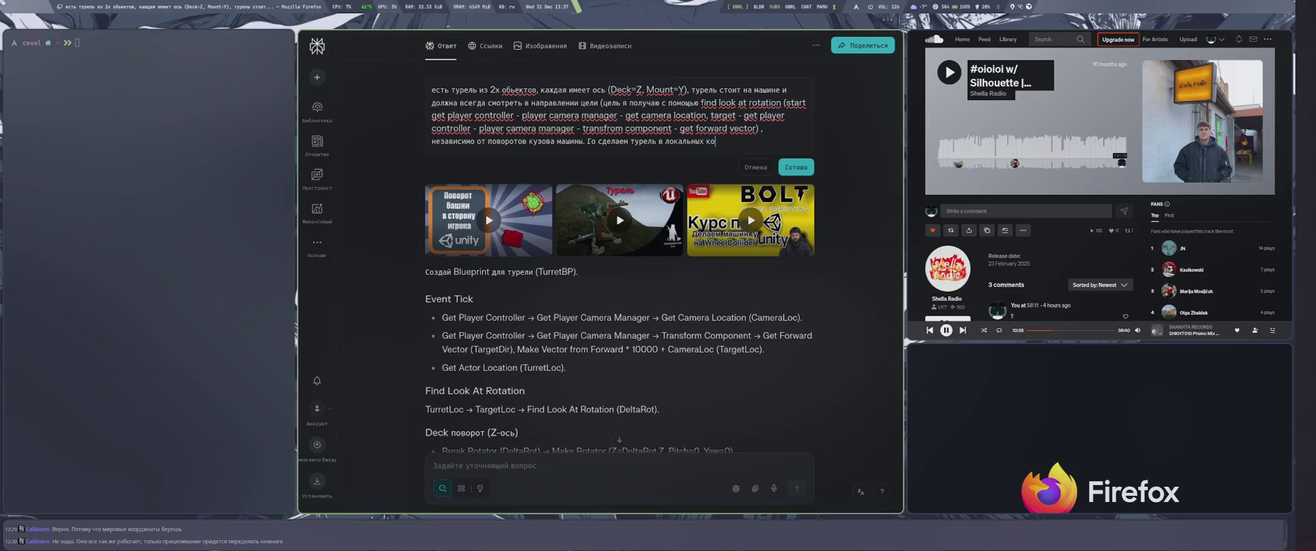
text(ордах)
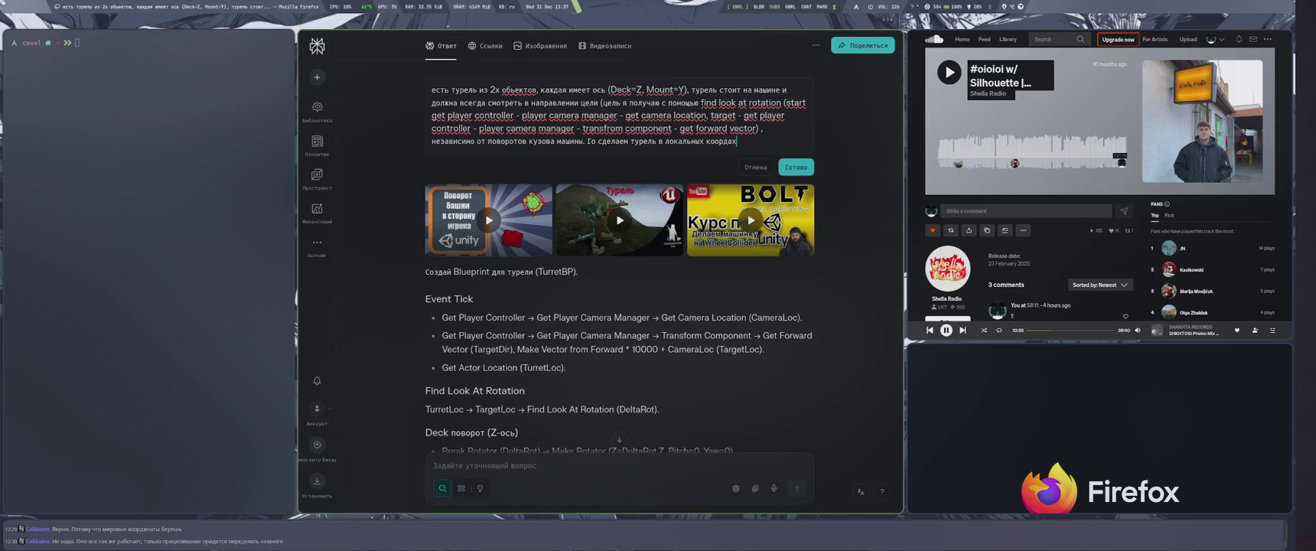
click(795, 167)
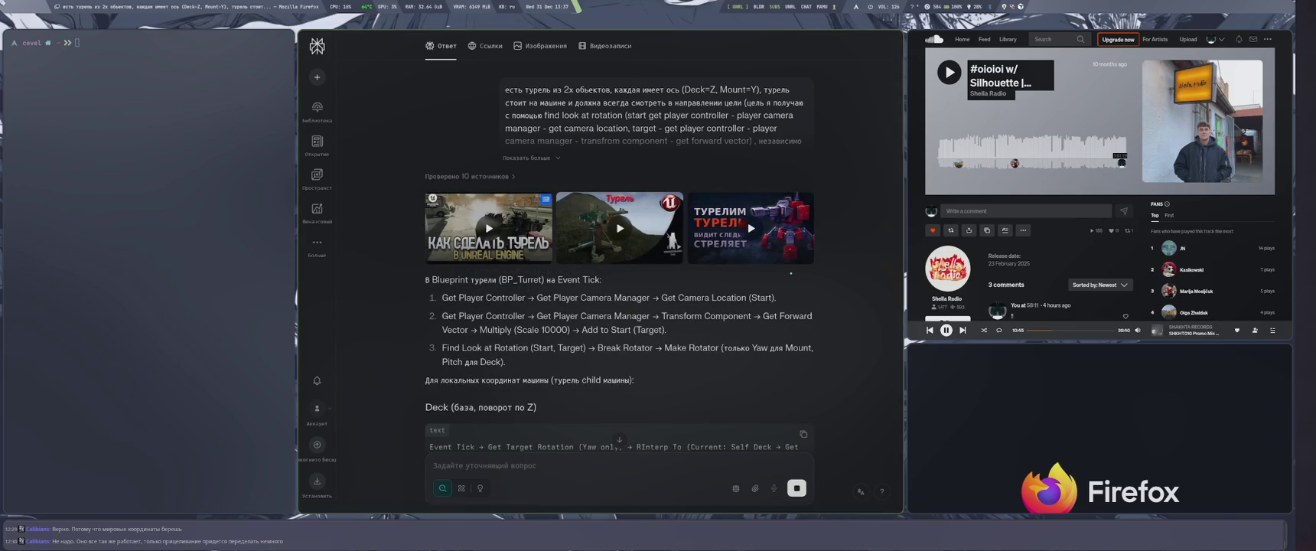
click(500, 226)
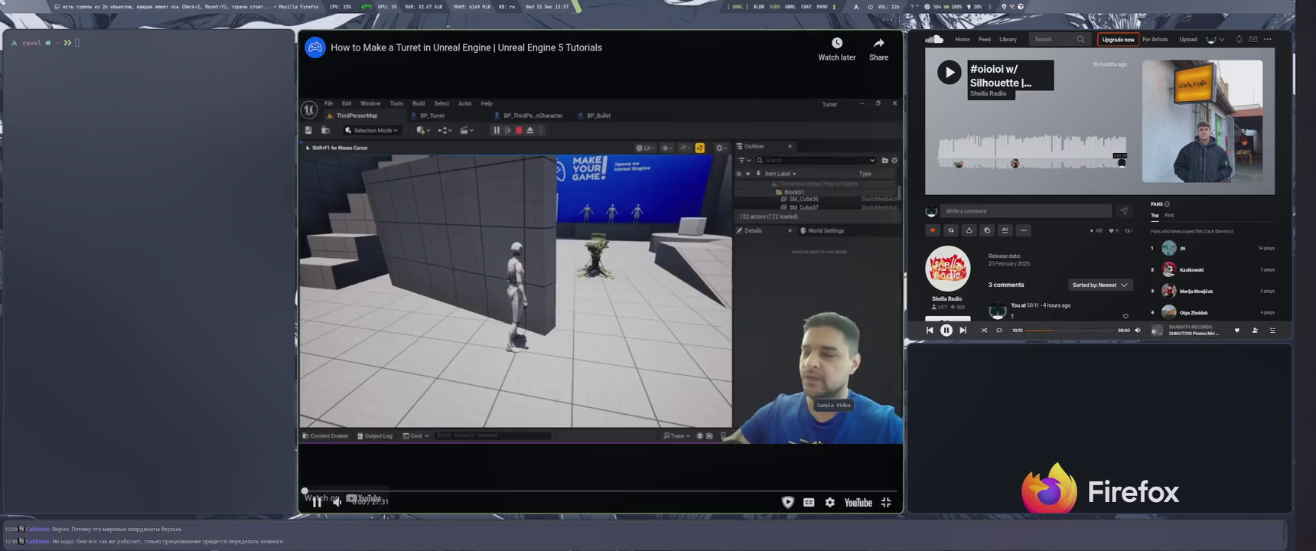
Pause the SoundCloud music and watch the turret tutorial's opening firing demo.
key(super+Right)
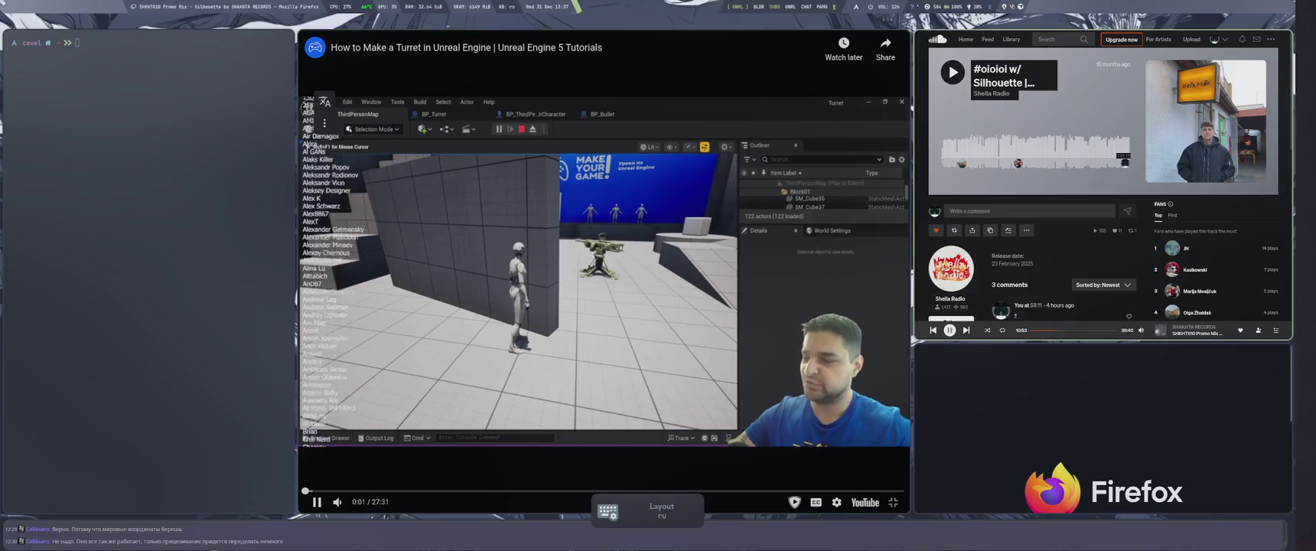
key(space)
key(super+Left)
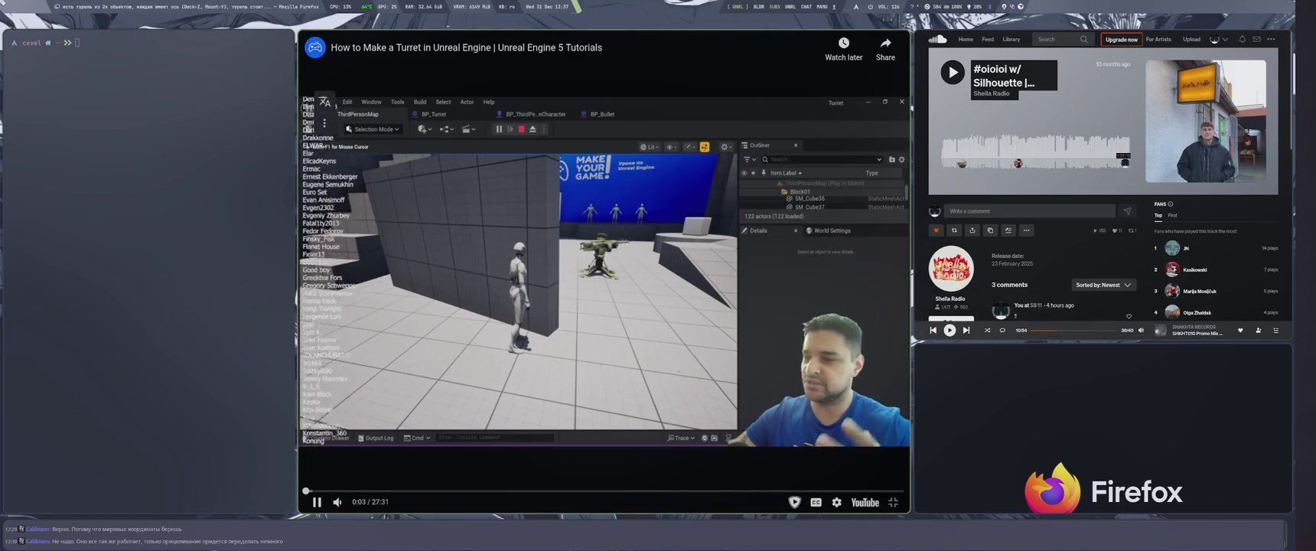
key(space)
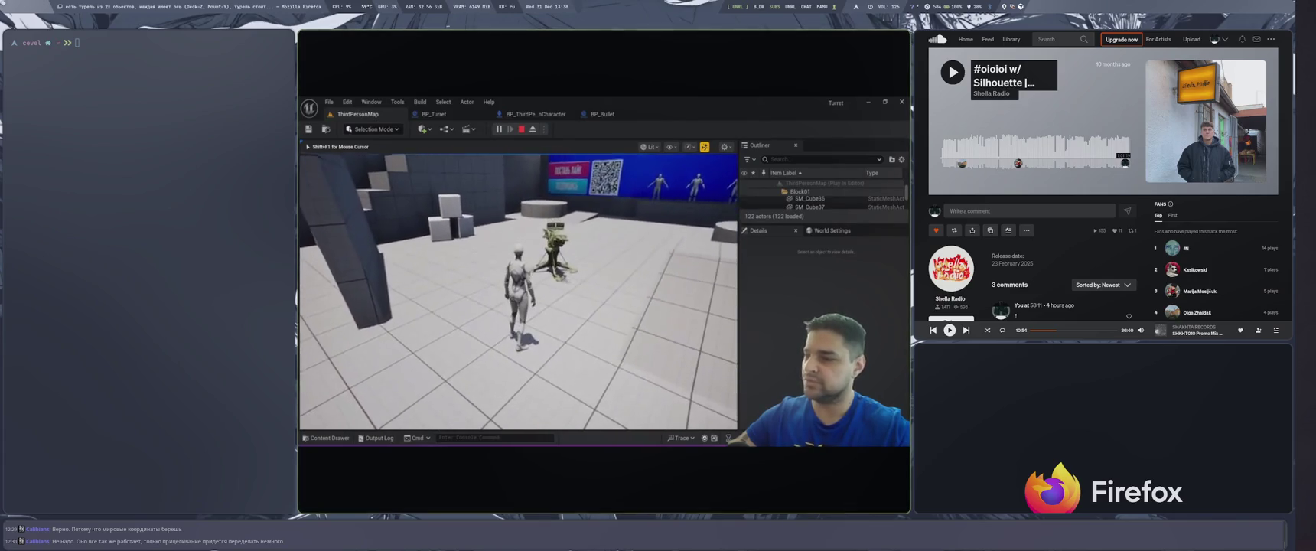
key(space)
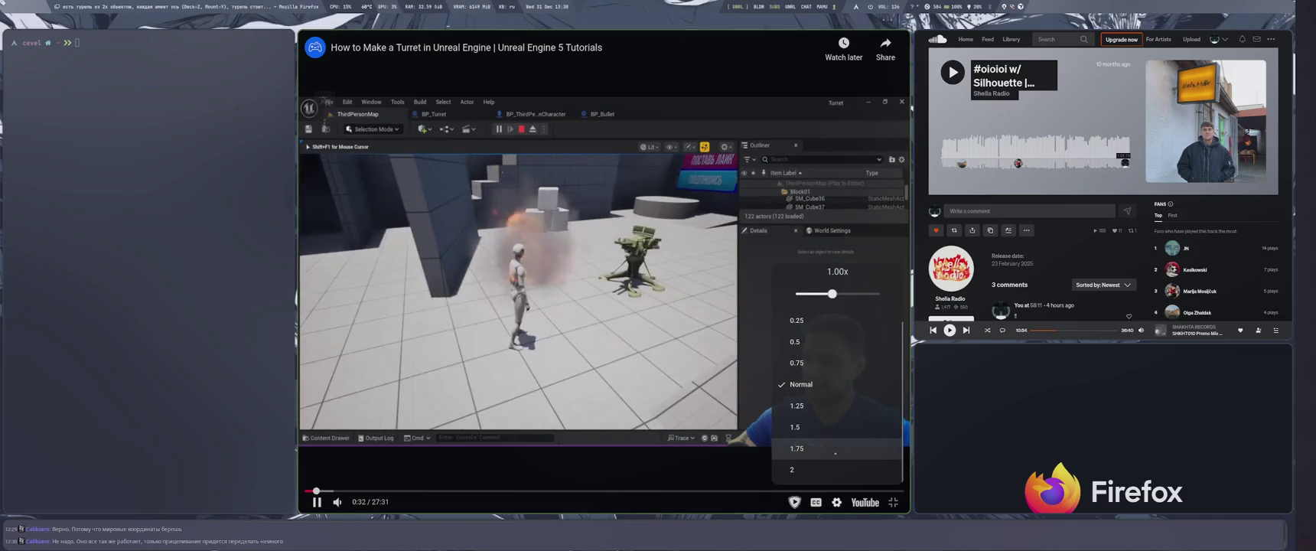
key(alt+shift)
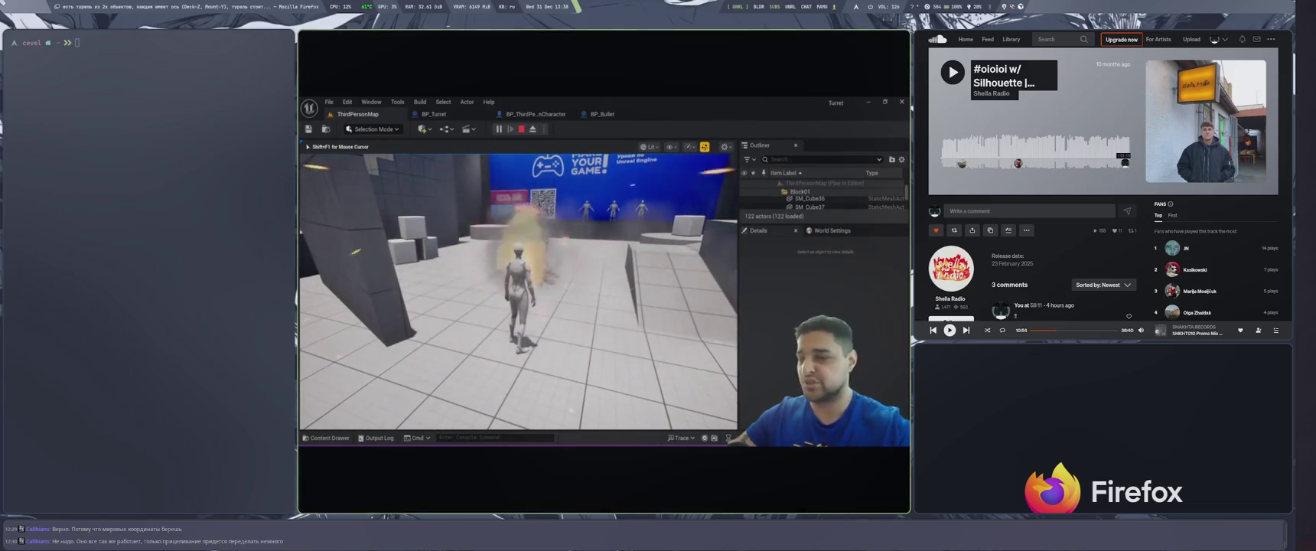
Let the tutorial continue until it shows the Unreal project's Turret folder with 7 assets.
key(Escape)
key(ctrl+space)
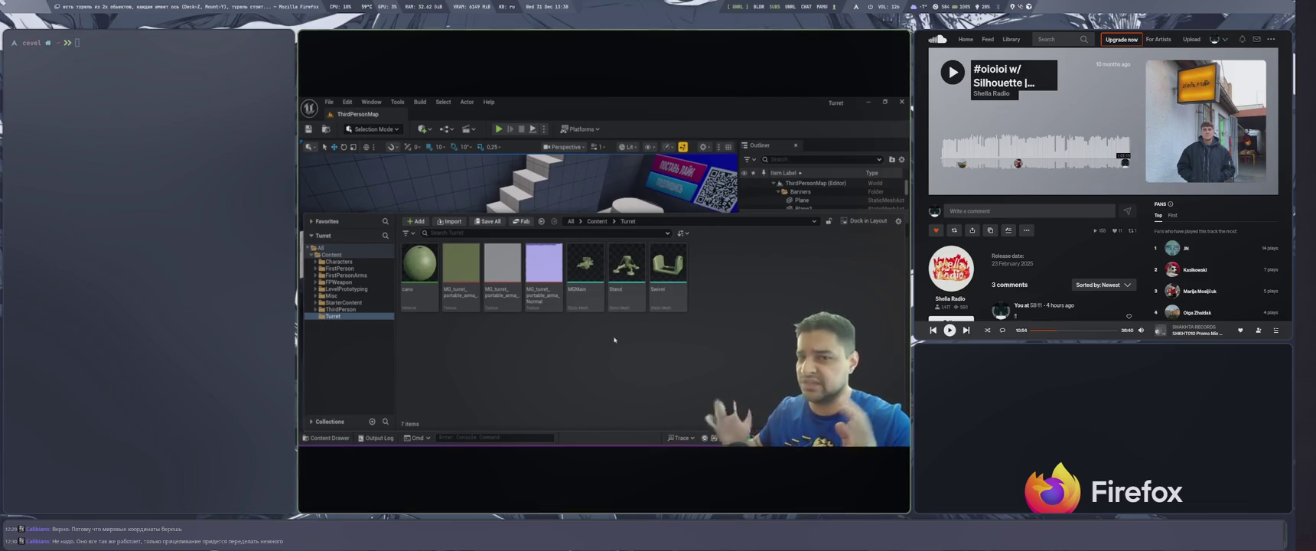
Create an Actor blueprint named BP_Turret in the Turret folder and open it.
right_click(648, 291)
click(511, 349)
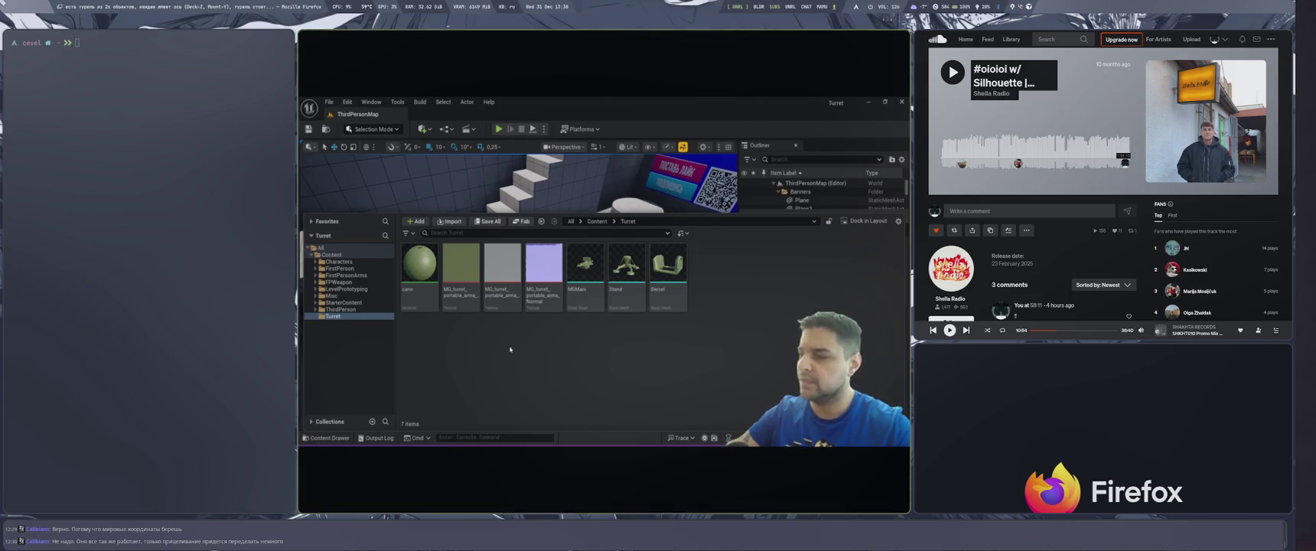
right_click(457, 338)
click(528, 289)
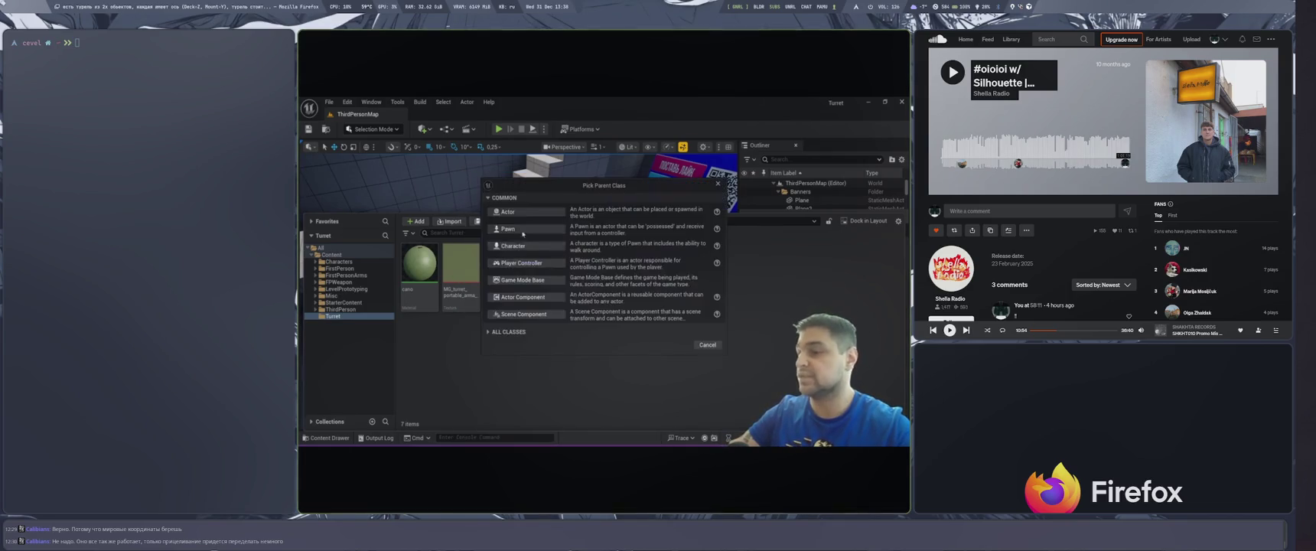
click(520, 221)
text(_Turre)
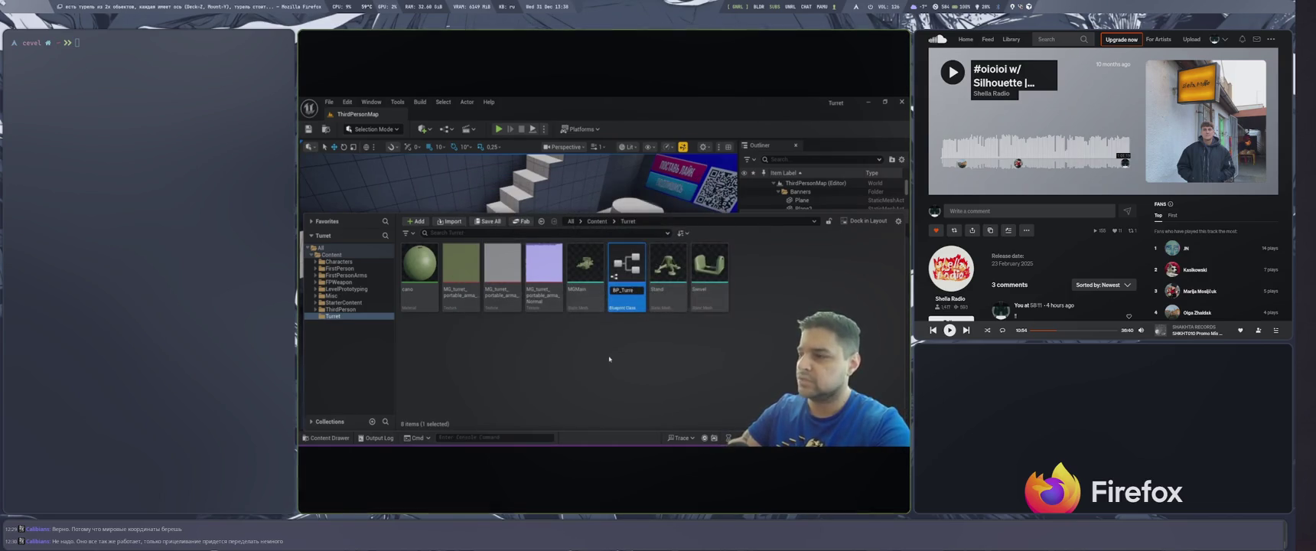
text(t)
key(Return)
double_click(419, 272)
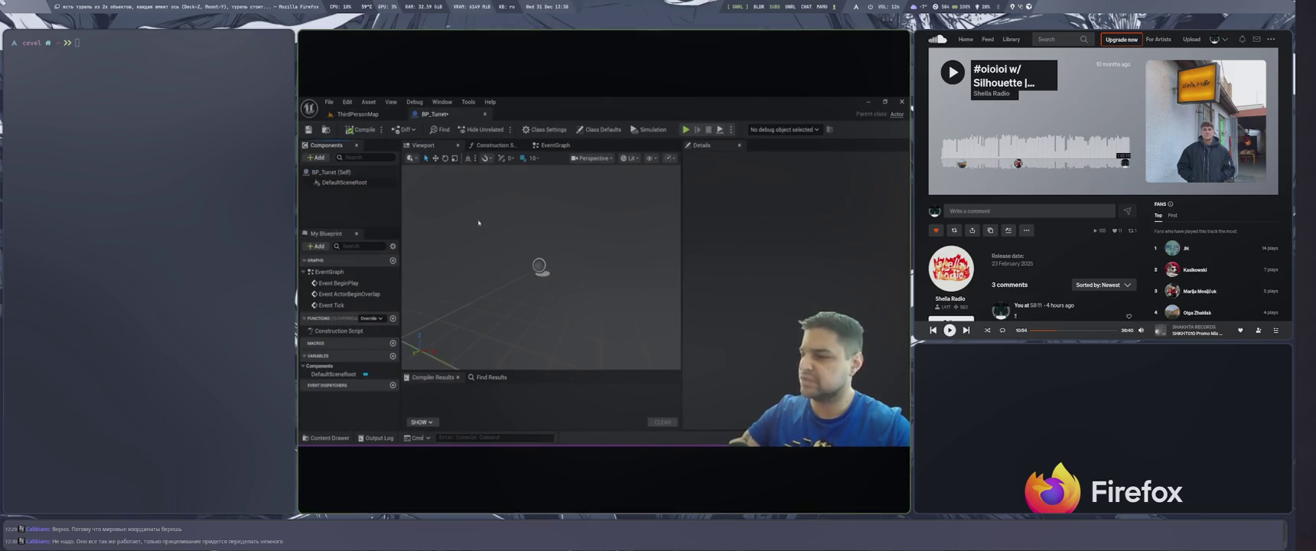
Revisit the Turret assets, then return to BP_Turret and list the components that can be added.
click(357, 113)
key(ctrl+space)
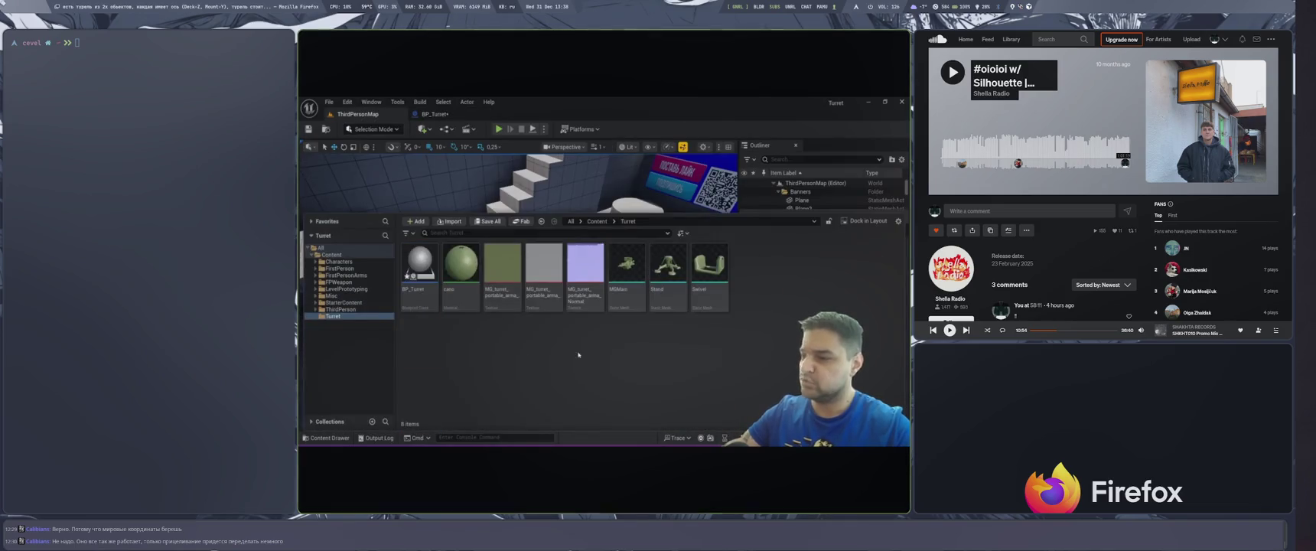
right_click(620, 276)
key(Escape)
click(433, 113)
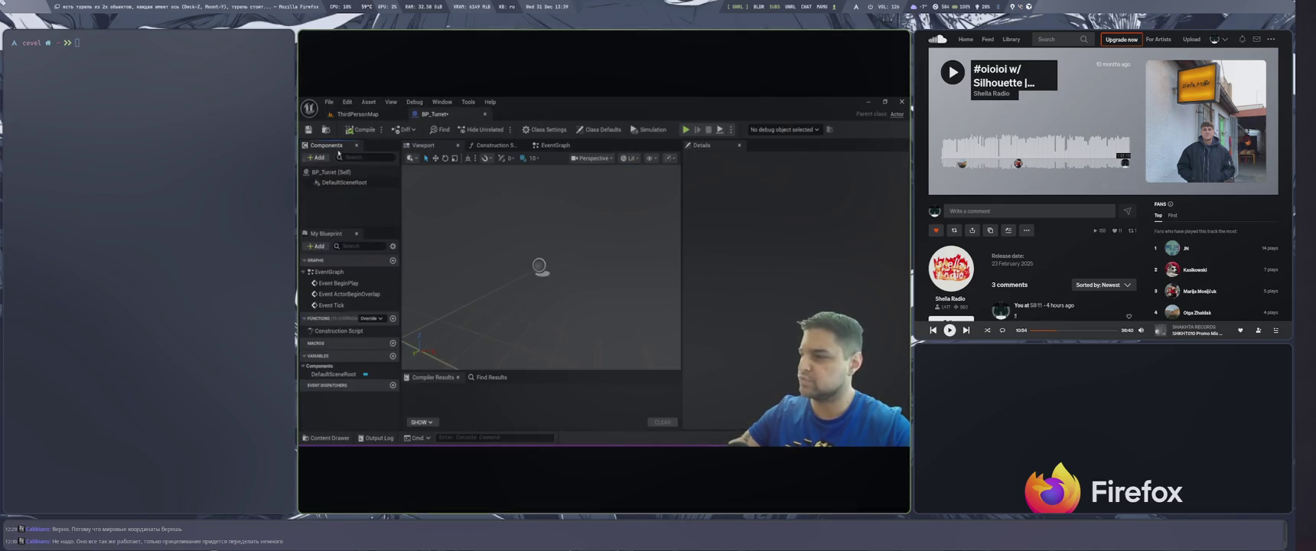
click(315, 157)
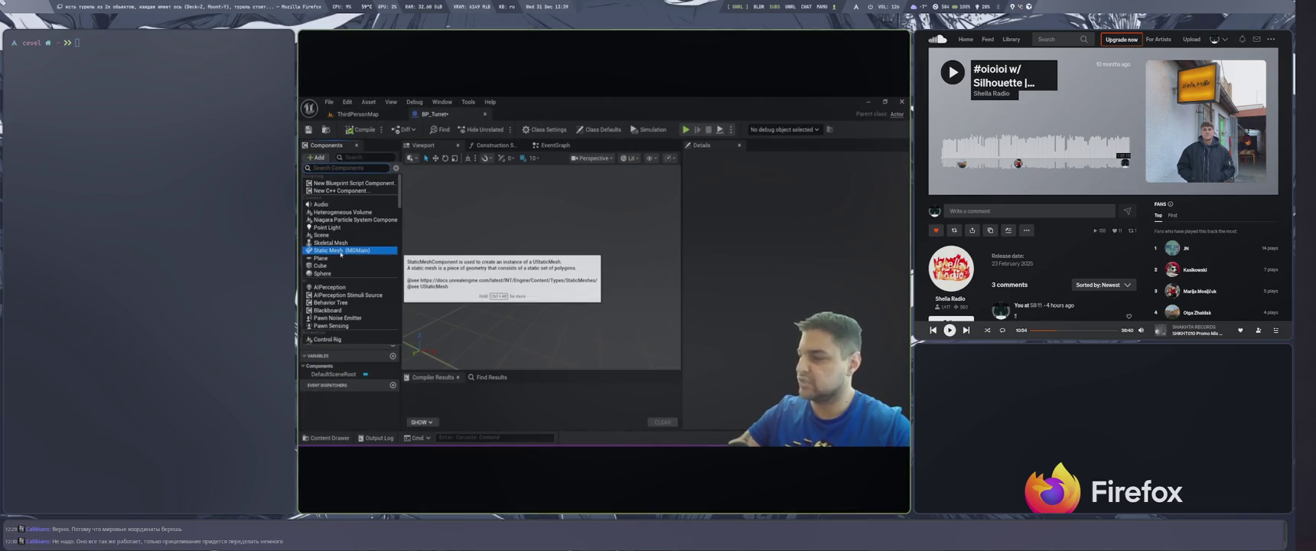
key(Right)
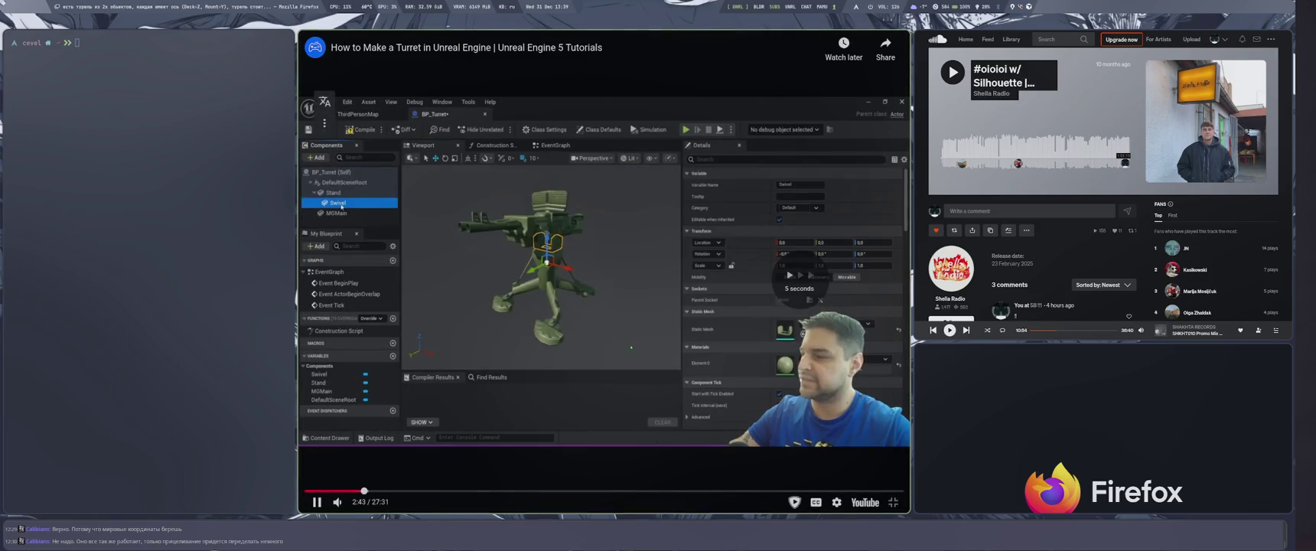
Rewind to rewatch the Swivel, Stand and MGMain mesh setup, then bring up the player settings.
key(Left)
key(Left)
key(Left)
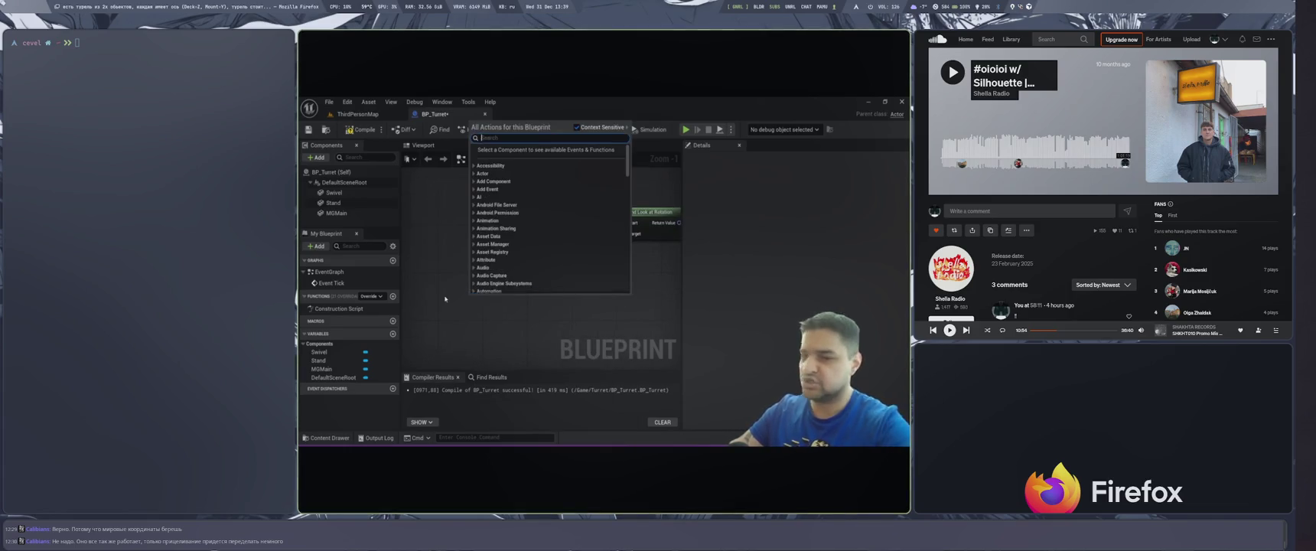
click(836, 502)
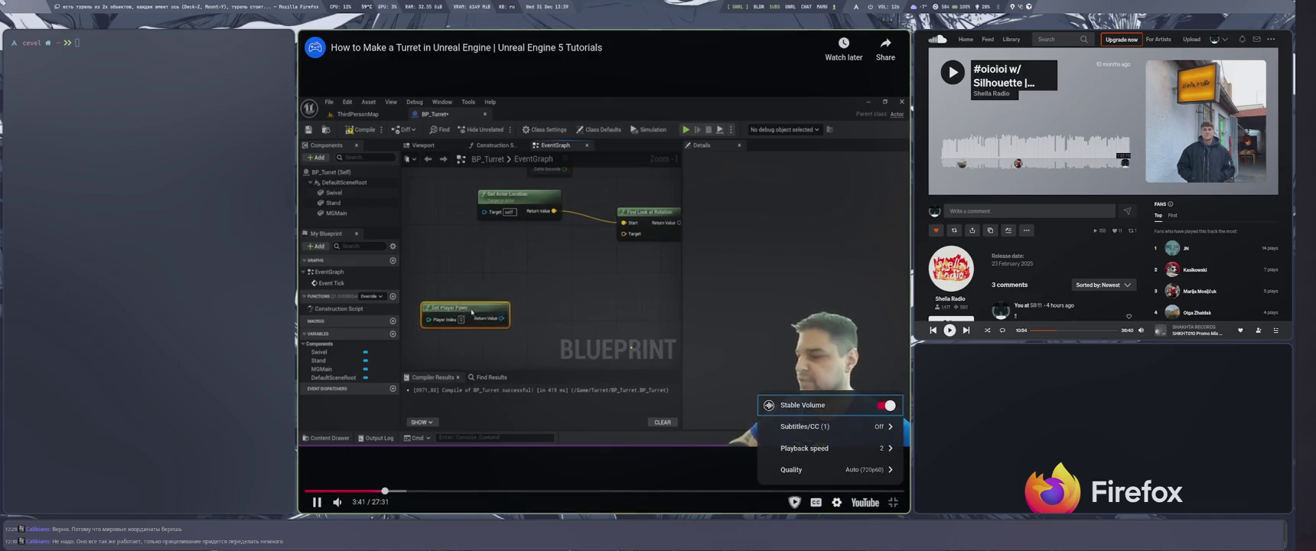
Close the player settings, pause the tutorial at 3:42, then resume playback.
click(604, 335)
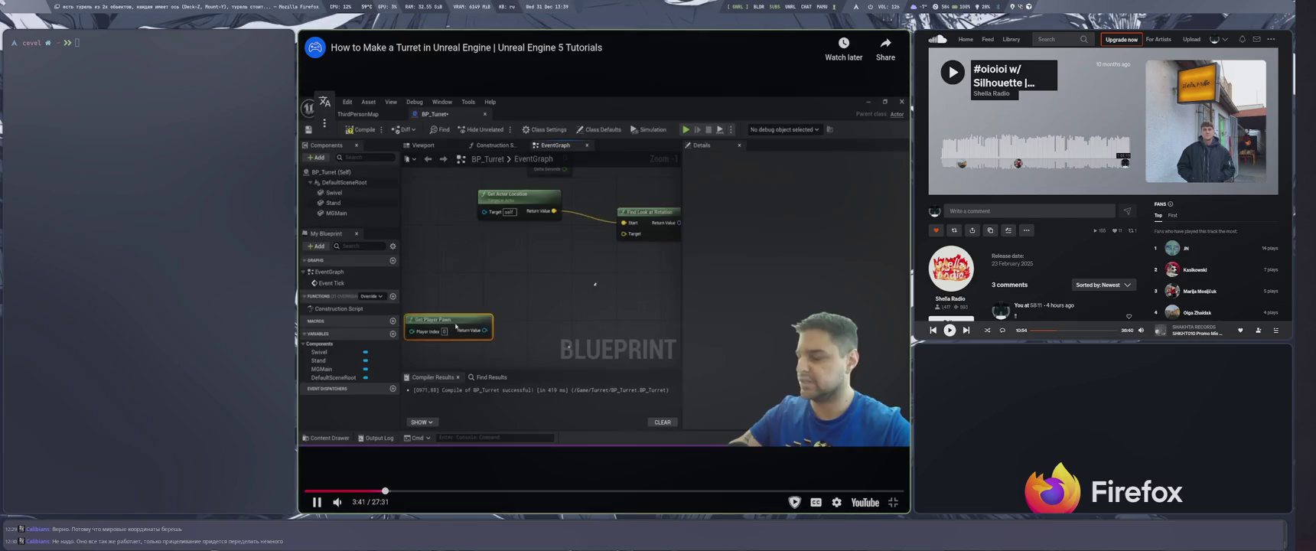
click(573, 341)
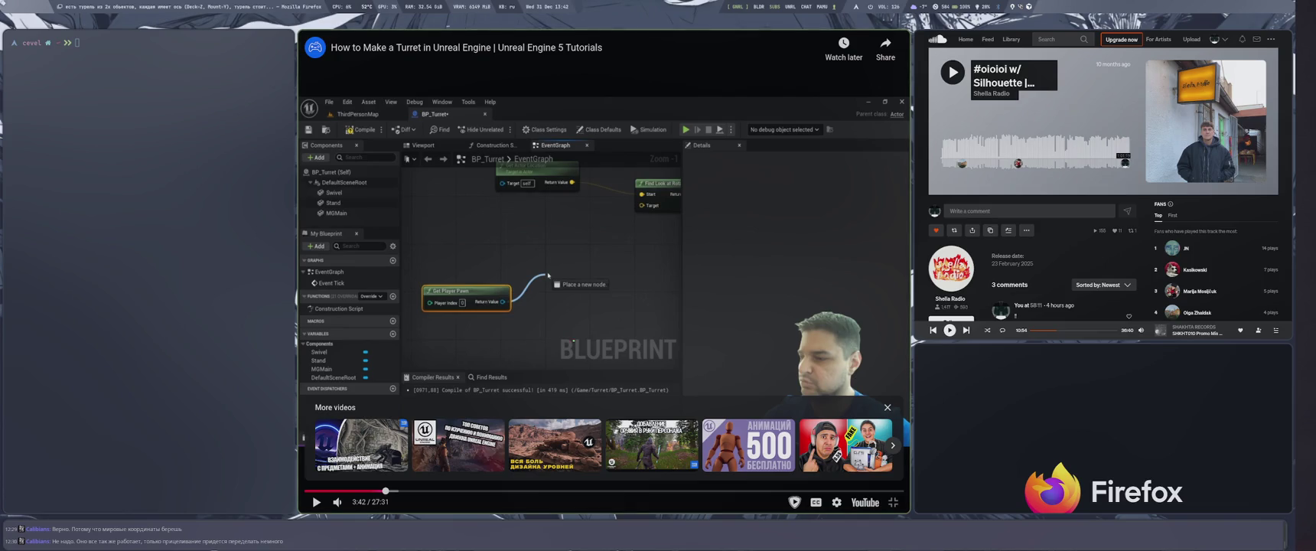
key(space)
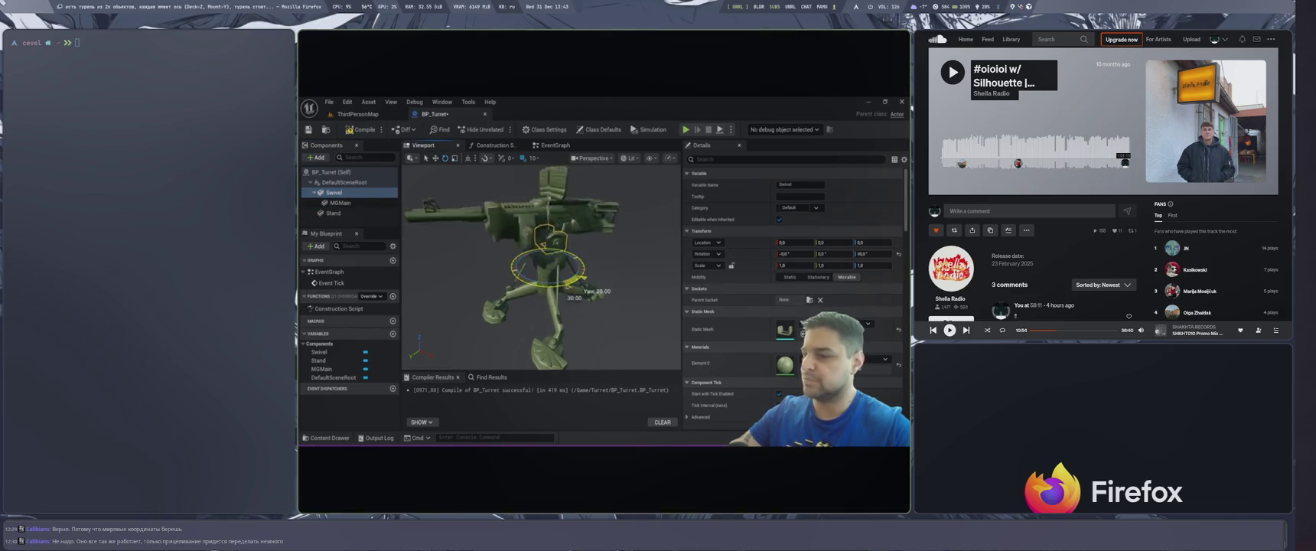
Select the Stand and Swivel components, then skip the tutorial ahead to the timer event wiring.
click(497, 252)
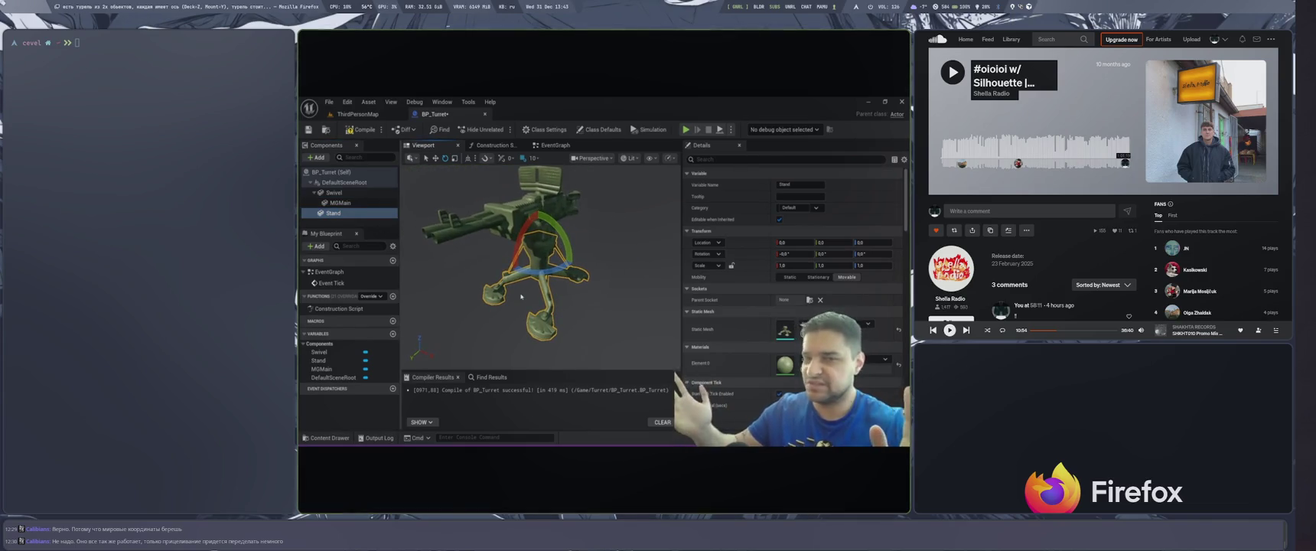
click(346, 193)
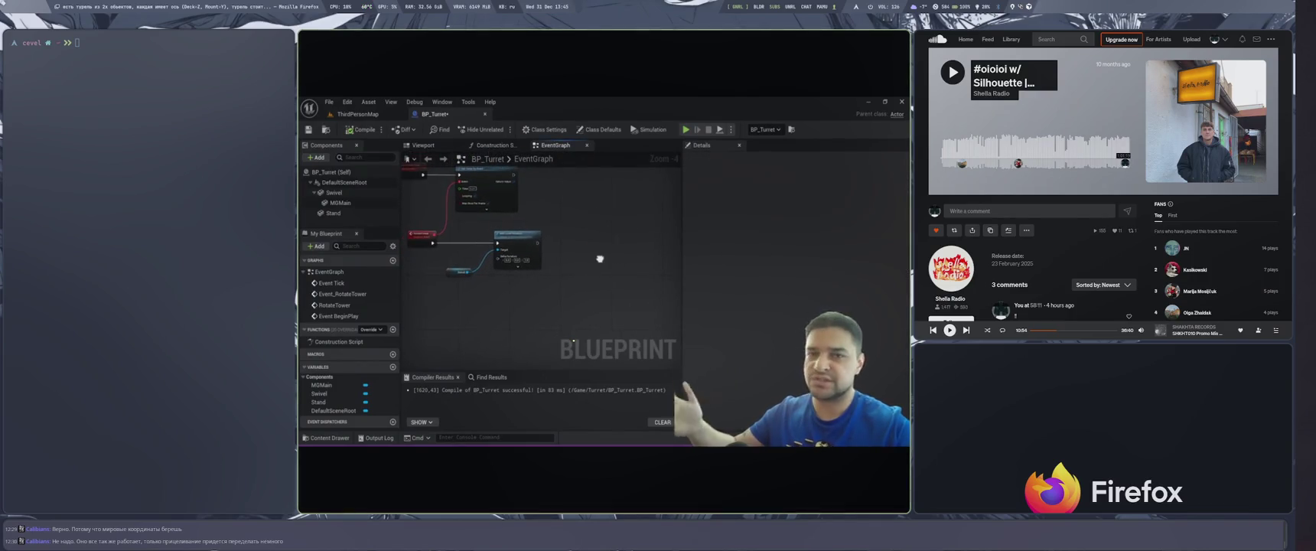
key(l)
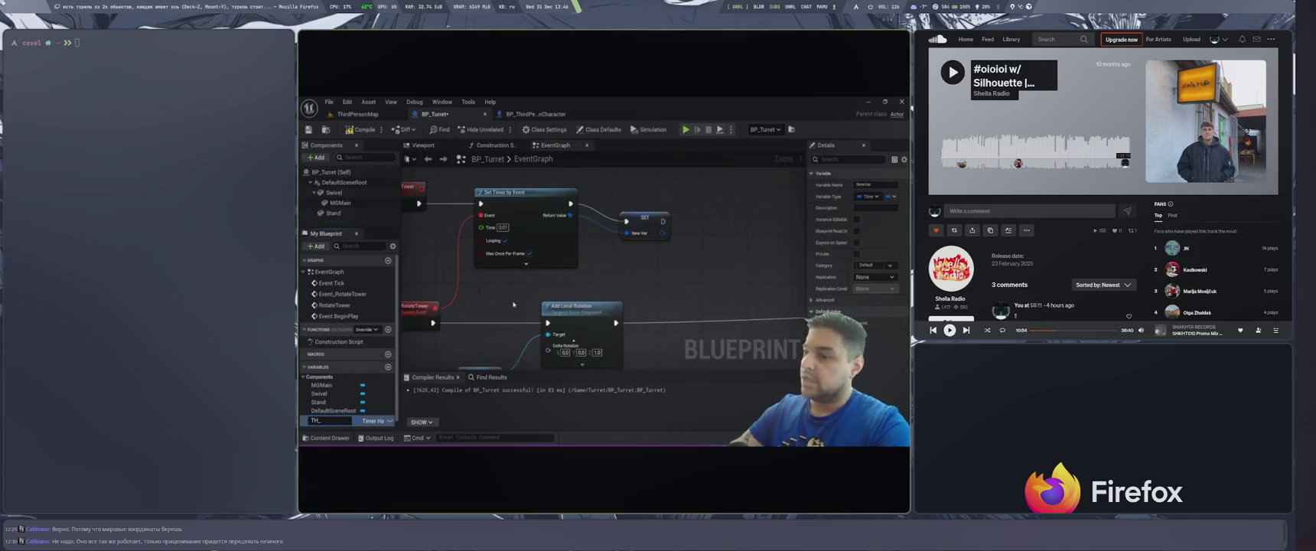
key(l)
key(l)
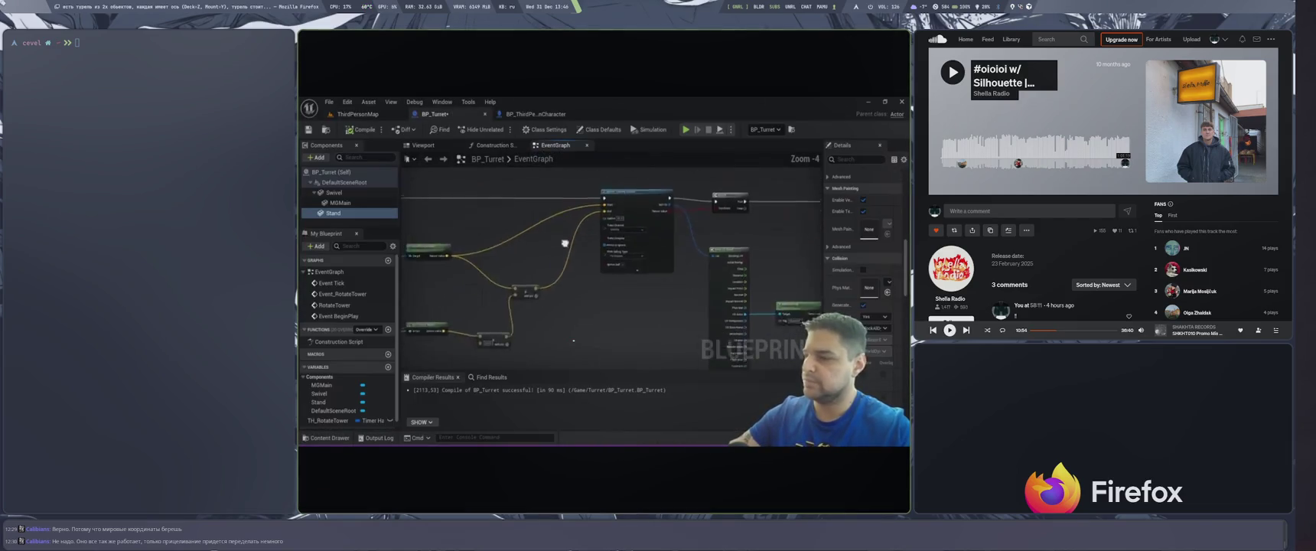
Skip the tutorial forward past 15:27 to about 17:20, where RInterp To is wired.
key(l)
key(l)
key(l)
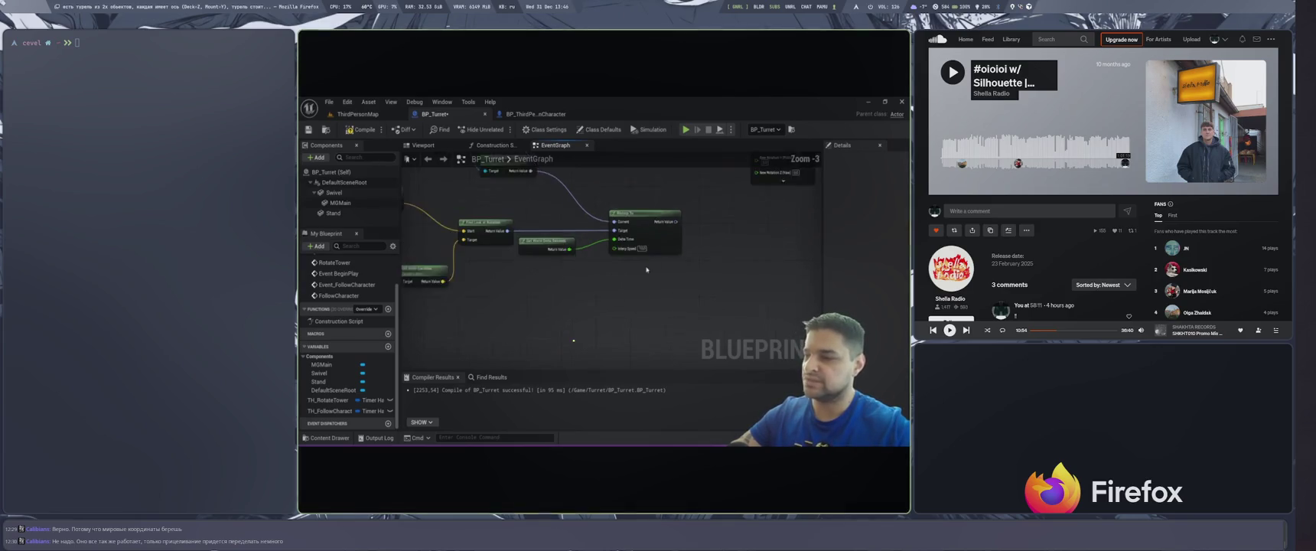
key(Right)
key(Right)
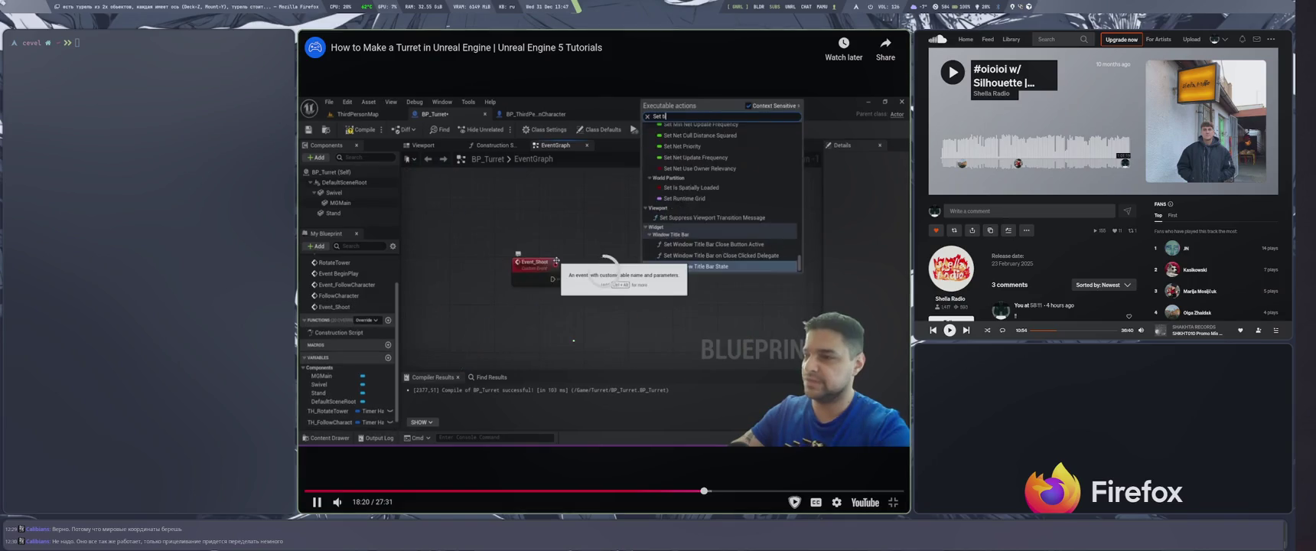
Exit fullscreen and close the mini player and video overlay to reveal the Perplexity answer.
key(Escape)
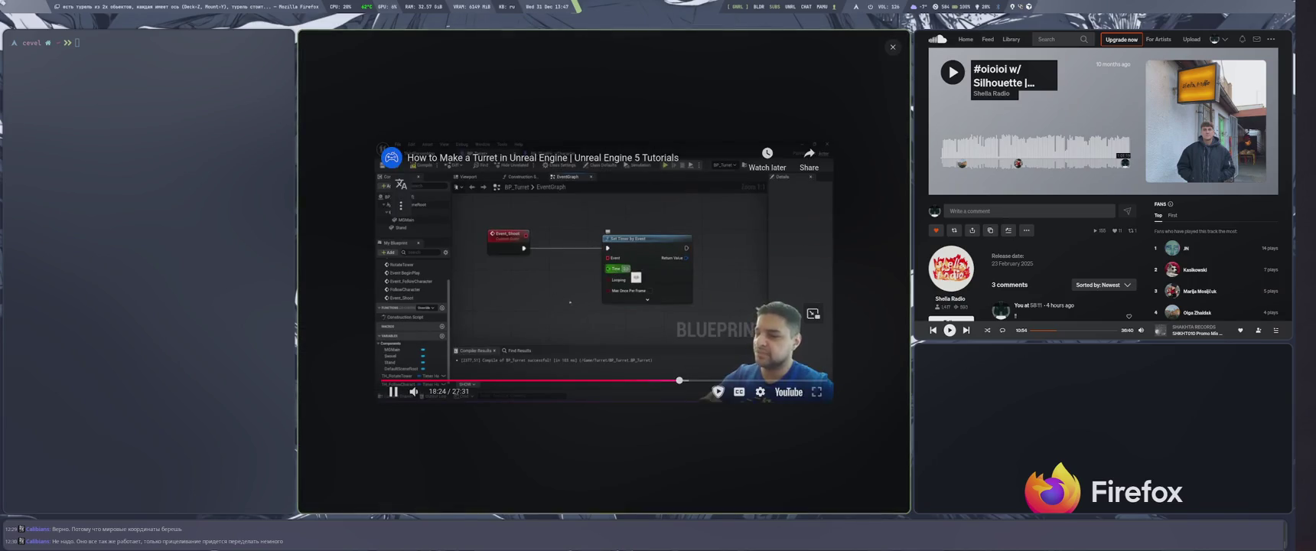
key(Escape)
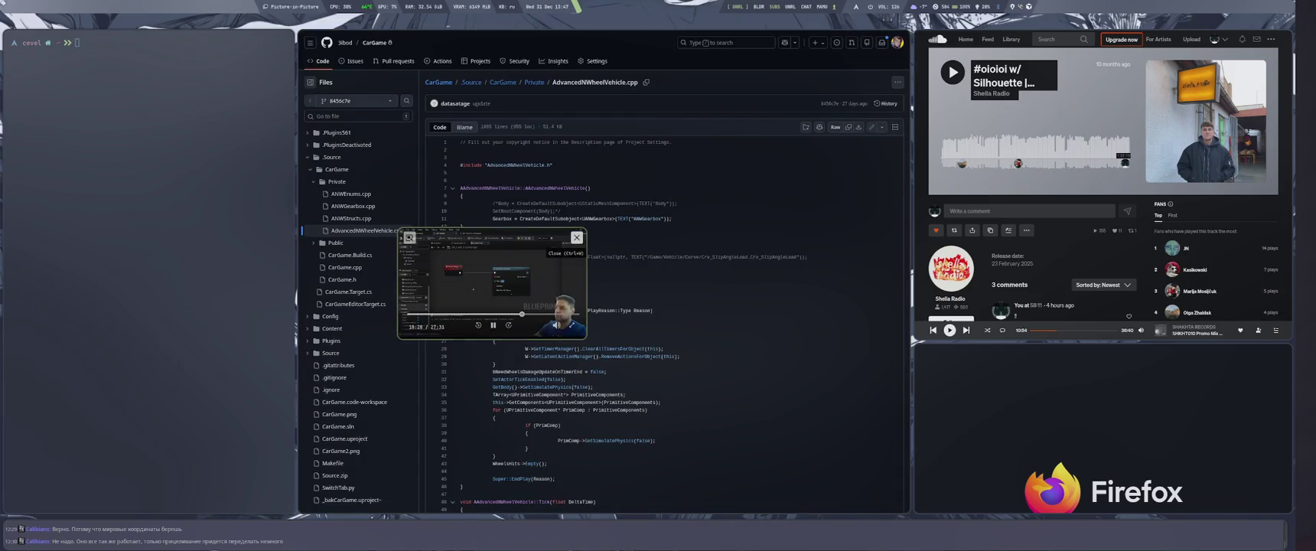
click(409, 238)
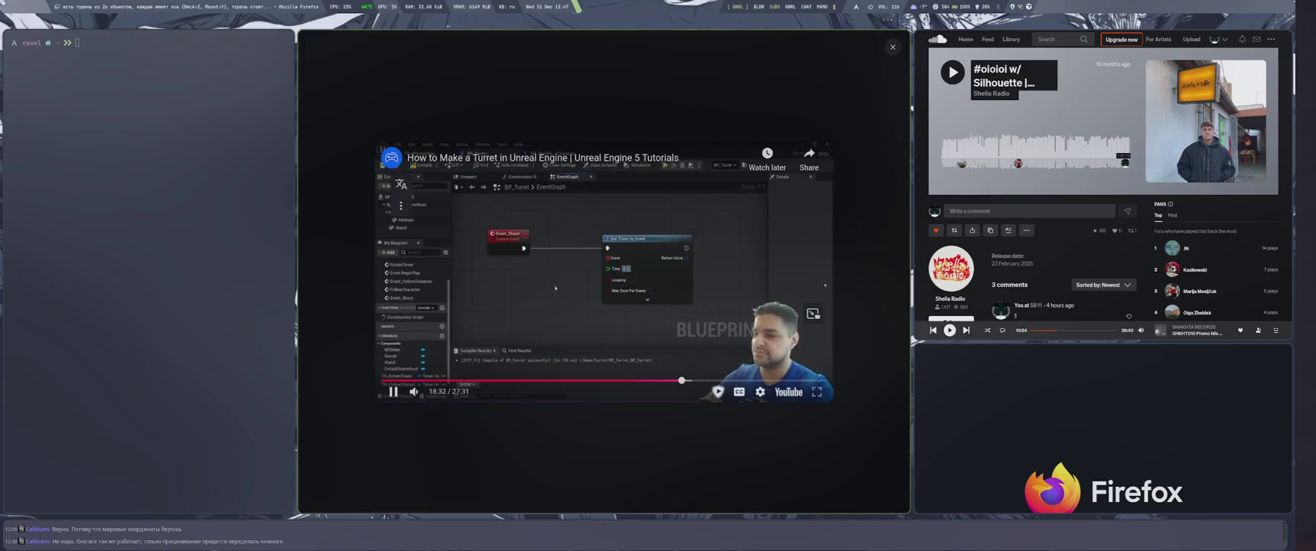
key(Escape)
Close the game optimisation video window and switch to the Quest System Part 17 tutorial window.
key(ctrl+n)
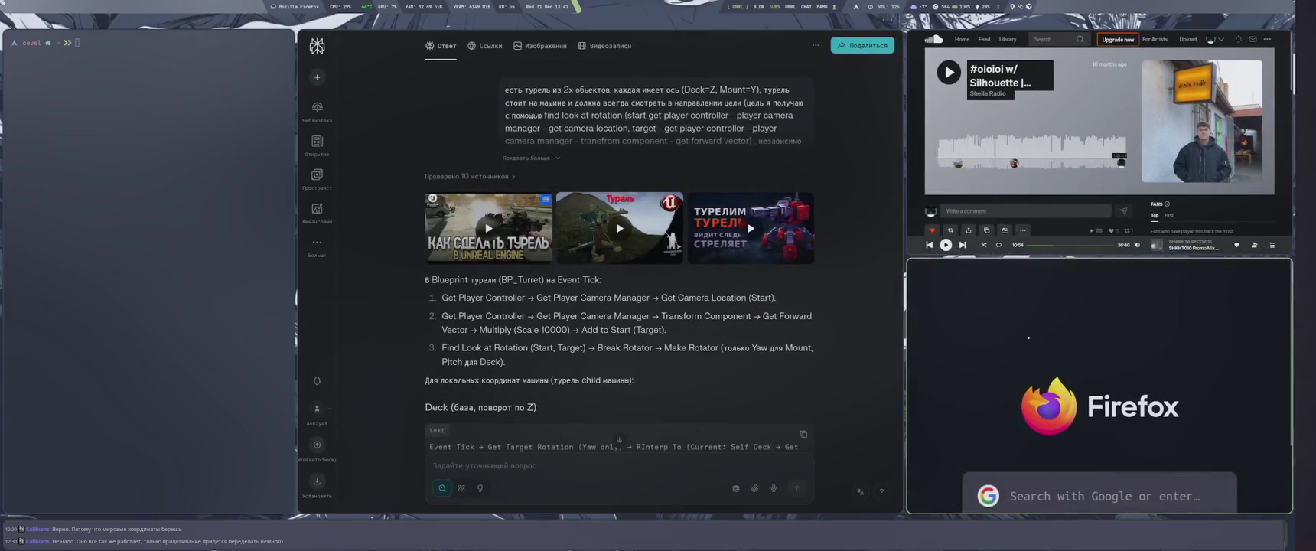
key(alt+Tab)
key(alt+shift)
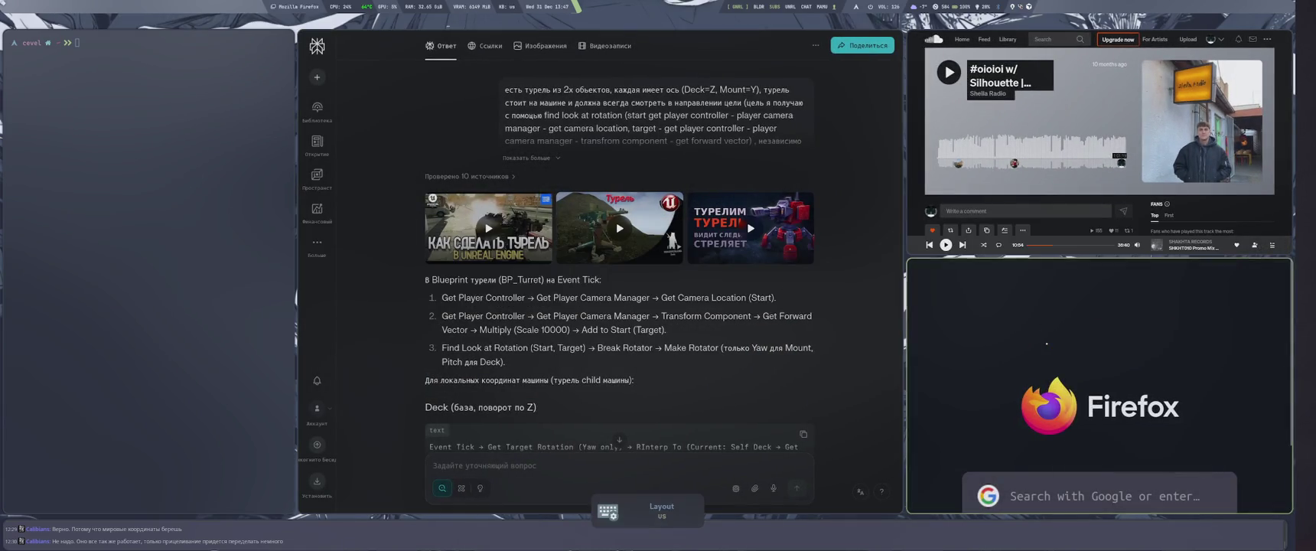
key(alt+Tab)
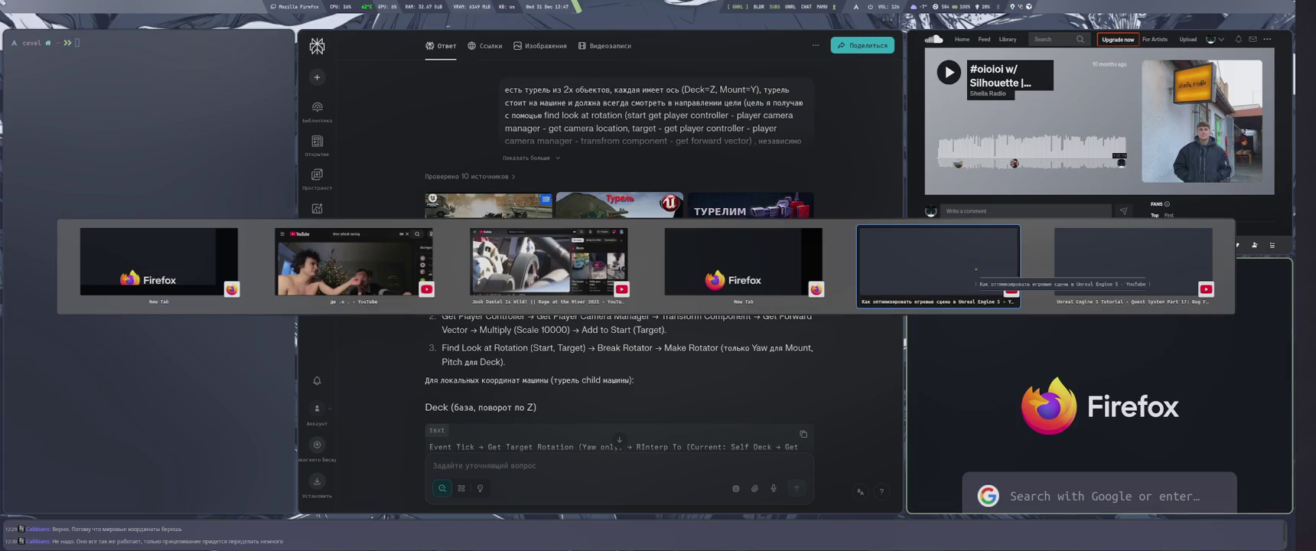
middle_click(975, 269)
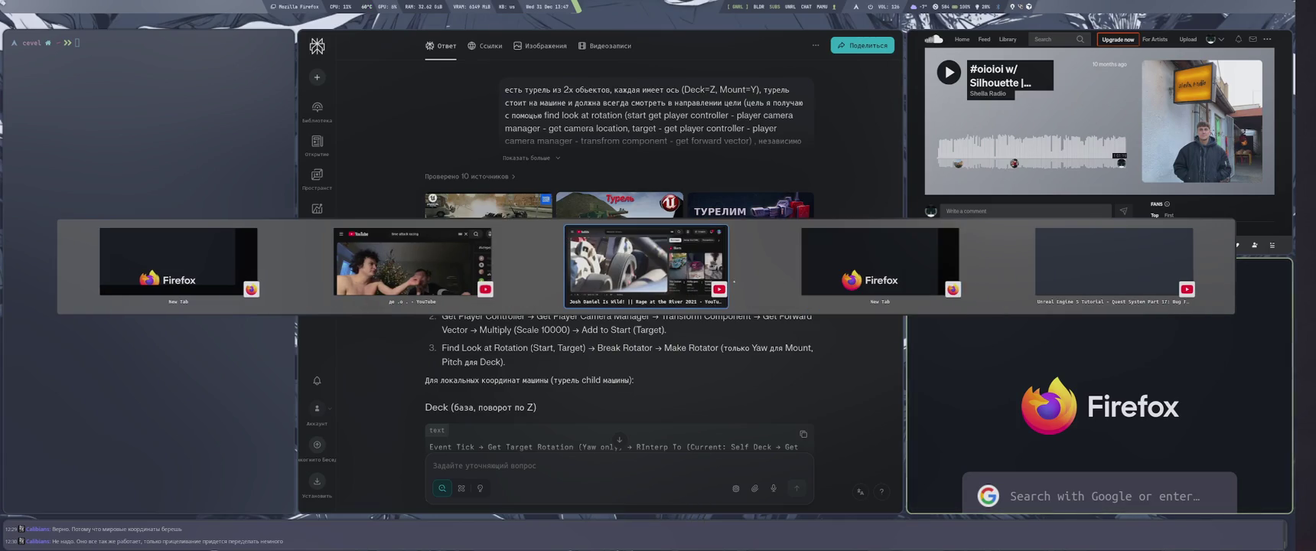
click(1075, 273)
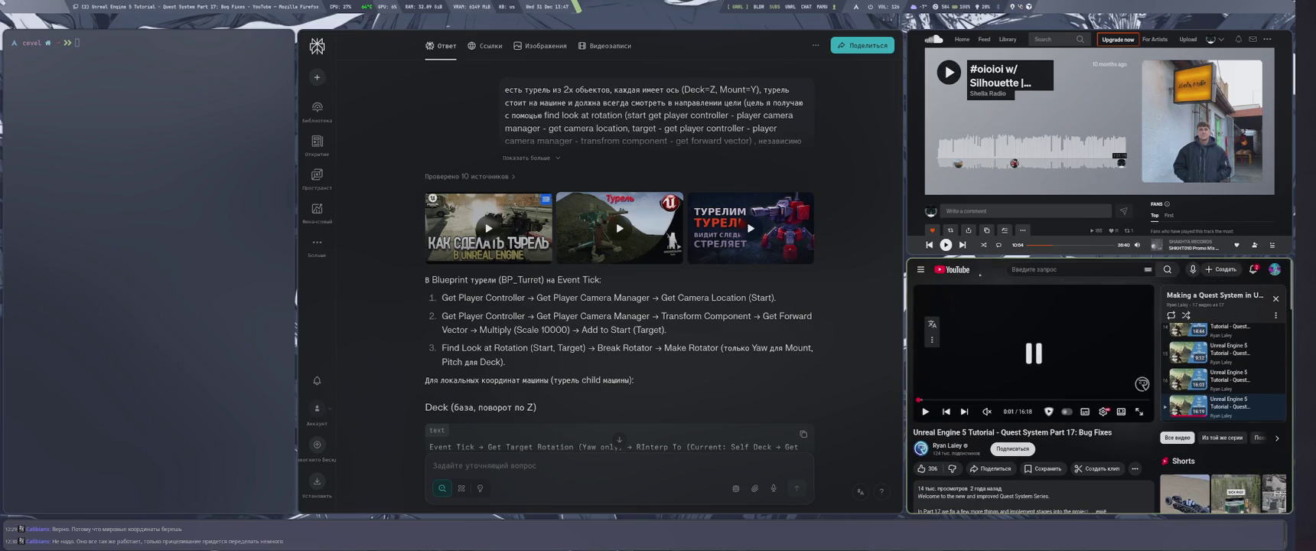
Close the Quest System tab, search YouTube for 'ue5 controllable turret' and preview a turret Short.
key(ctrl+w)
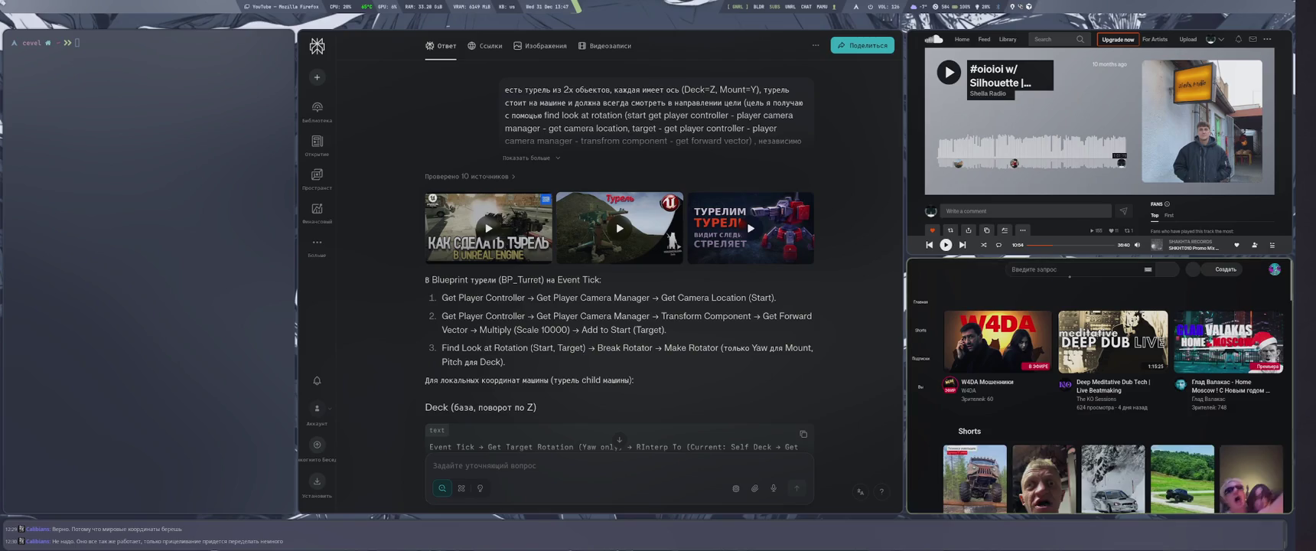
text(asd)
text(ue5)
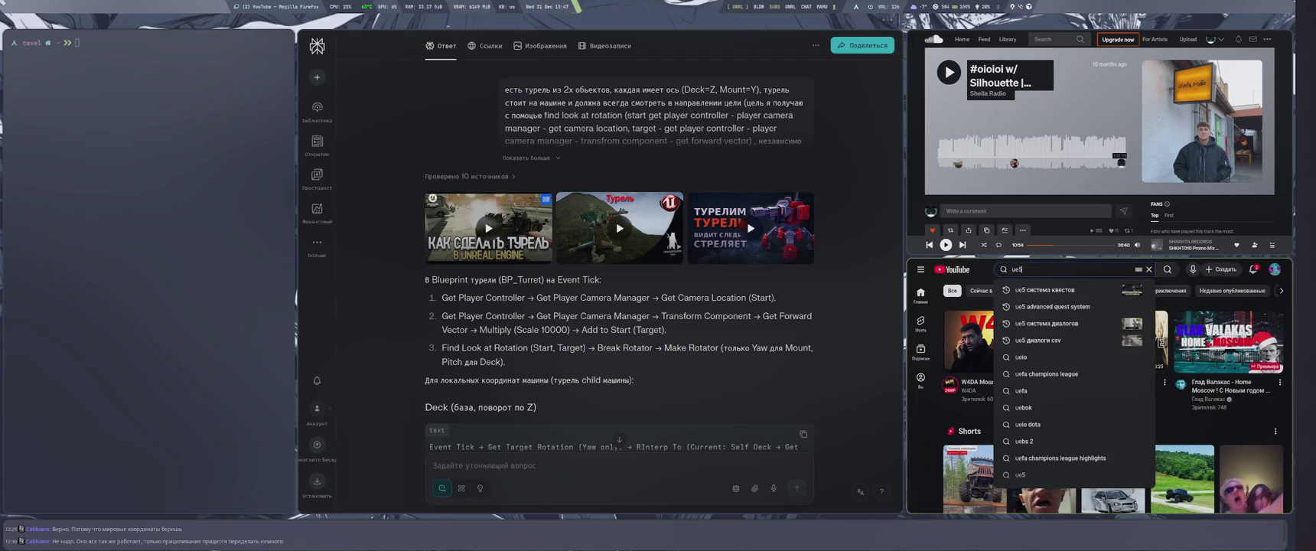
text( tu)
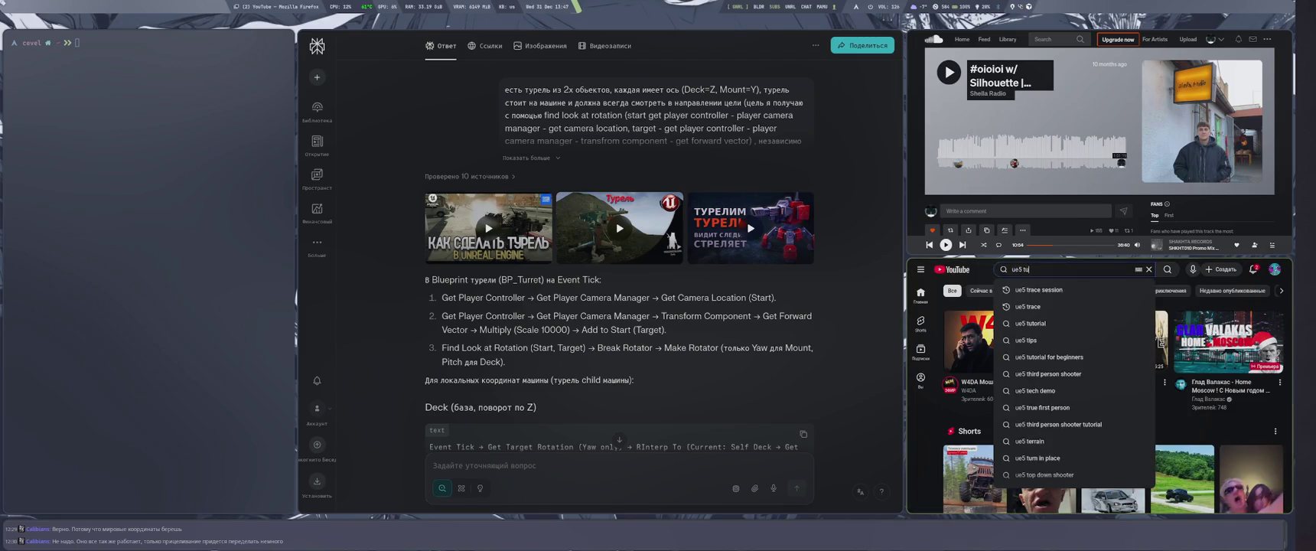
text(rretontrollable turret)
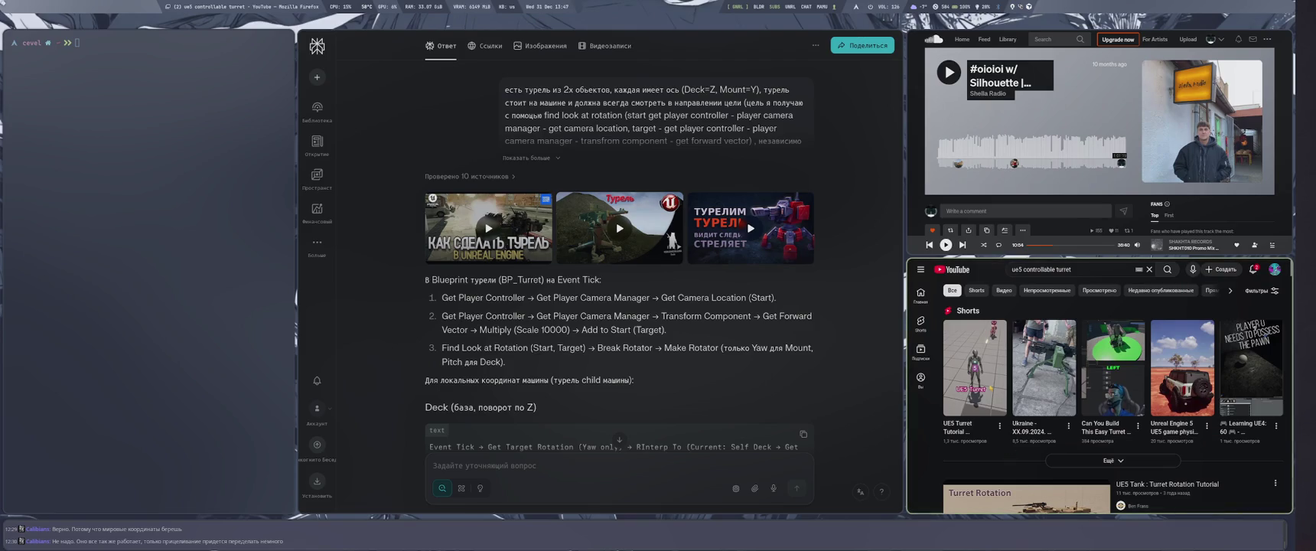
mouse_move(1182, 367)
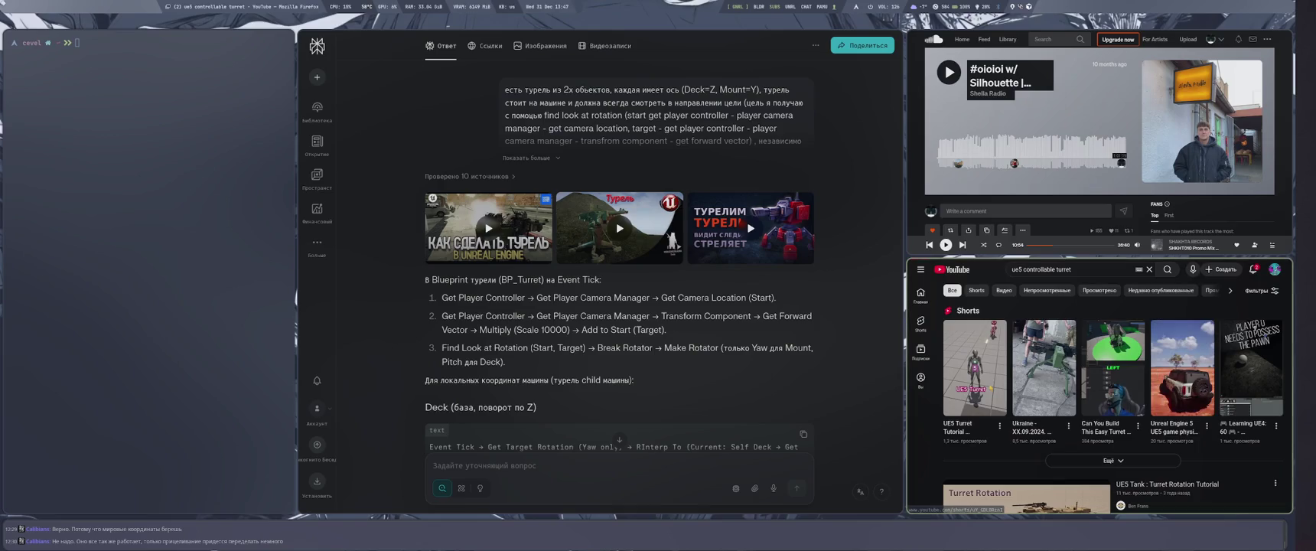
click(974, 367)
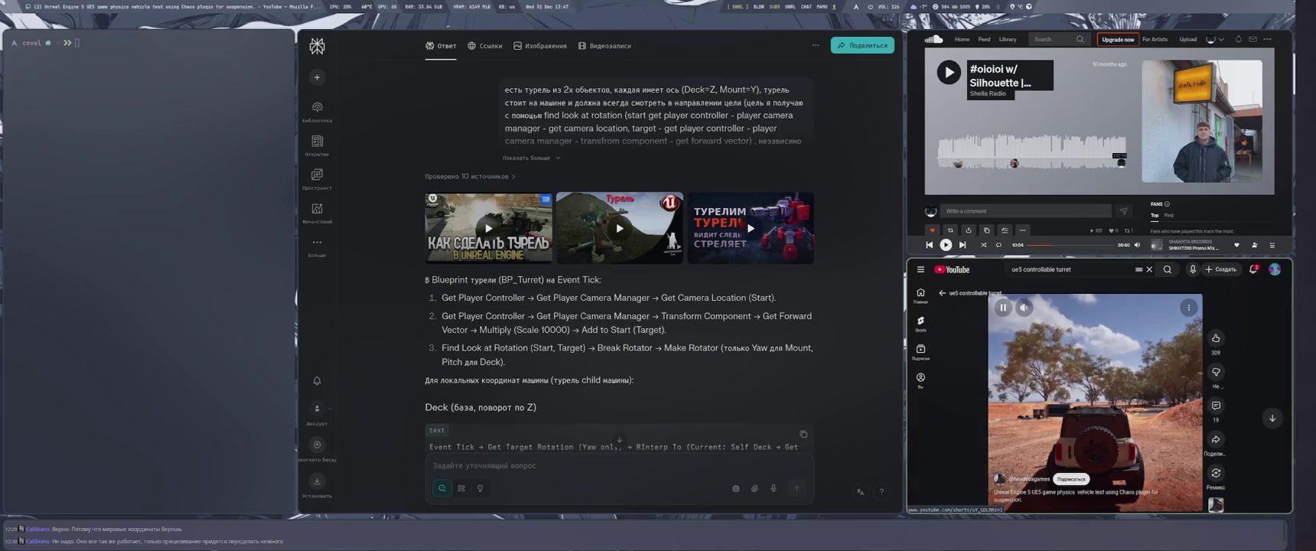
key(super+f)
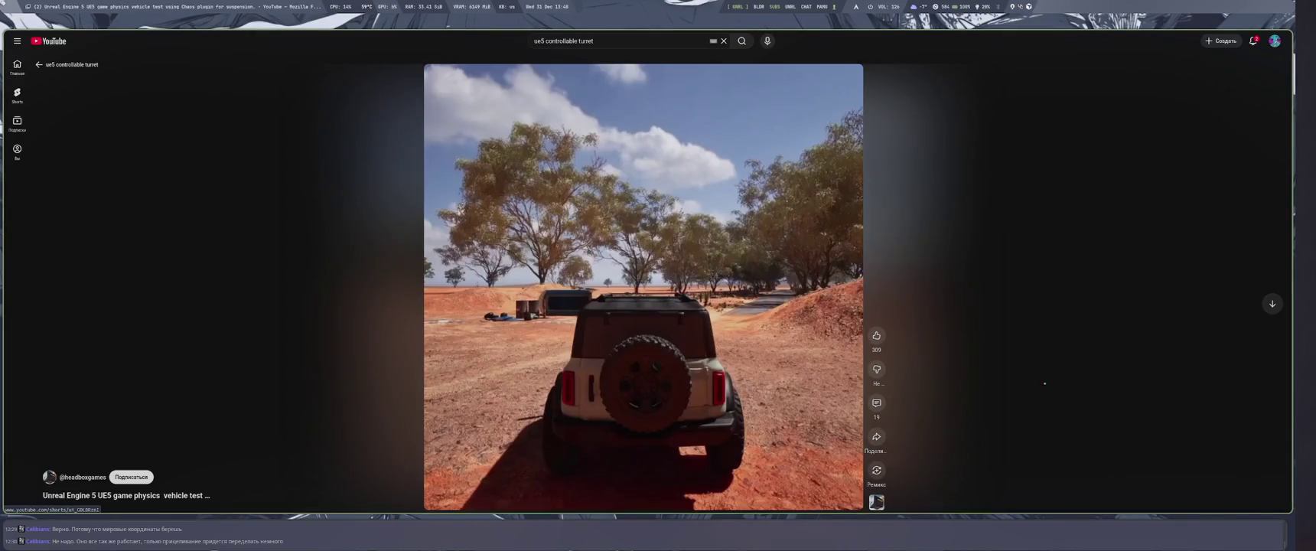
Go back to the search results and open 'UE5 Tank : Turret Rotation Tutorial'.
key(alt+Left)
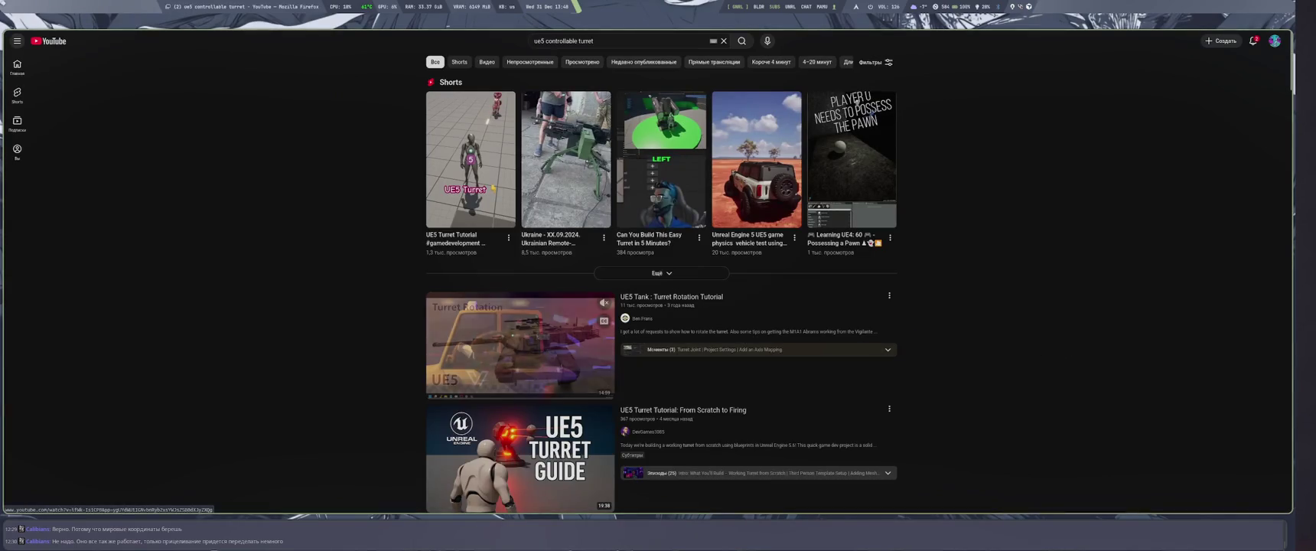
click(513, 335)
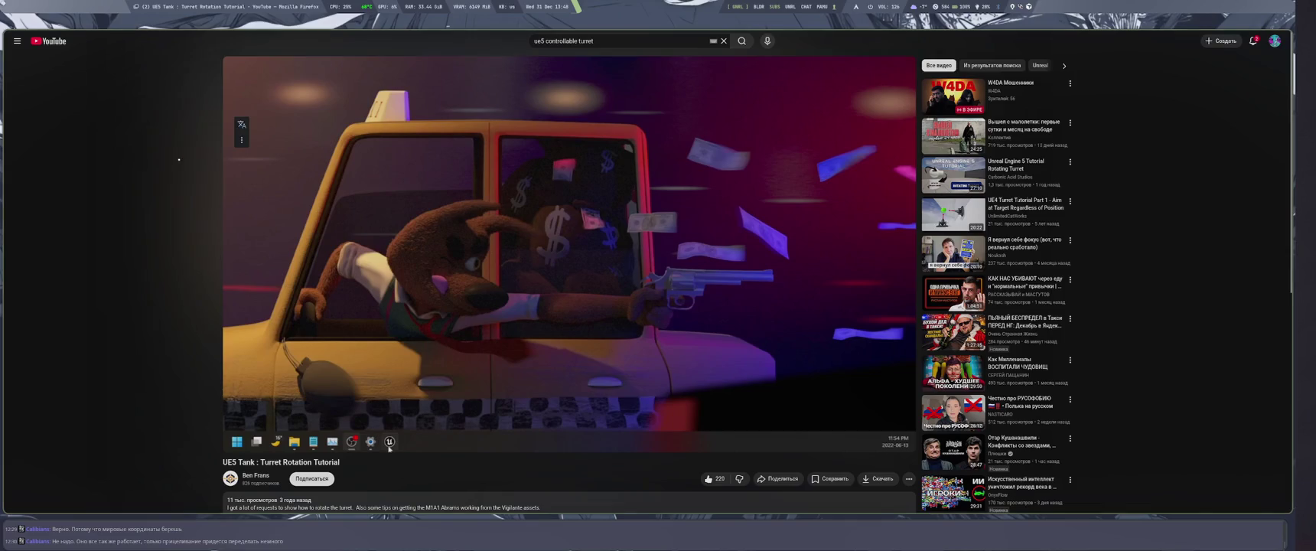
mouse_move(289, 250)
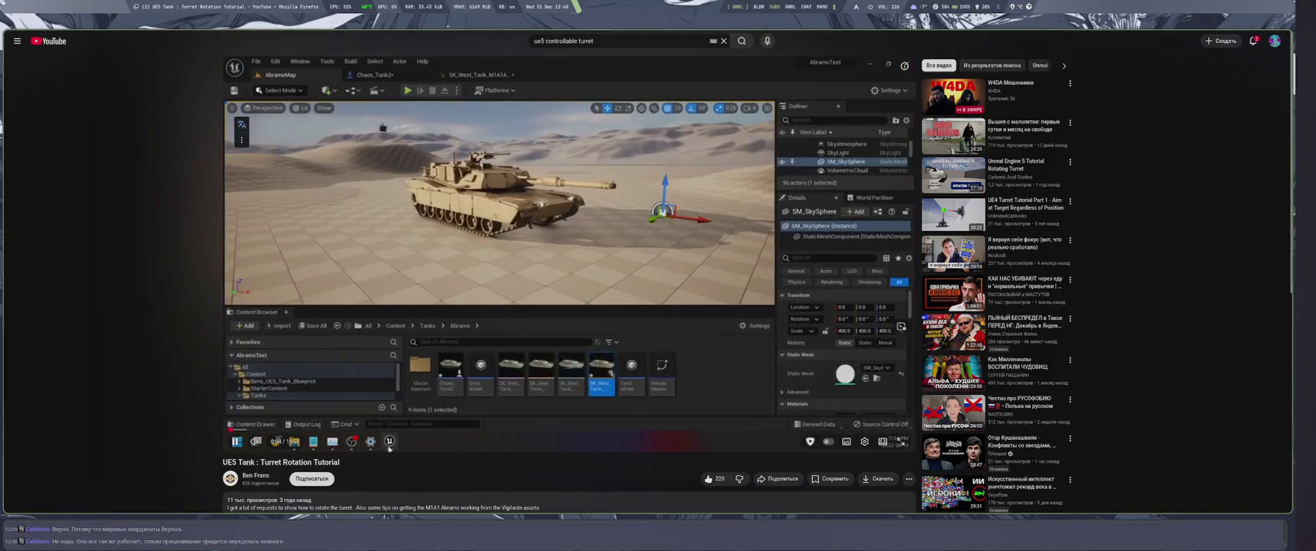
Lower the playback volume and turn the voice-over translation volume down to 28%.
key(XF86AudioLowerVolume)
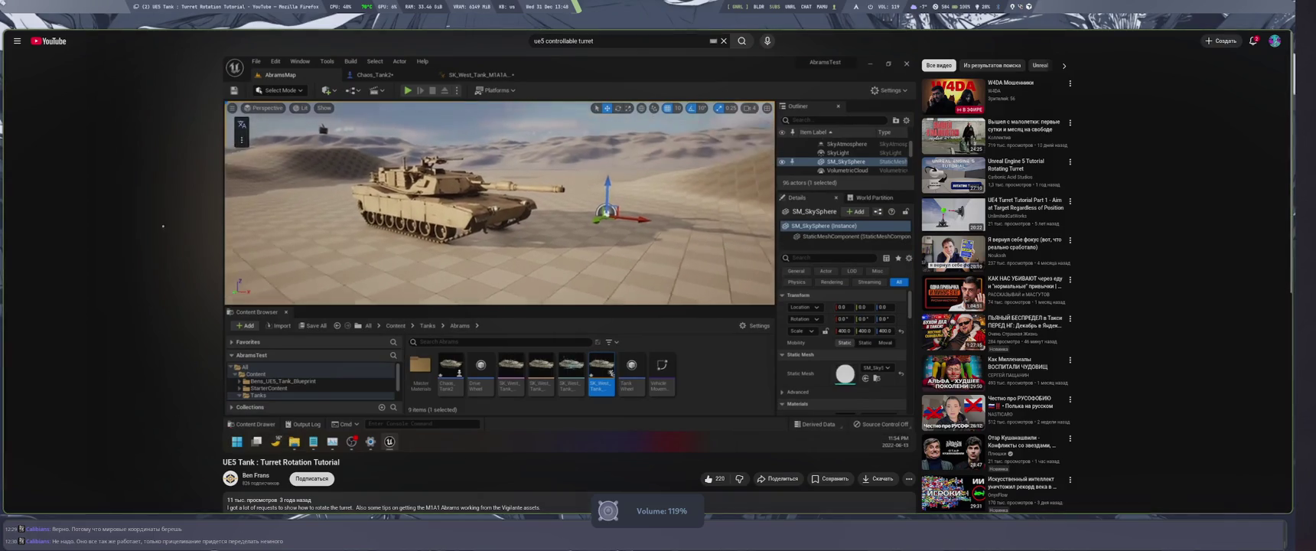
click(242, 140)
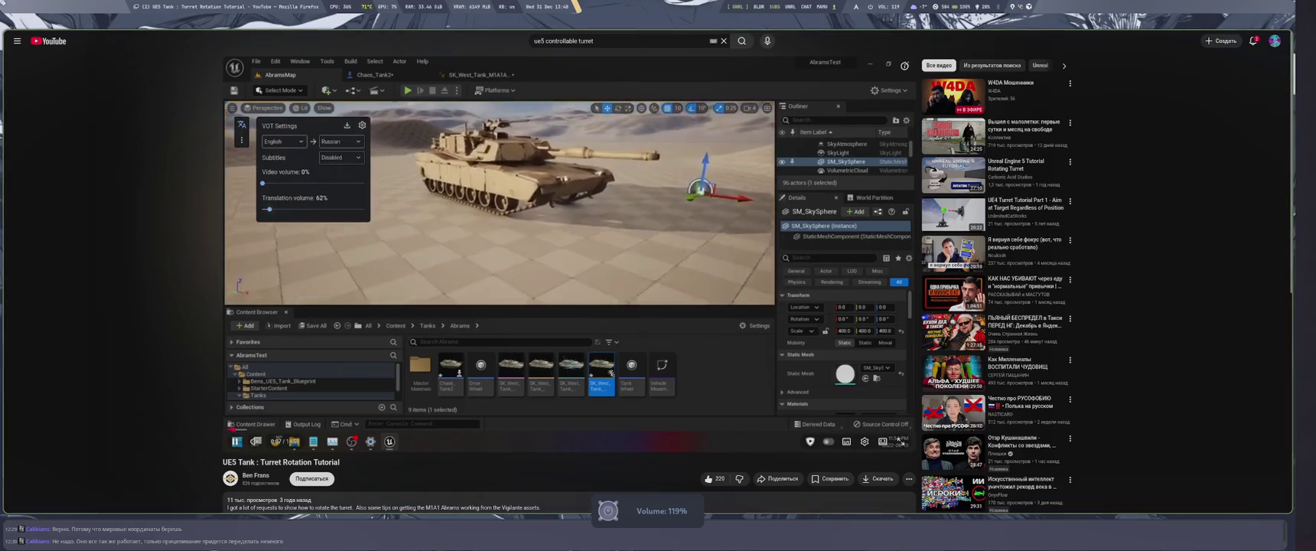
drag(275, 209, 264, 209)
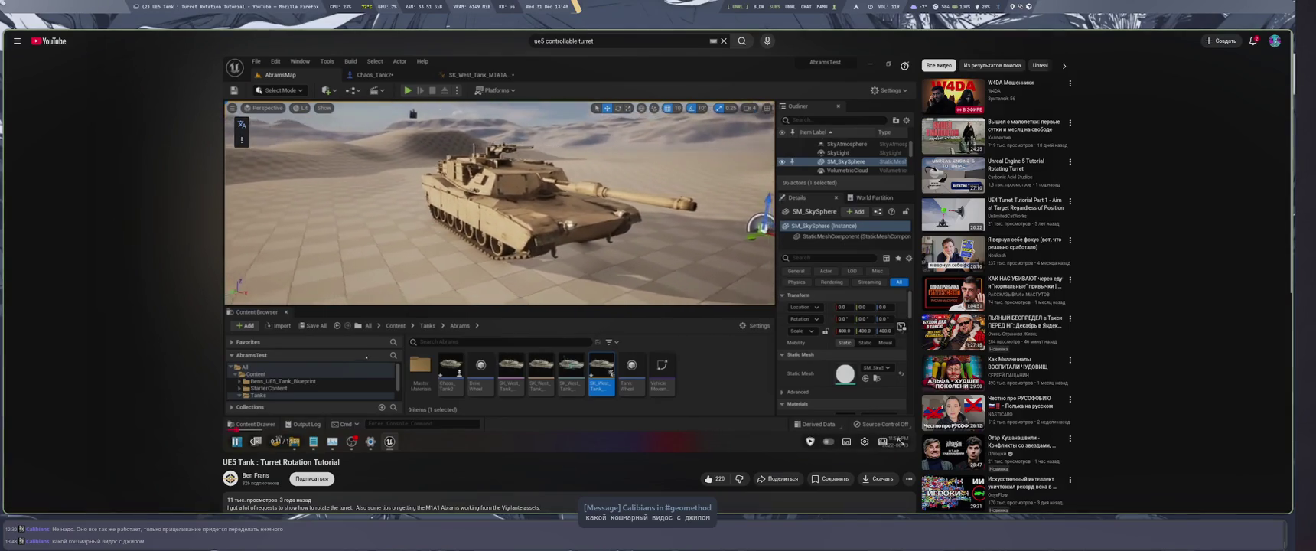
Watch the tutorial at double speed in fullscreen, then pause it at the AnimGraph section.
drag(404, 113, 404, 113)
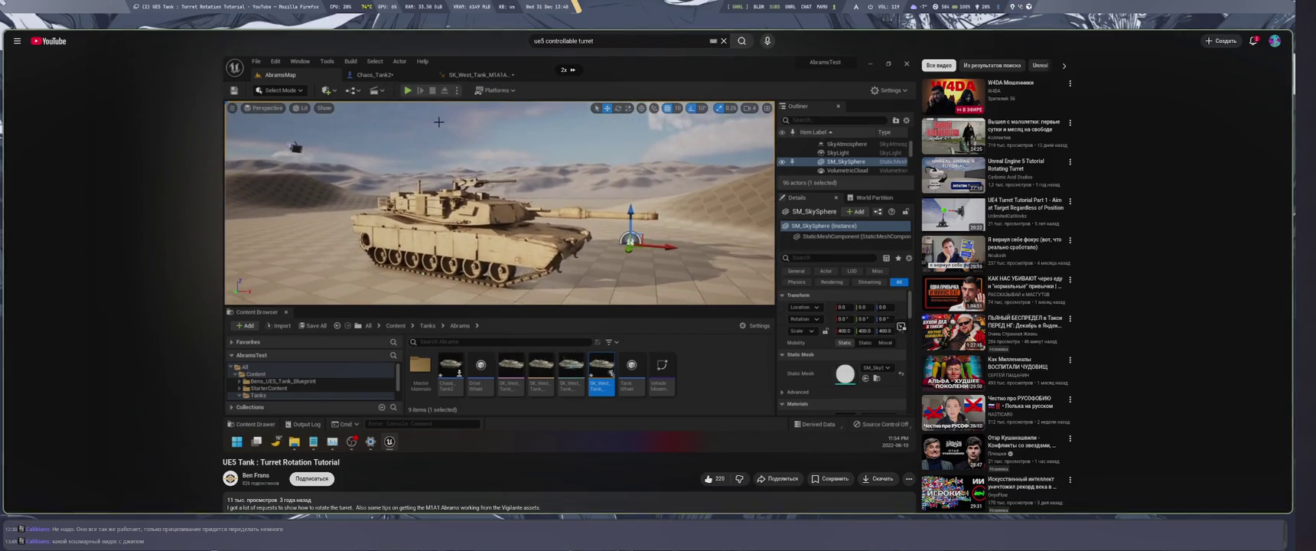
drag(404, 113, 402, 114)
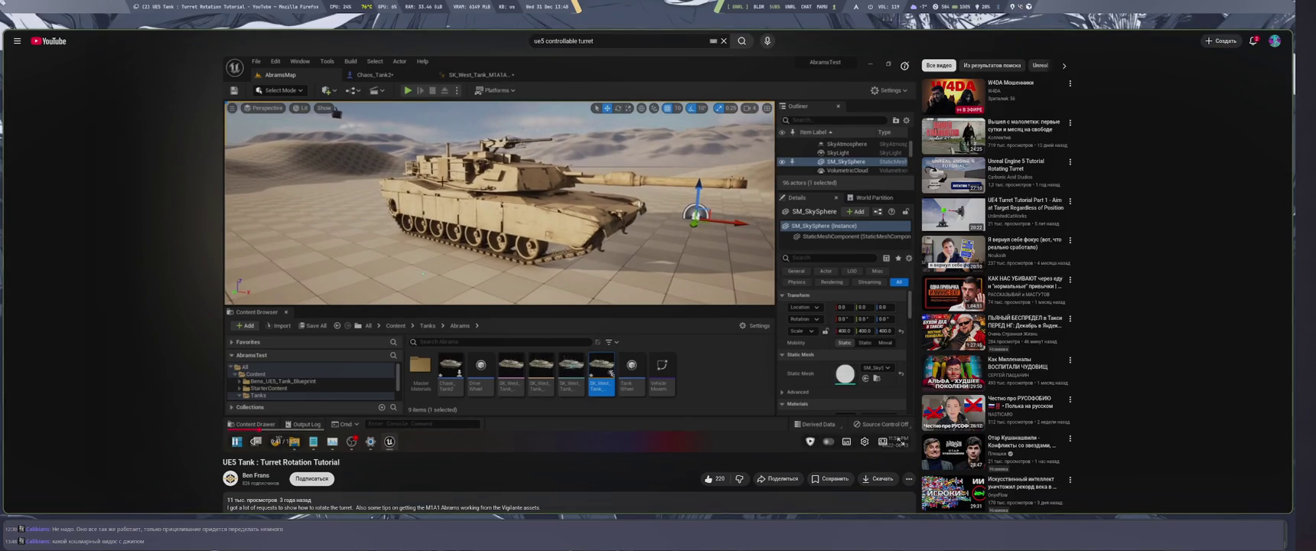
key(f)
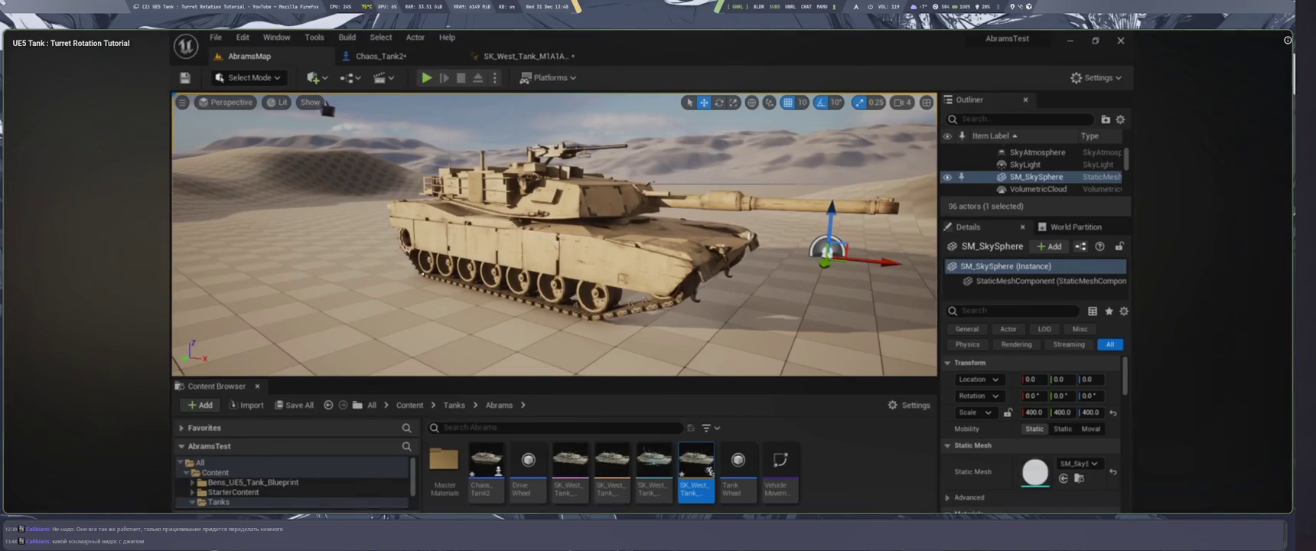
key(space)
key(space)
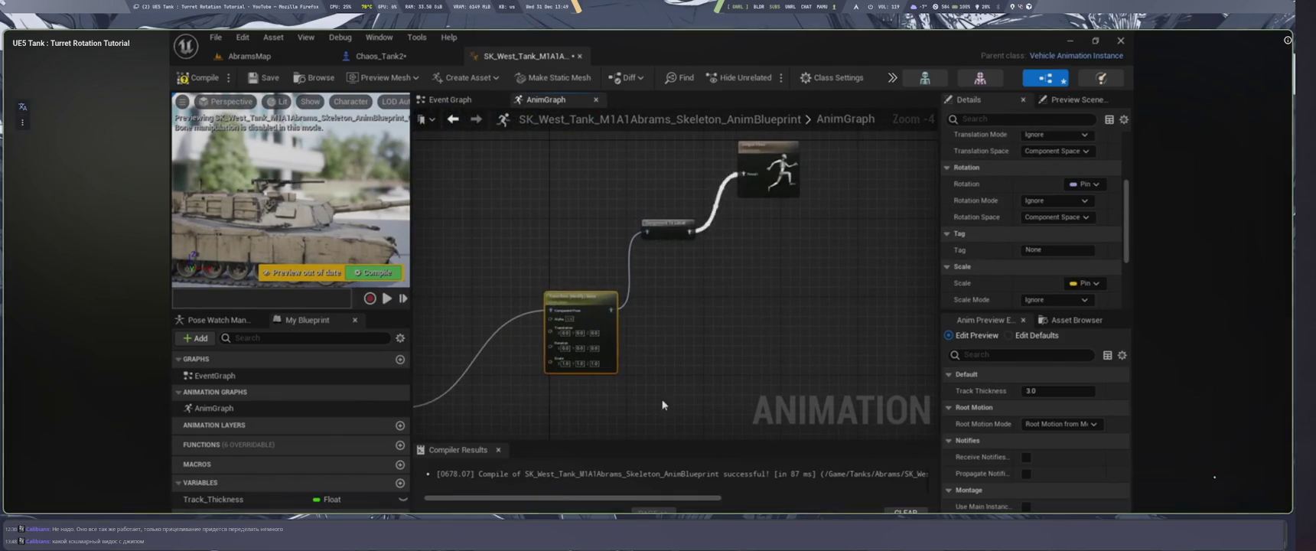
Resume the tutorial from the animation graph at double speed and change player options.
click(761, 359)
drag(761, 359, 761, 360)
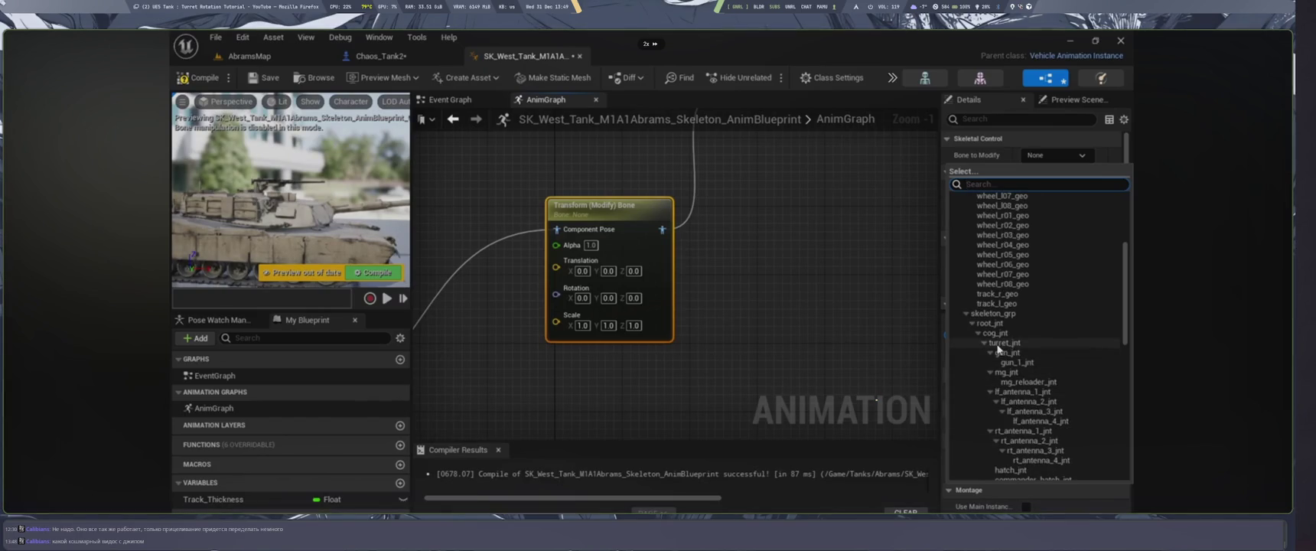
drag(761, 360, 761, 360)
click(1052, 202)
click(1052, 224)
click(1088, 184)
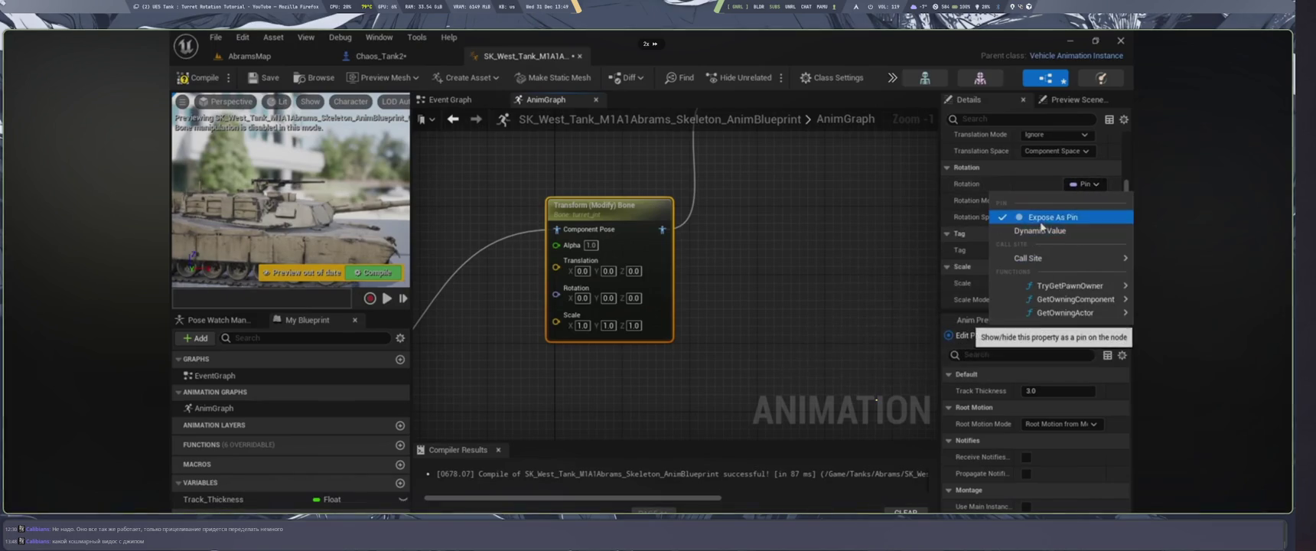
click(1021, 221)
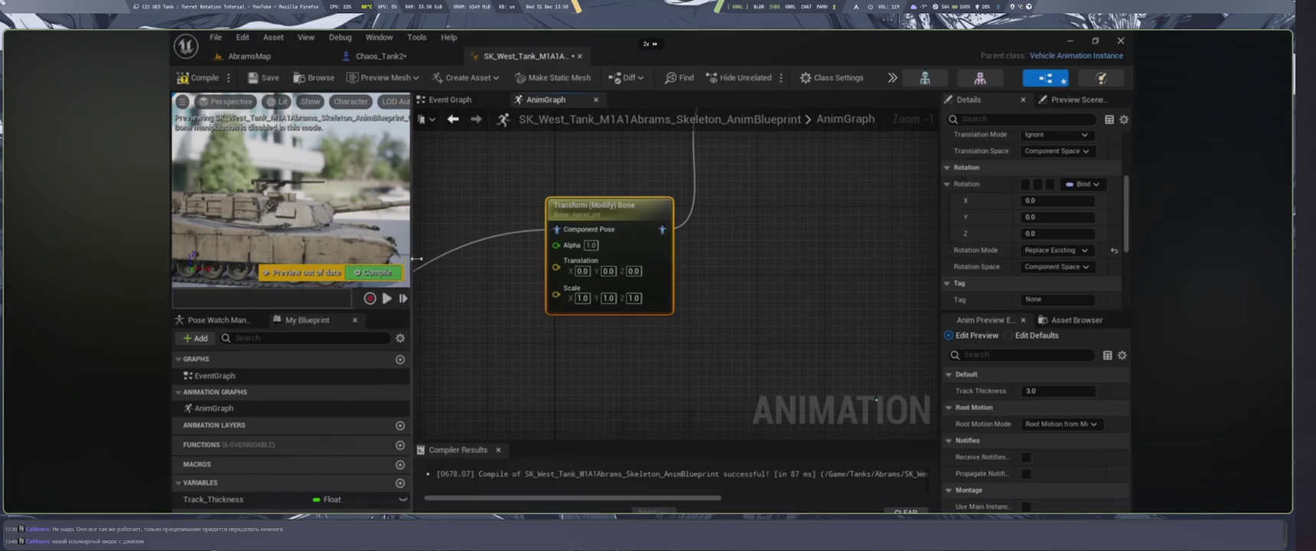
Fast-forward at double speed through the Transform (Modify) Bone rotation setup to Project Settings.
drag(412, 264, 585, 265)
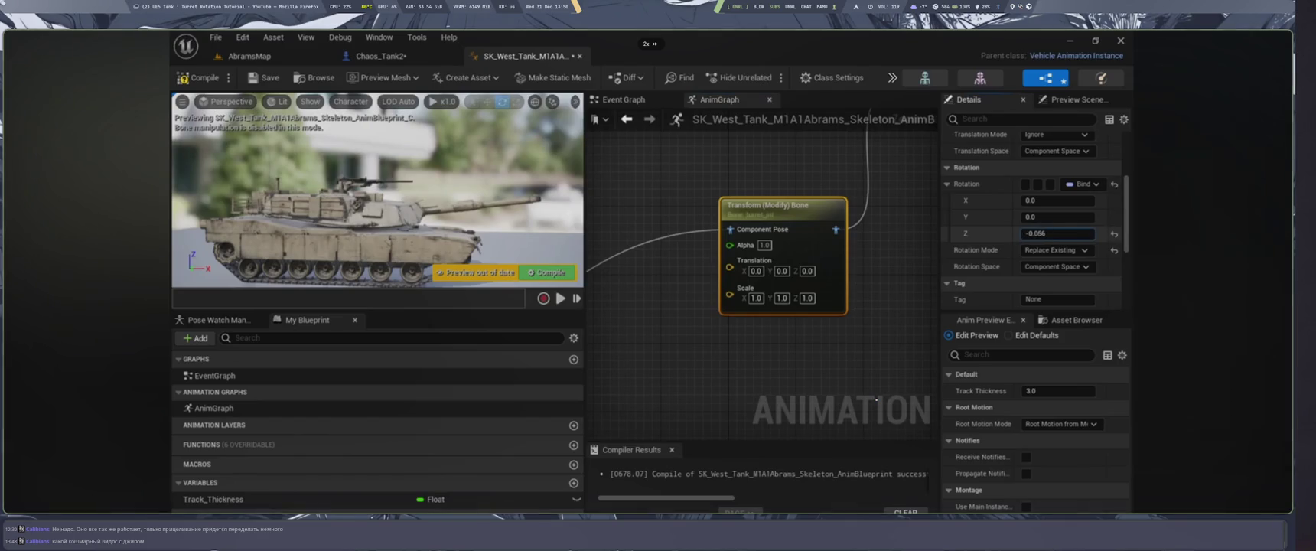
click(547, 273)
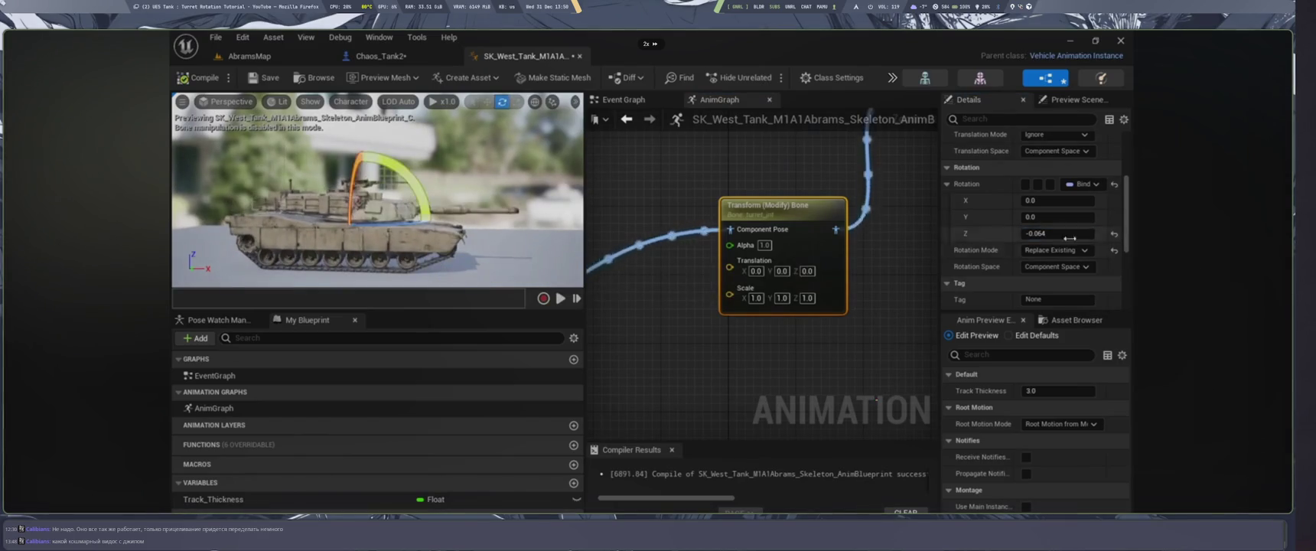
mouse_move(1037, 233)
mouse_down()
mouse_move(1098, 233)
mouse_move(1037, 234)
mouse_up()
scroll(760, 222, down, 3)
scroll(759, 222, up, 2)
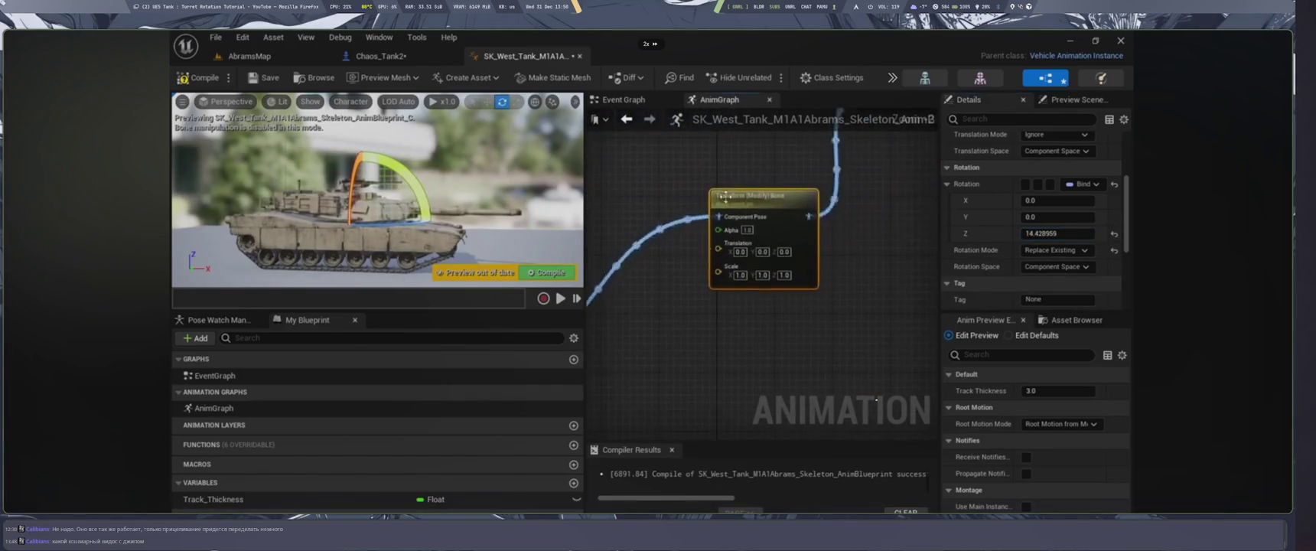
scroll(759, 222, down, 2)
right_click(833, 233)
drag(832, 233, 813, 238)
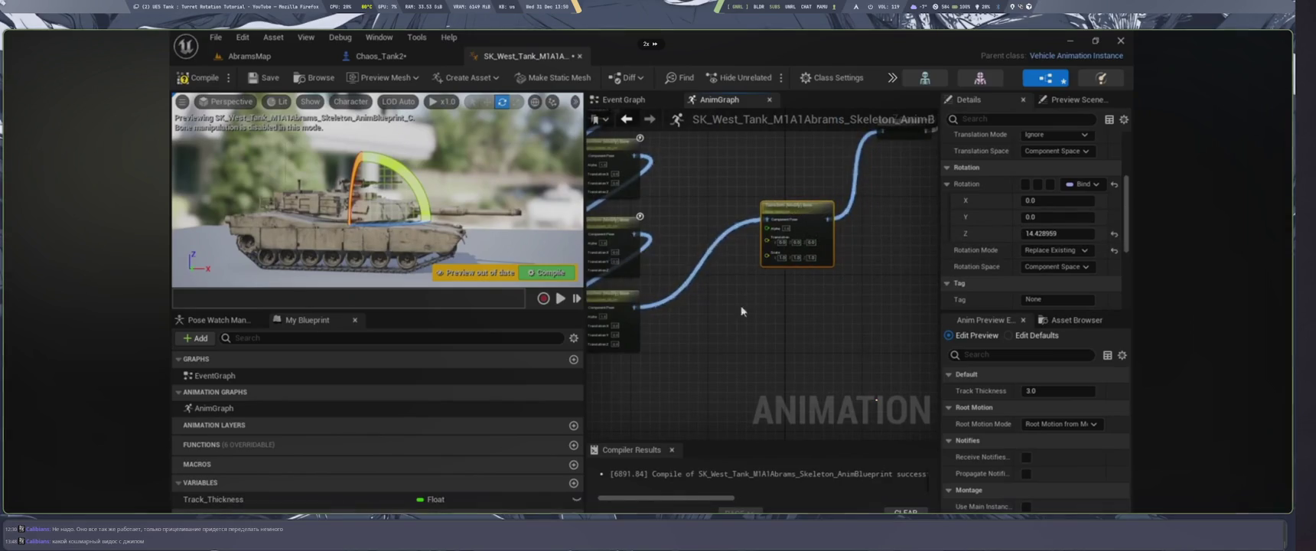
scroll(741, 311, down, 2)
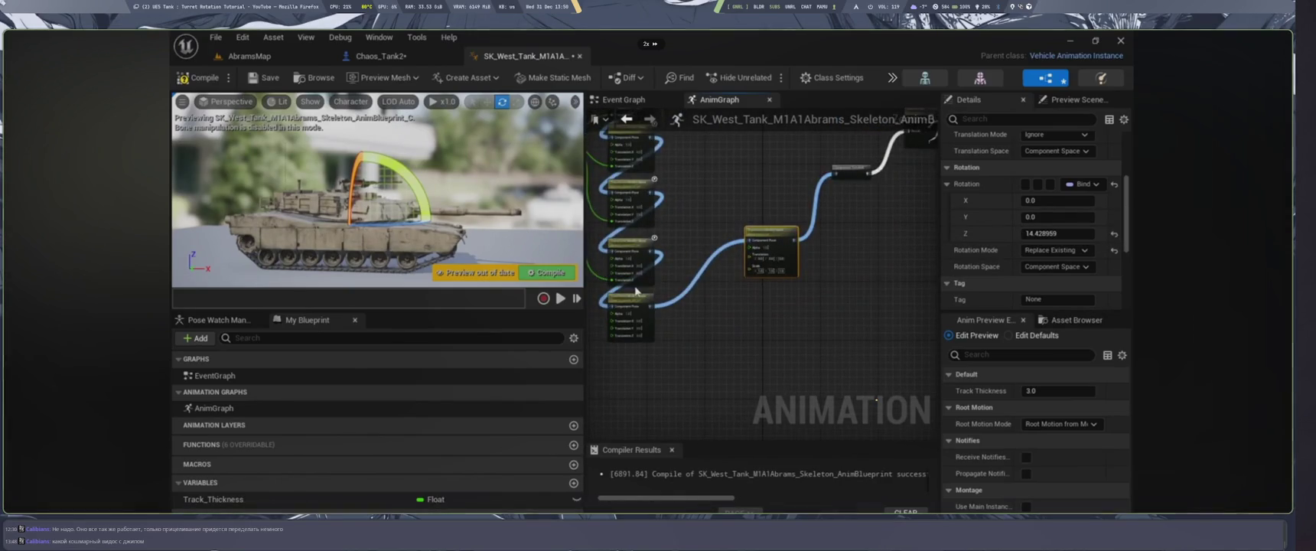
drag(746, 310, 791, 323)
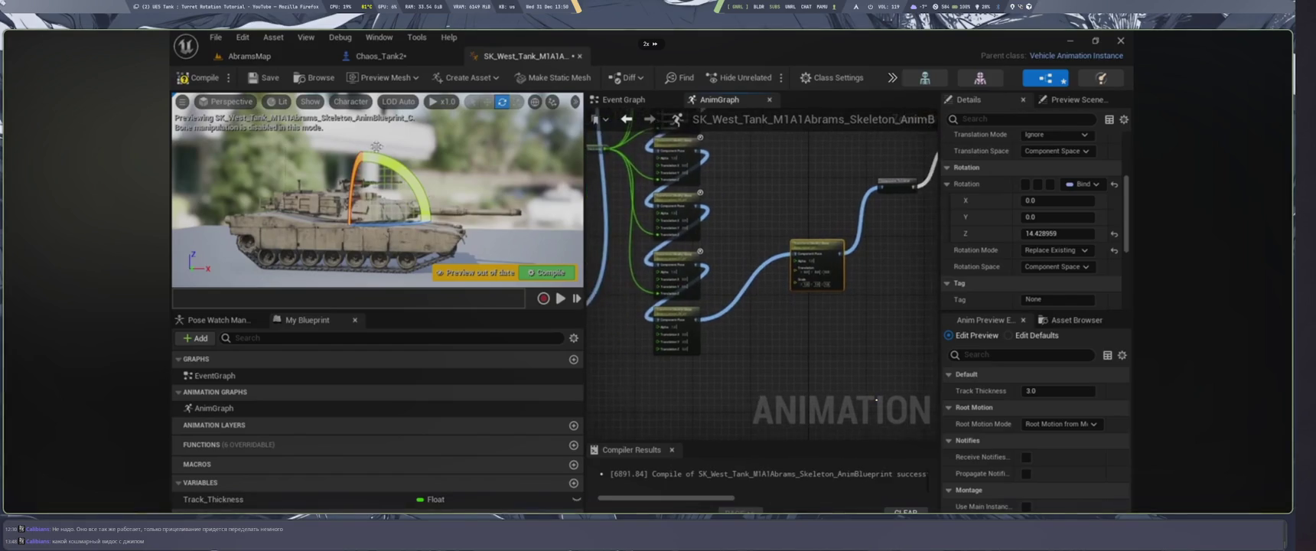
scroll(832, 331, down, 2)
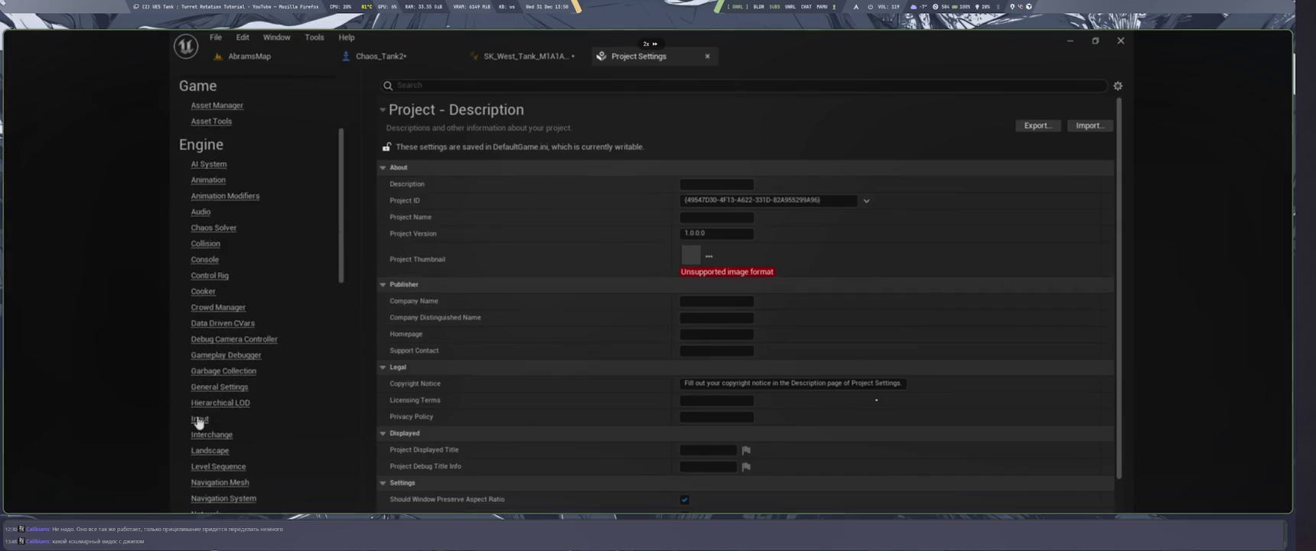
Pause to glance at the Unreal Editor project, then resume and skip past the Turret axis mapping.
key(space)
key(alt+Tab)
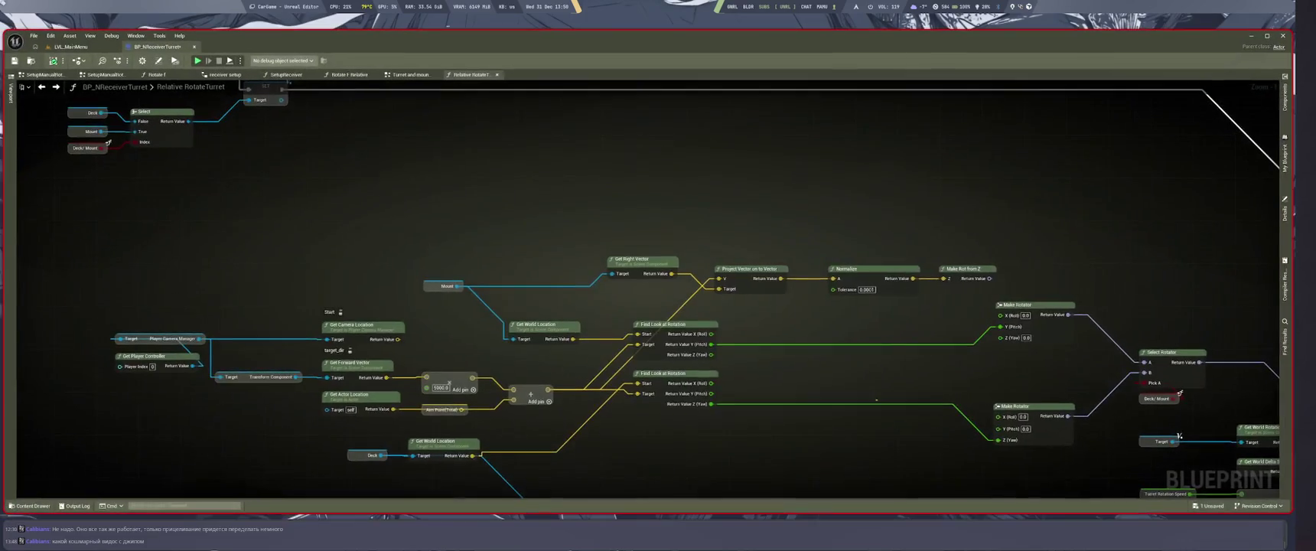
key(alt+Tab)
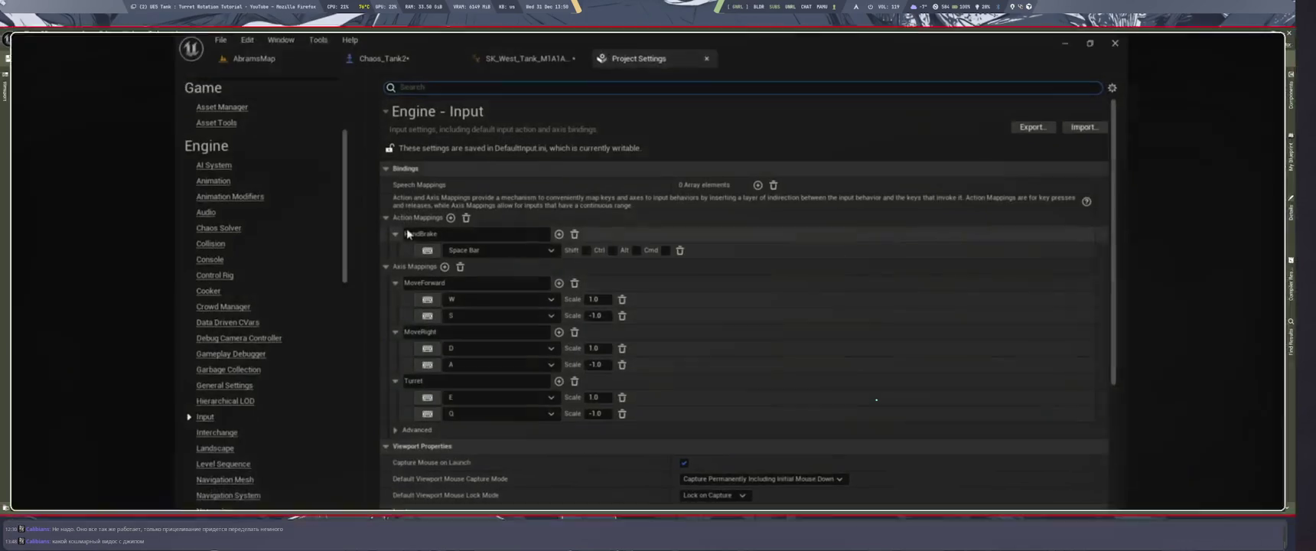
key(space)
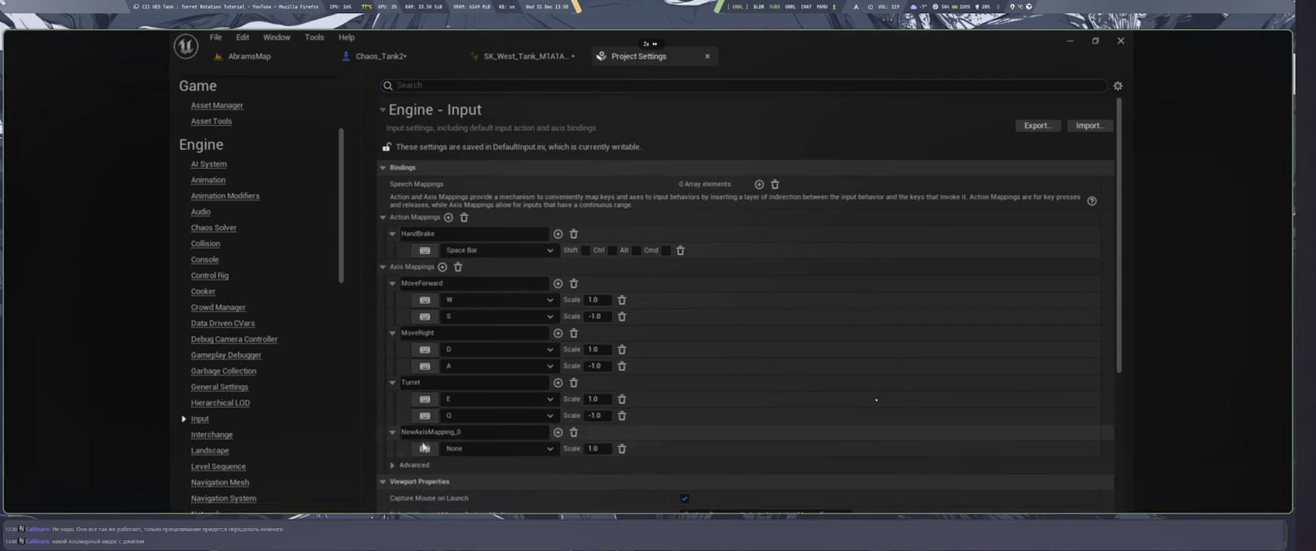
key(Right)
key(Right)
key(Right)
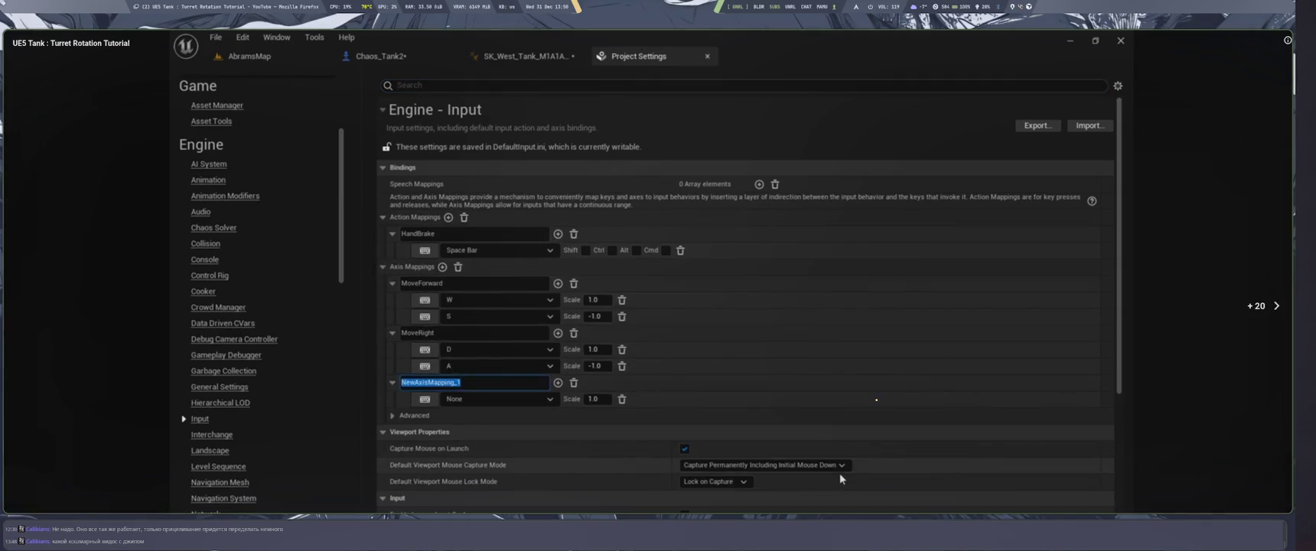
key(Right)
key(Right)
key(Right)
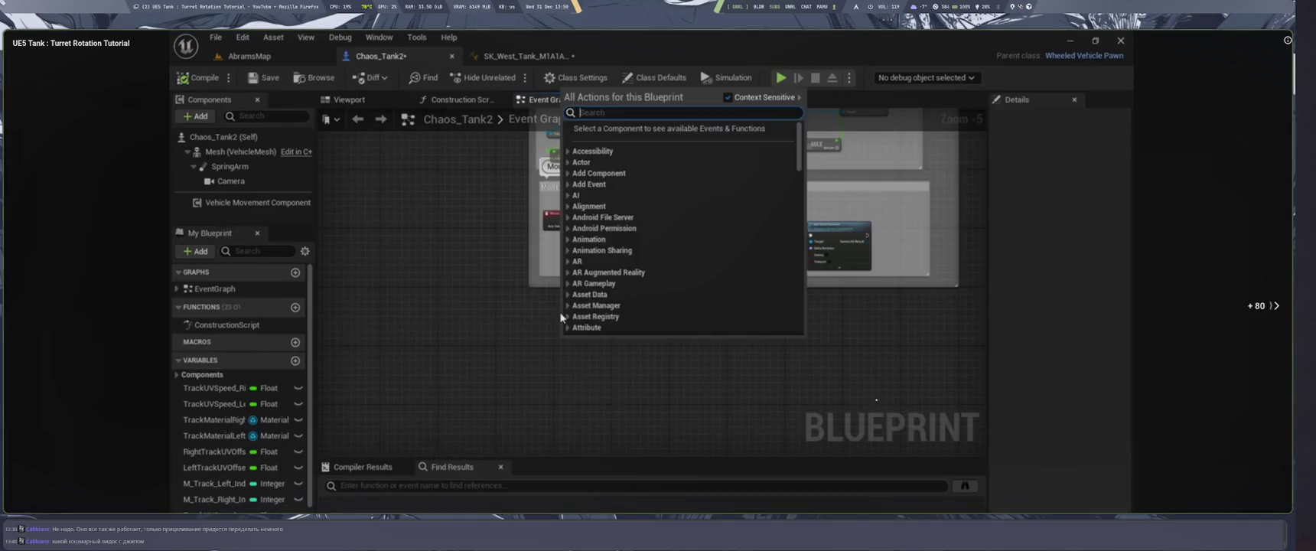
key(Right)
key(Right)
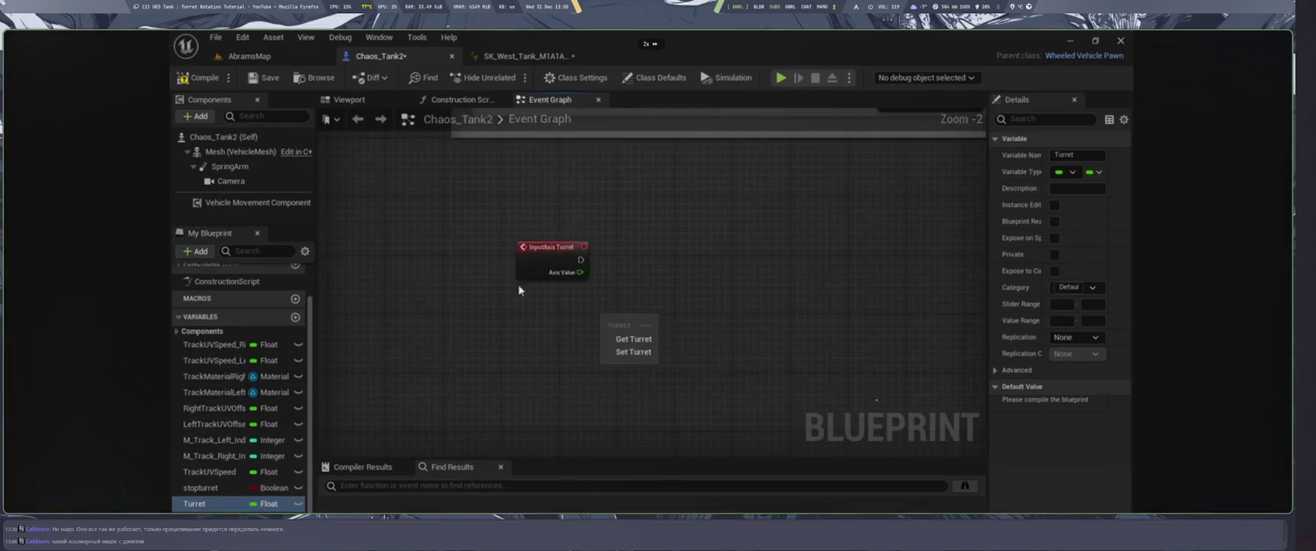
Skip ahead to the InputAxis Turret event and float Turret variable in Chaos_Tank2's Event Graph.
key(Right)
key(Right)
key(Right)
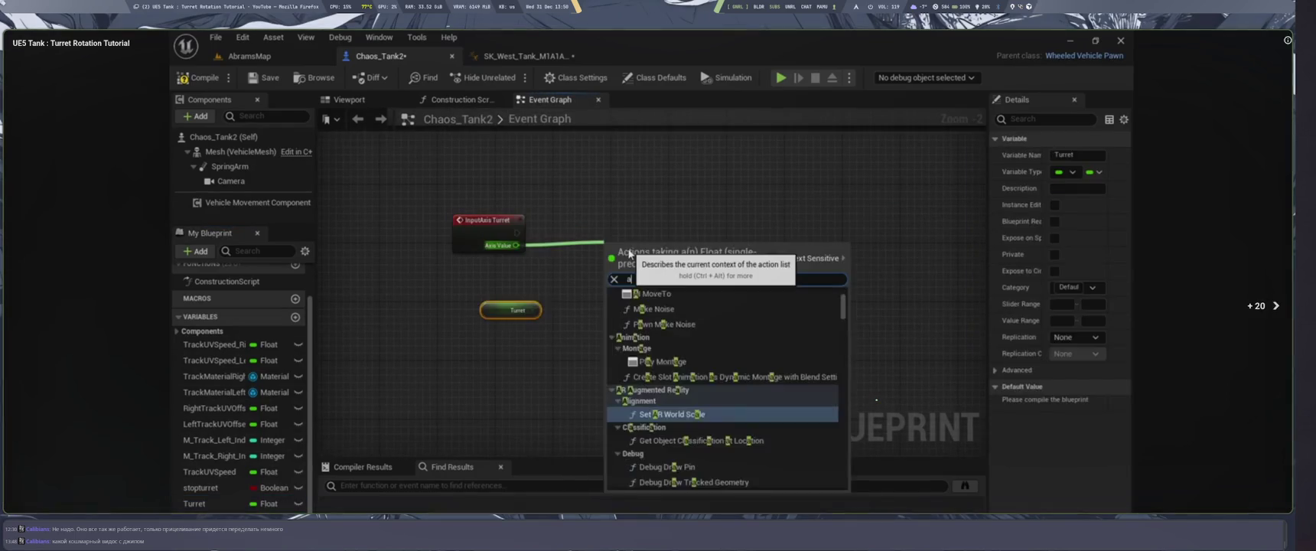
key(Right)
key(Right)
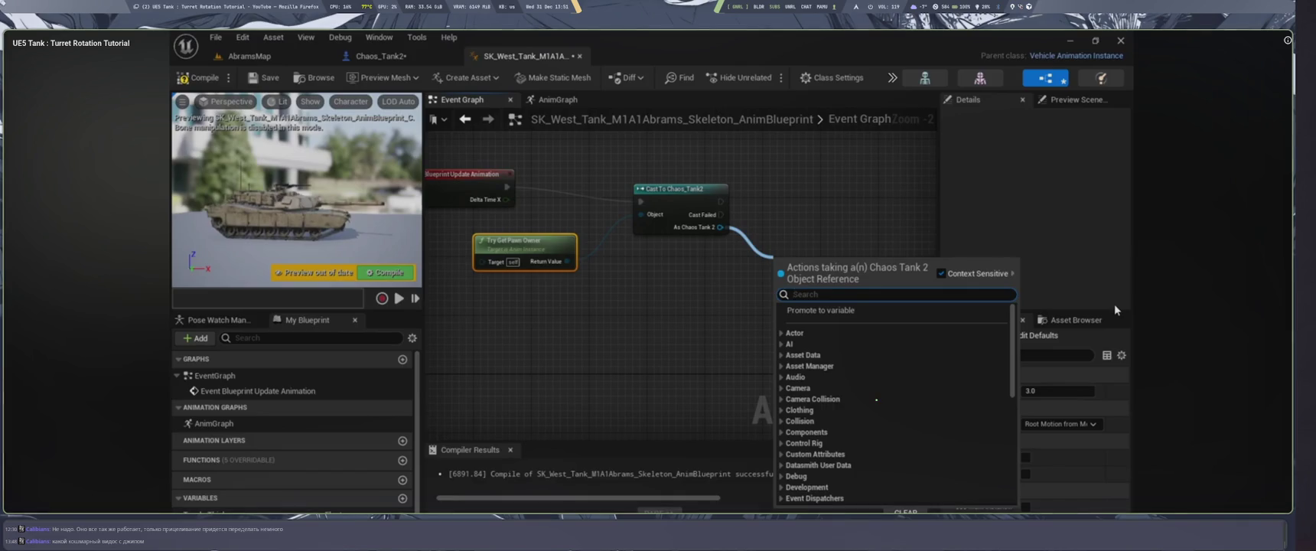
Skip a little further, then go back to the 'ue5 controllable turret' search results.
key(Right)
key(Right)
key(Right)
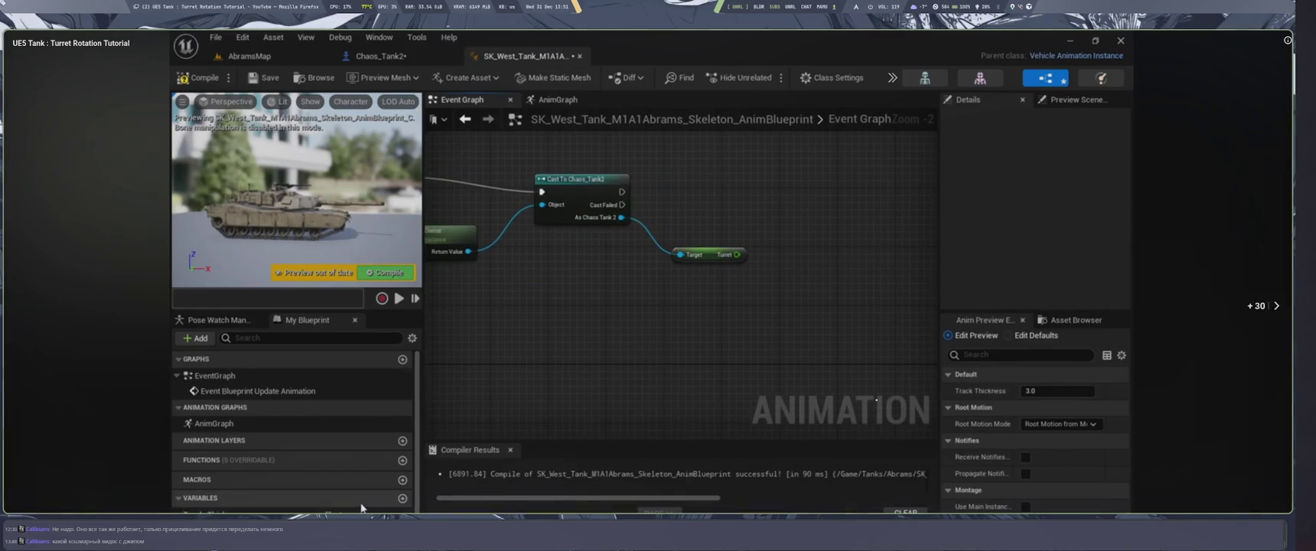
key(Right)
key(Right)
key(Right)
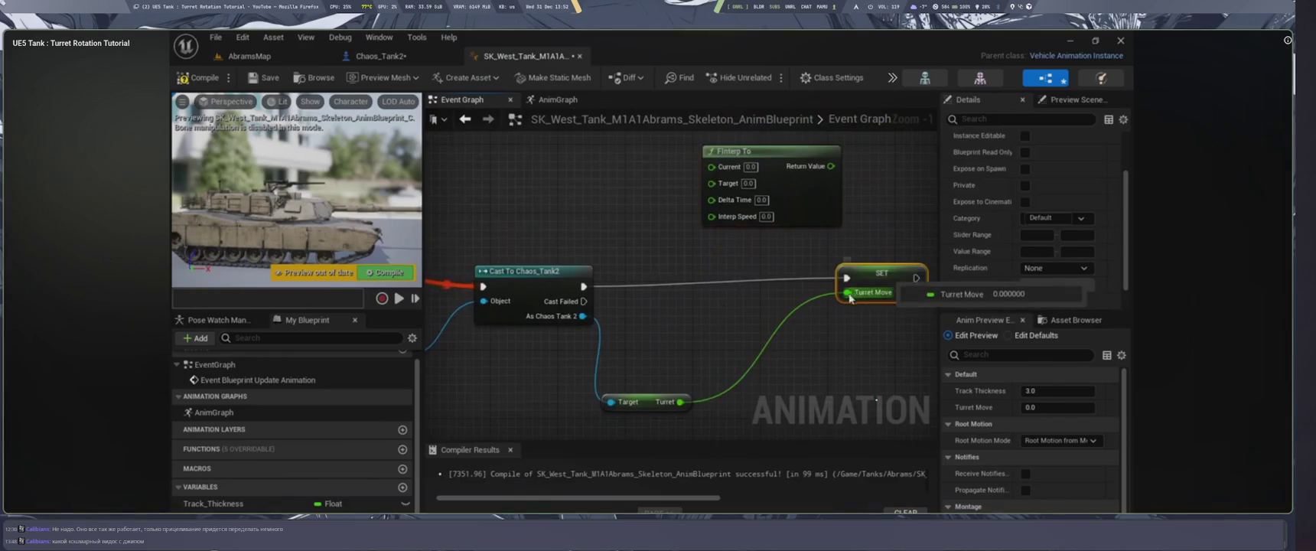
key(alt+Left)
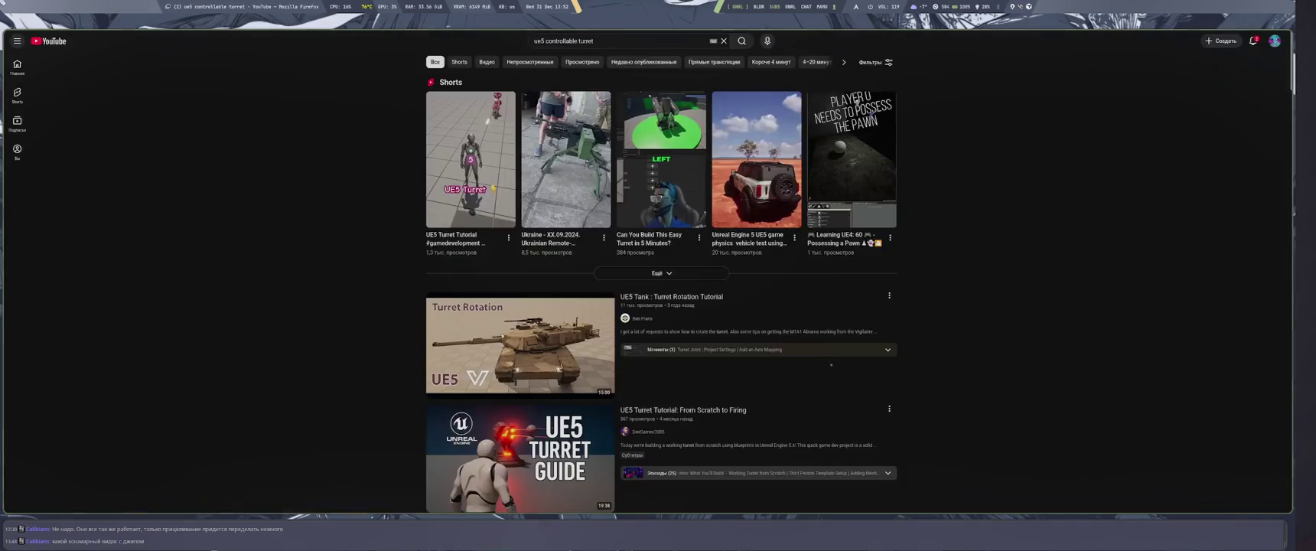
Open 'Vehicle Turret Movement/Machine Gun - Part 4 Unreal Engine 5.1' and play it fullscreen at 2x.
scroll(661, 306, down, 2)
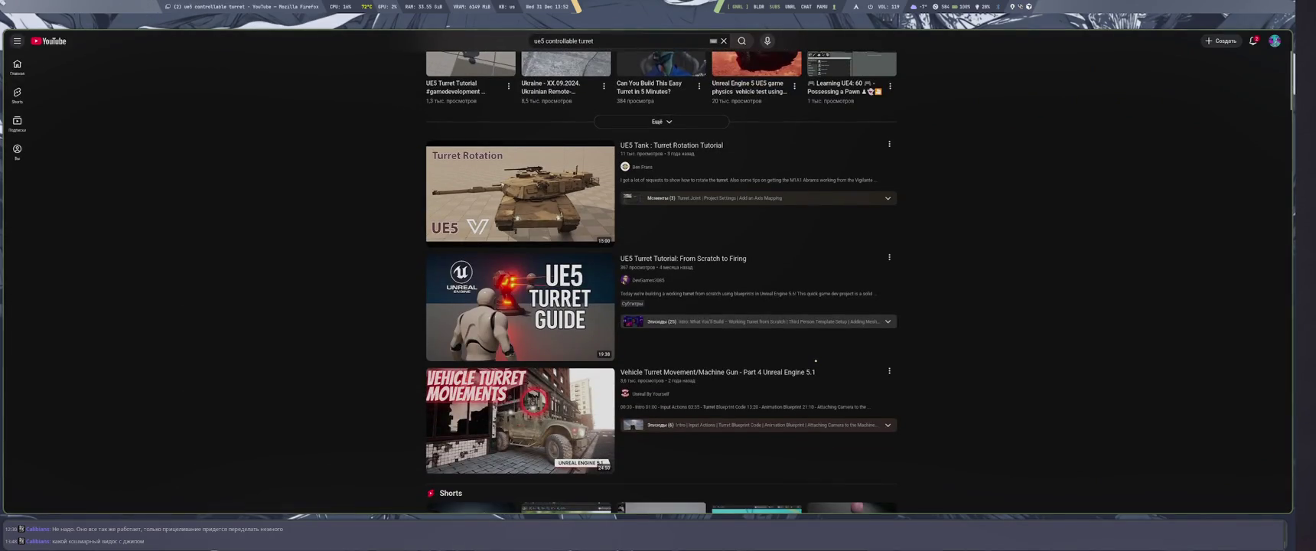
mouse_move(520, 306)
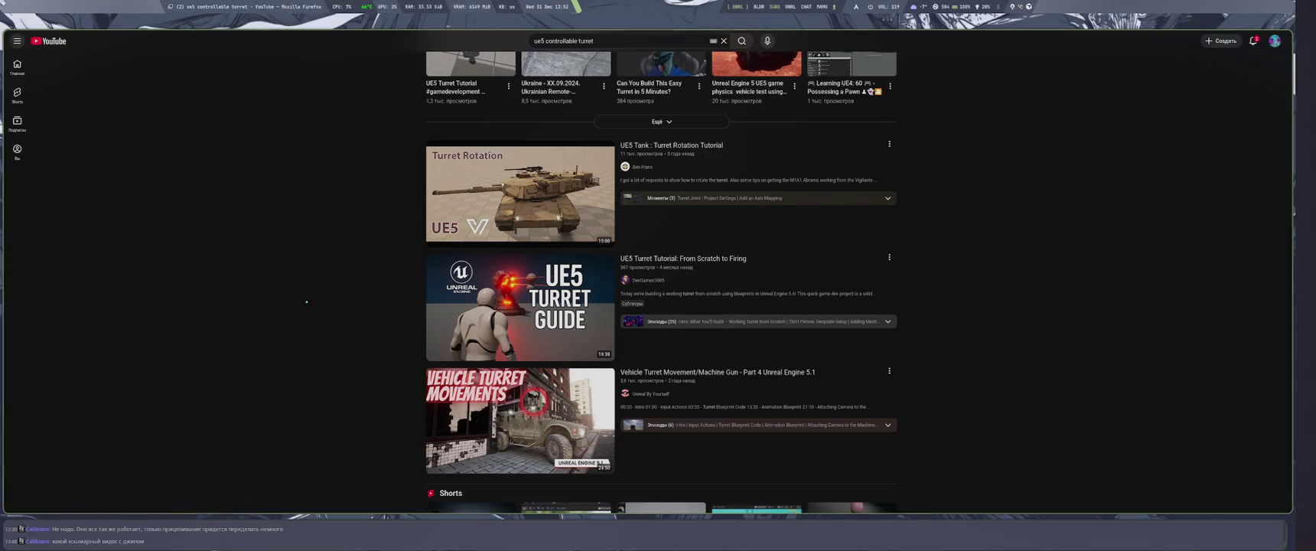
click(520, 193)
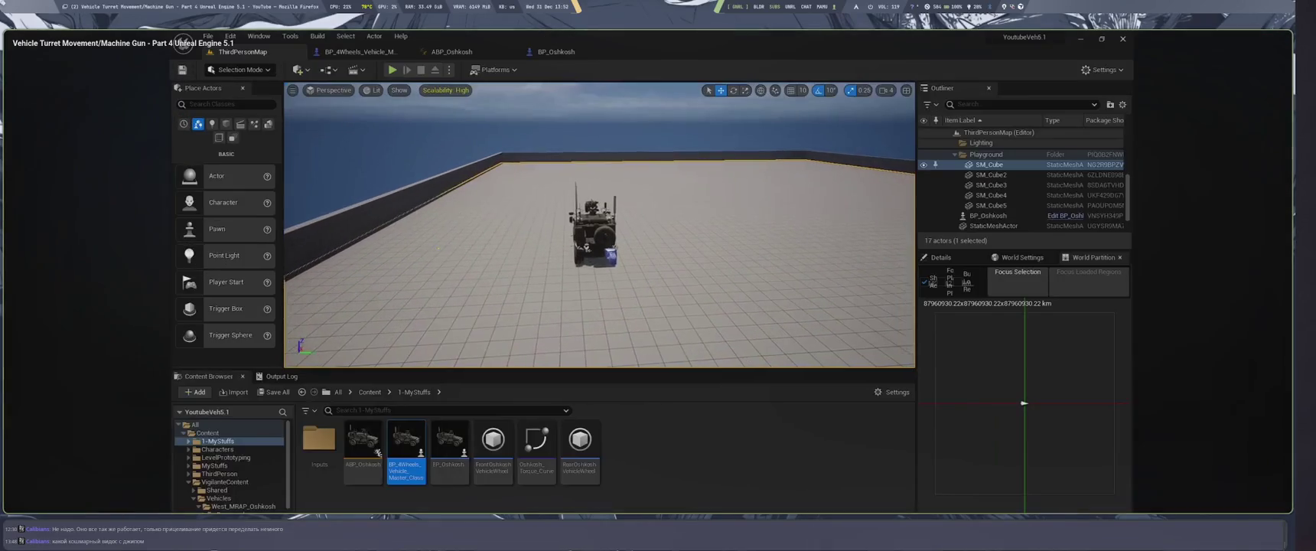
key(space)
key(f)
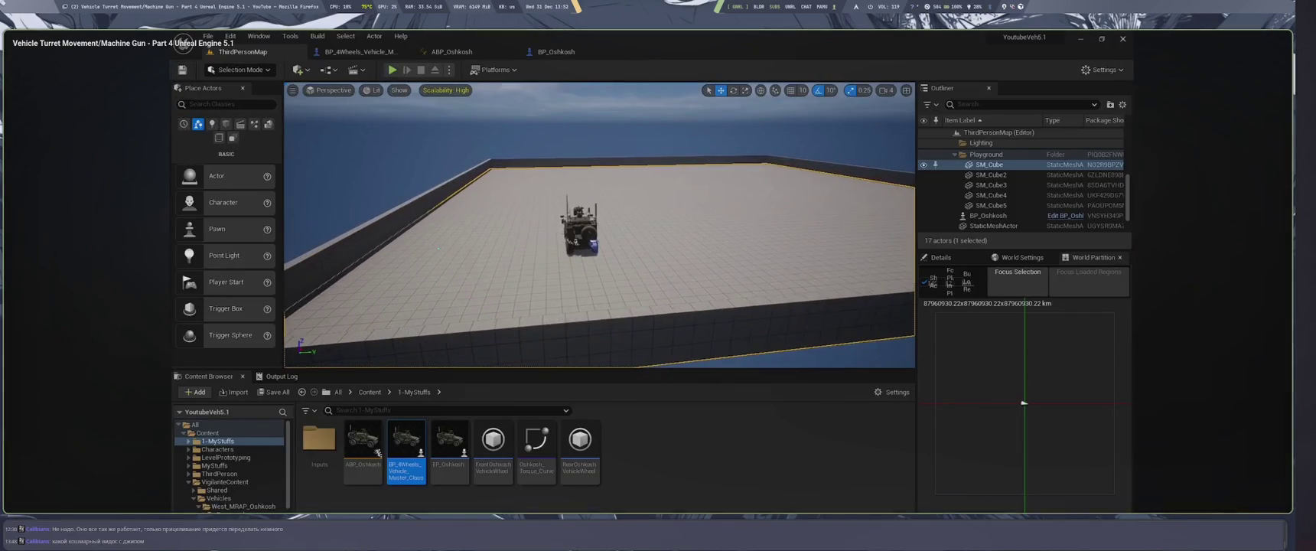
key(space)
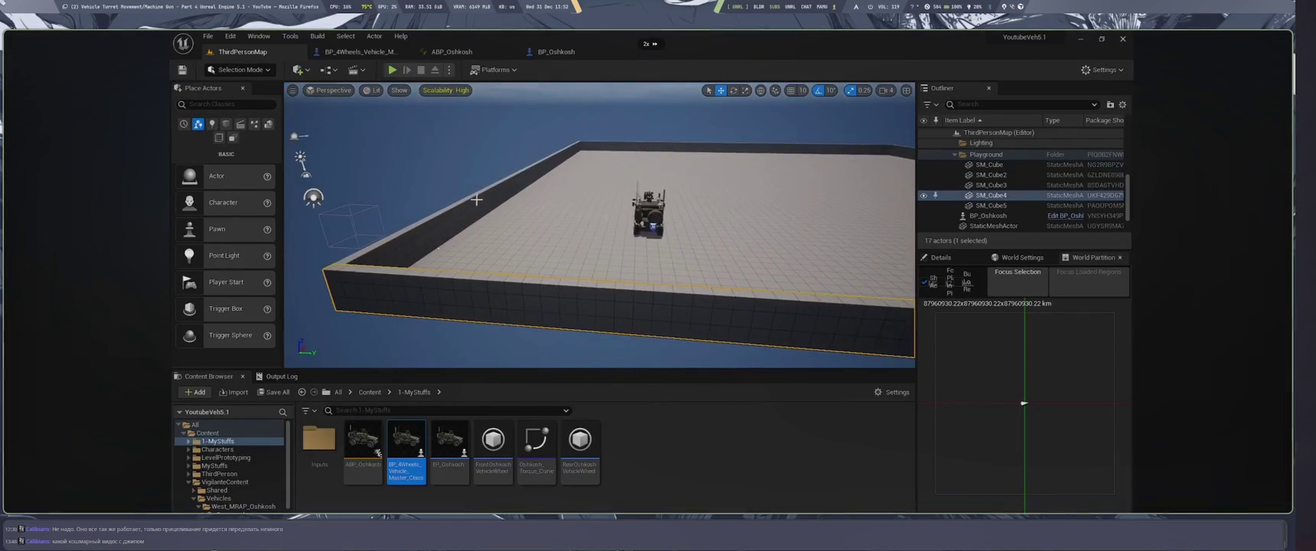
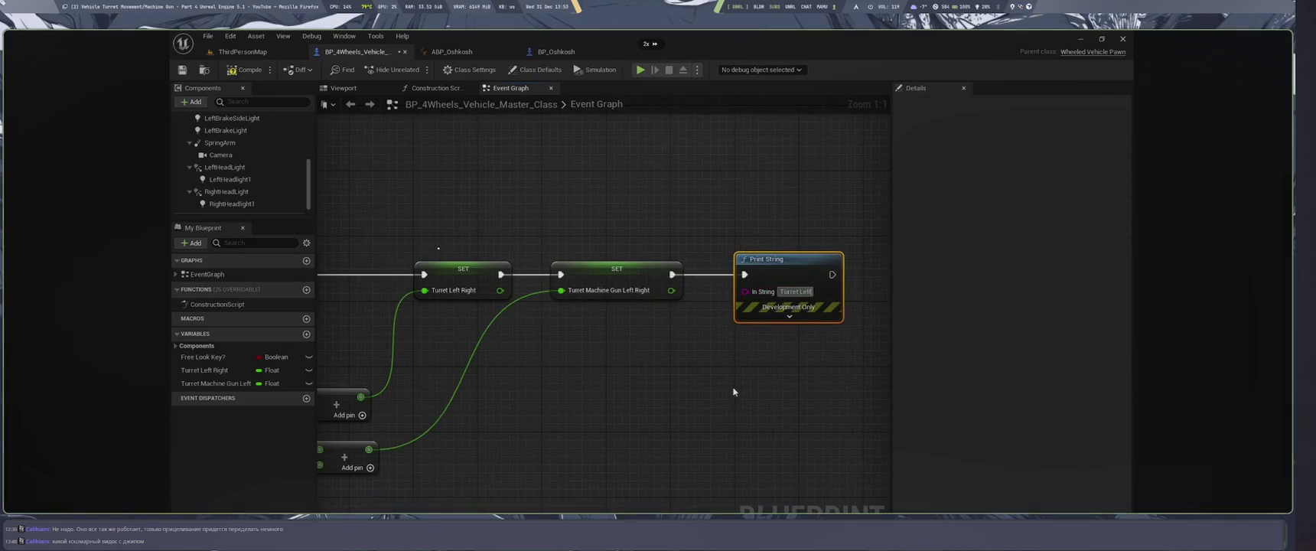
Rewind the Part 4 tutorial to the Branch node setup, then return to the 'ue5 controllable turret' results.
key(Left)
key(Left)
key(Left)
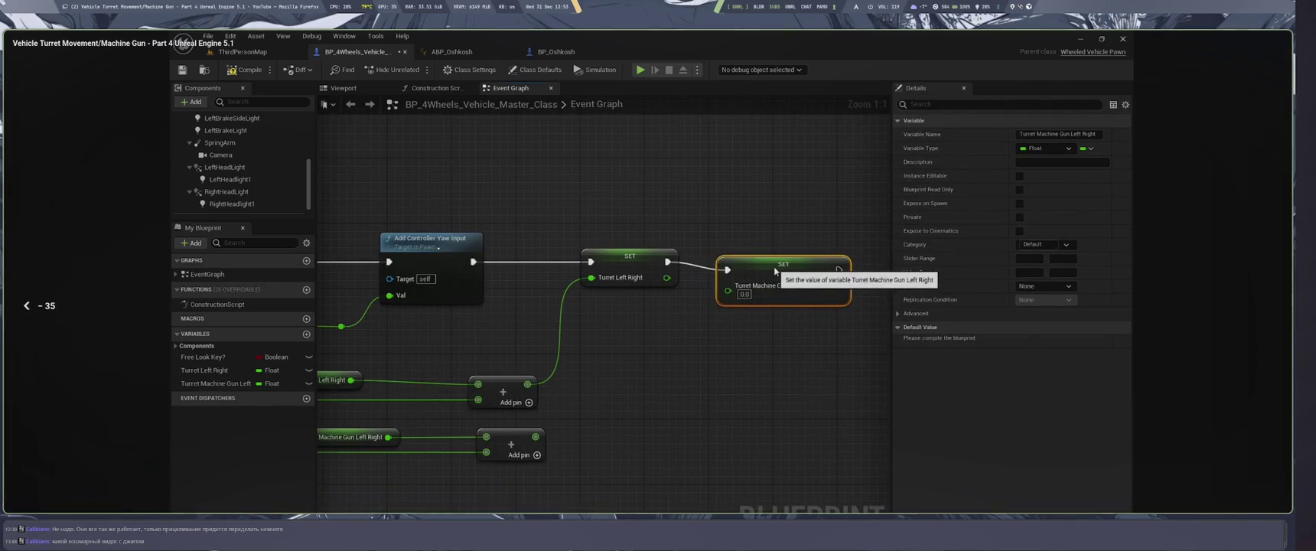
key(Left)
key(Left)
key(Left)
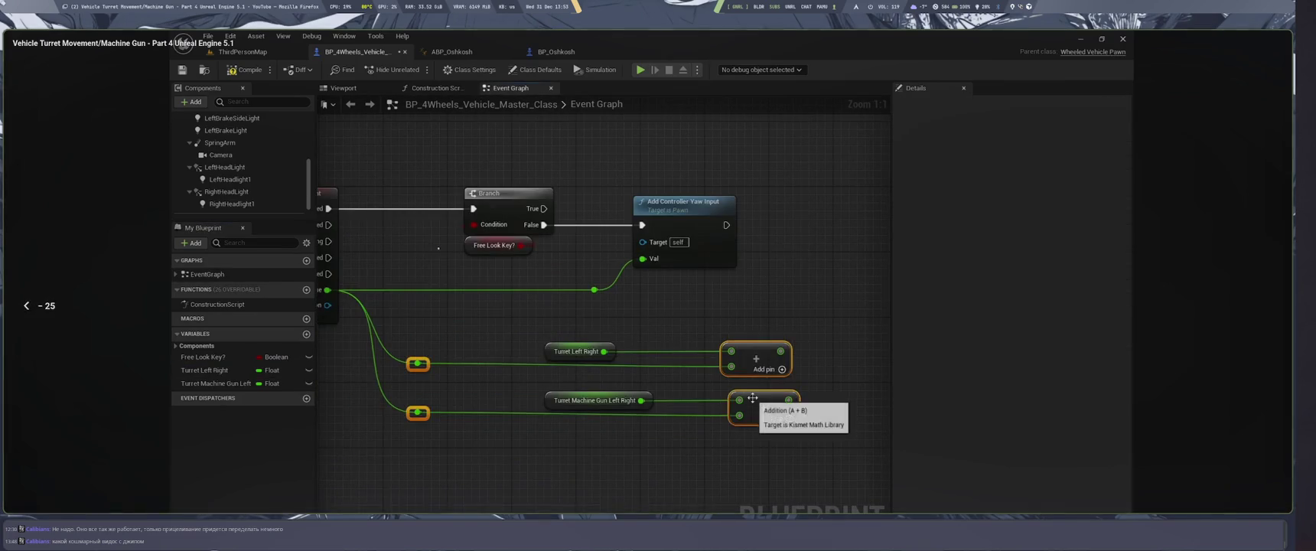
key(Left)
key(Left)
key(Left)
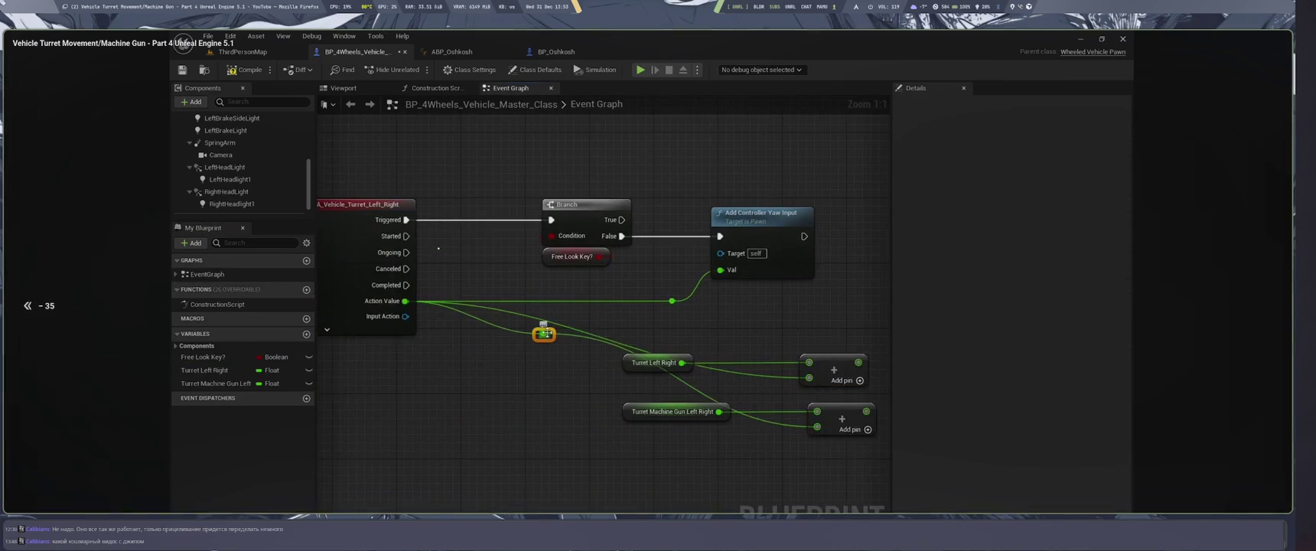
key(space)
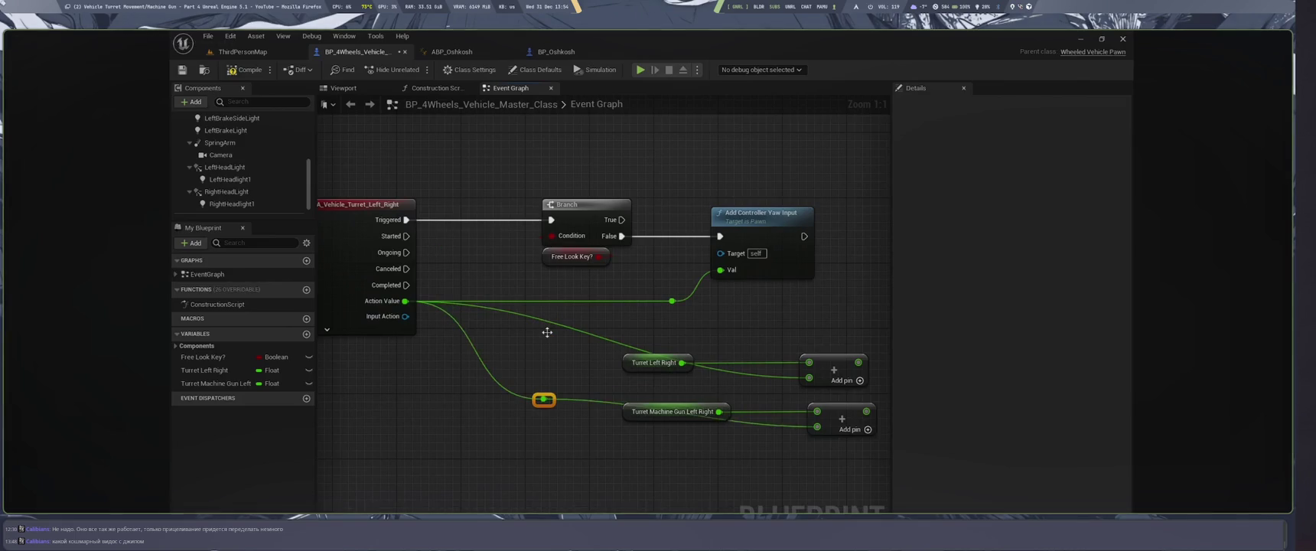
key(space)
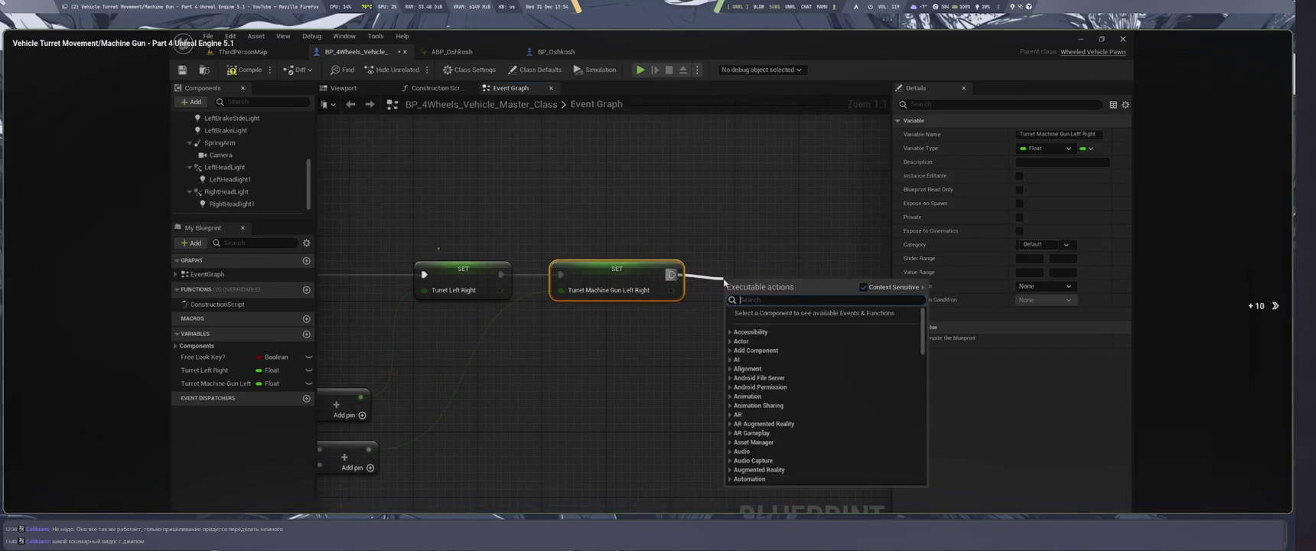
key(Right)
key(Right)
key(Right)
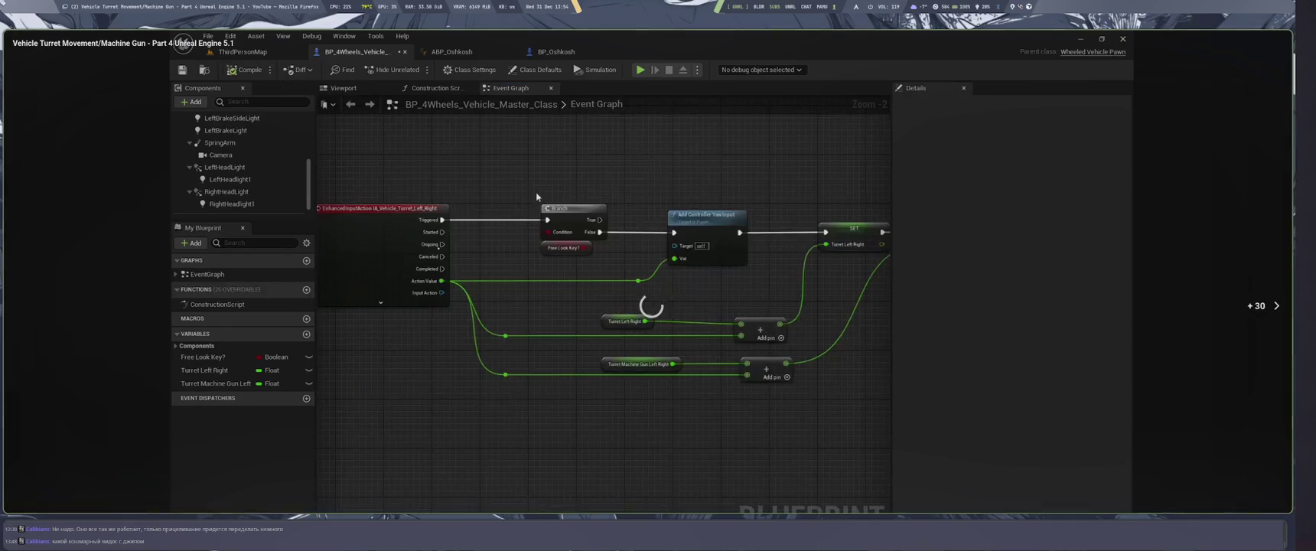
key(alt+Left)
scroll(916, 379, down, 5)
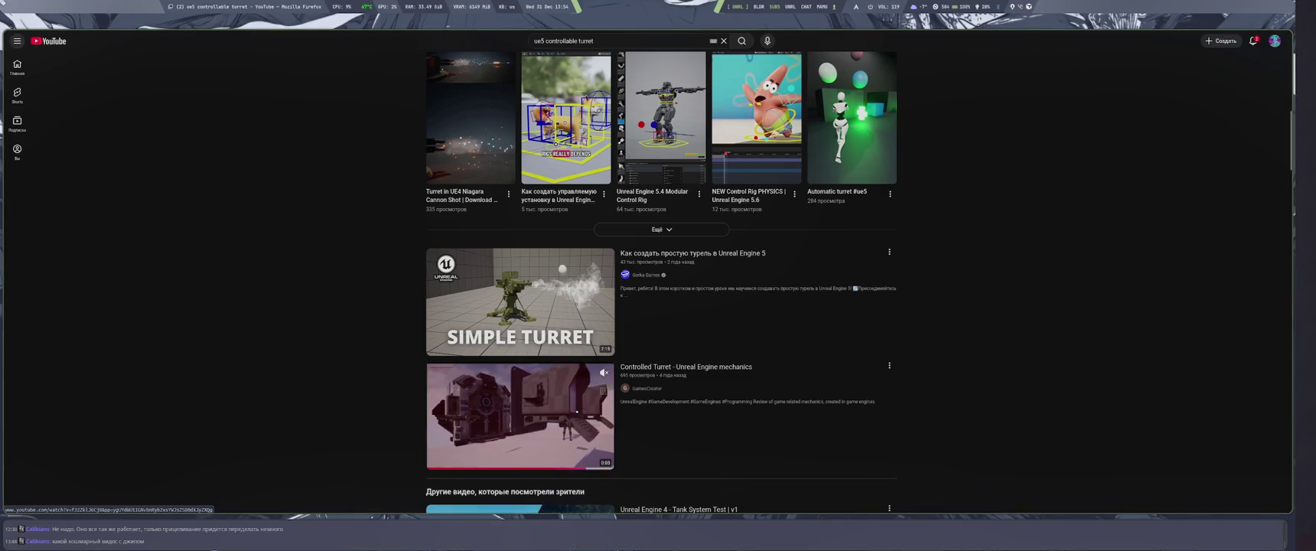
scroll(661, 306, down, 2)
mouse_move(799, 375)
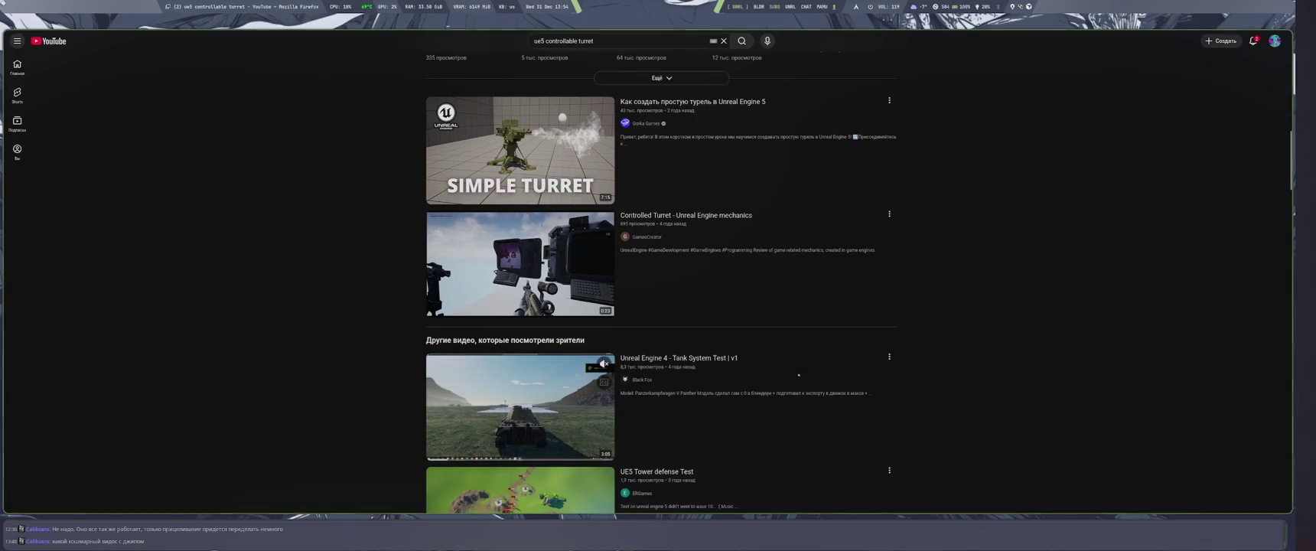
click(798, 375)
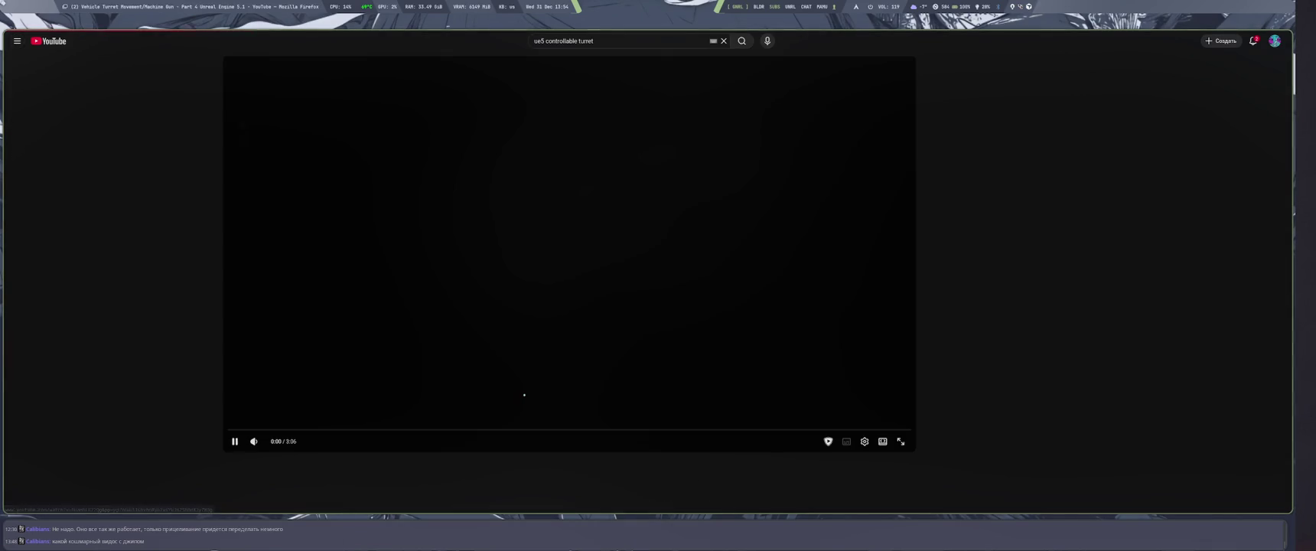
key(alt+Left)
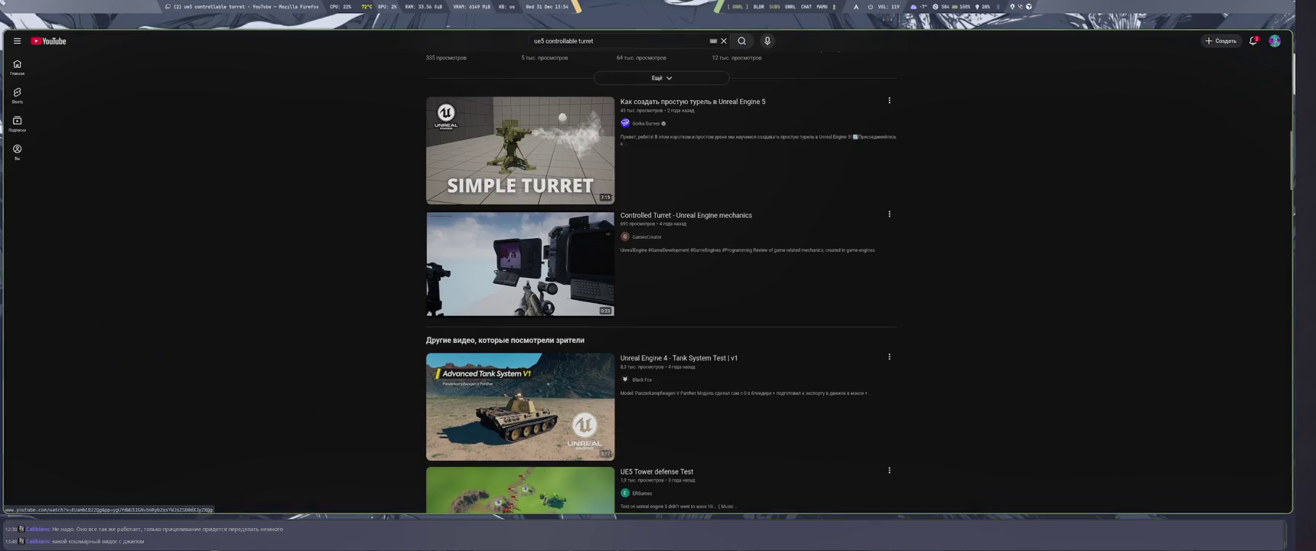
scroll(720, 389, down, 3)
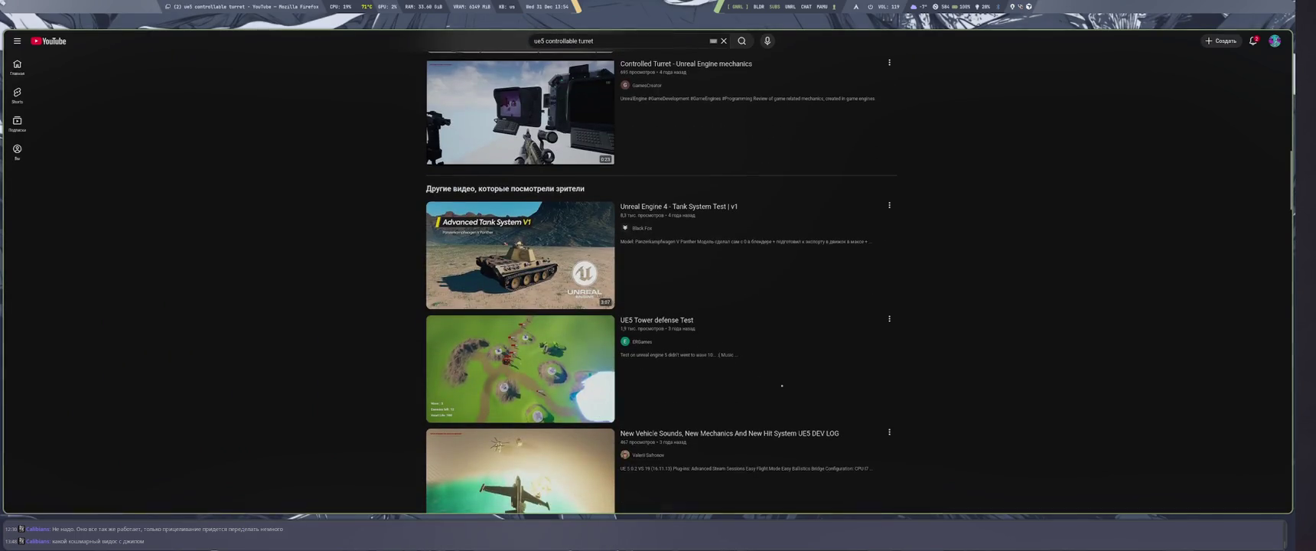
scroll(779, 376, down, 5)
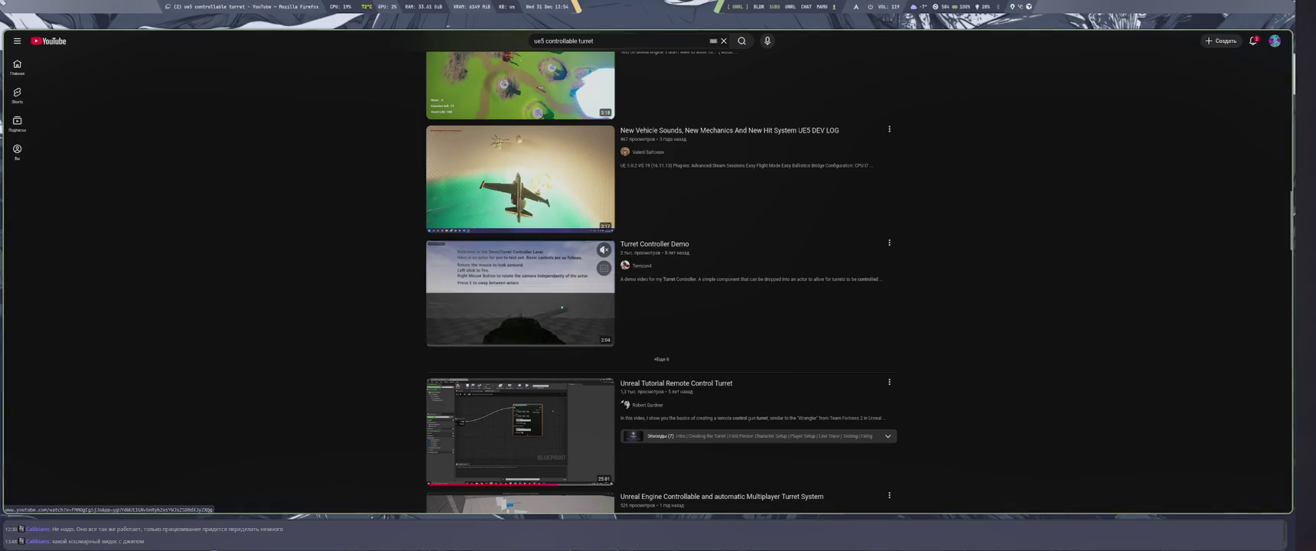
scroll(724, 335, down, 2)
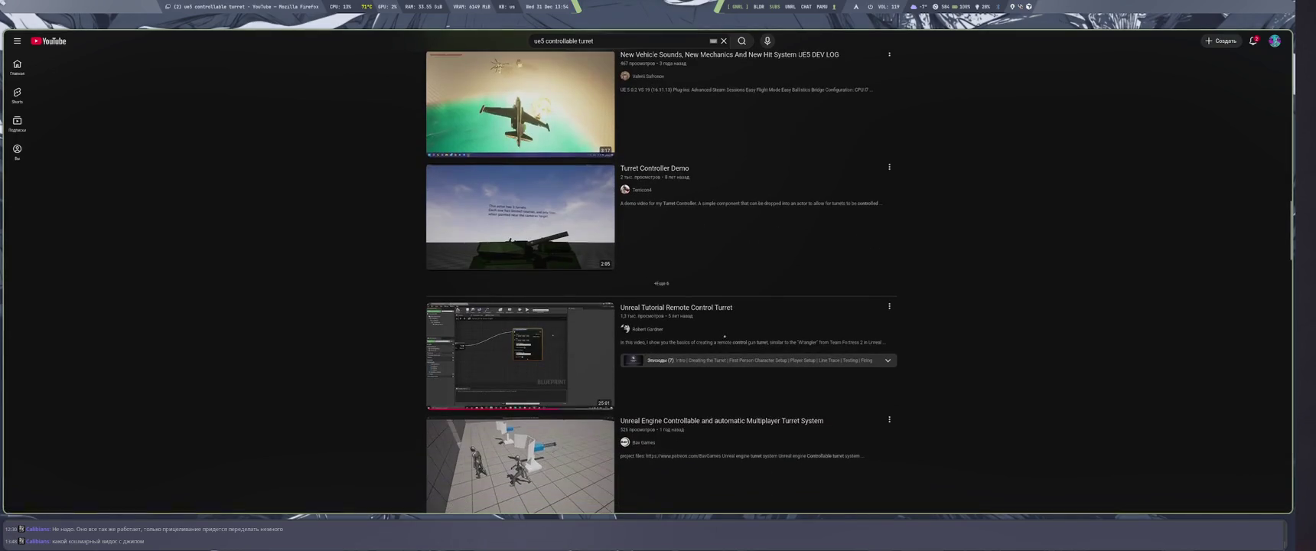
scroll(716, 328, down, 4)
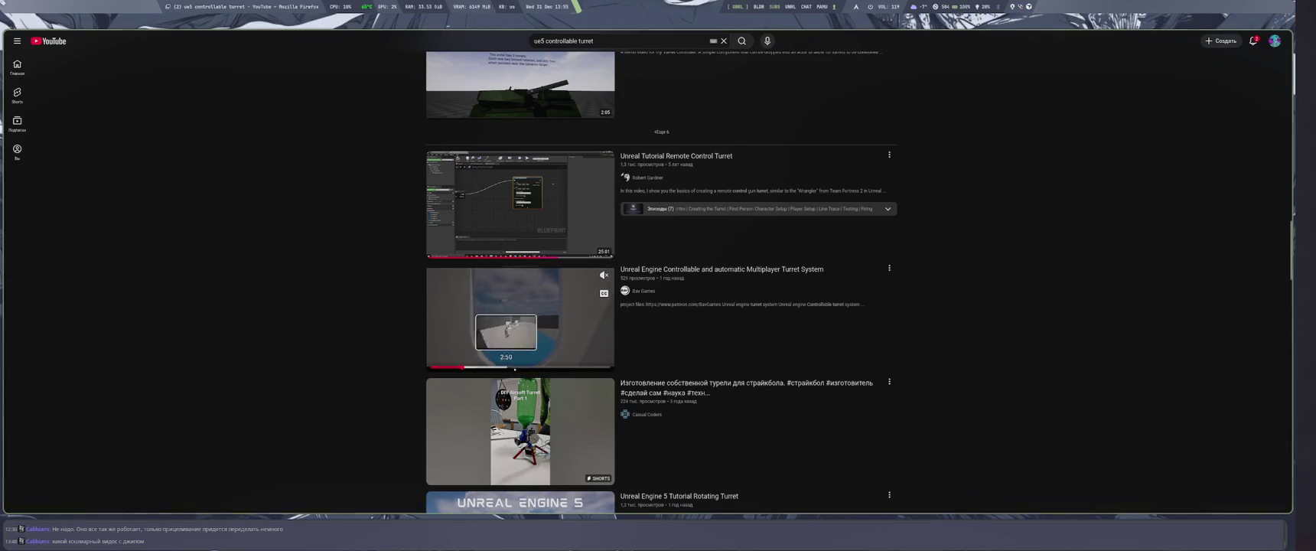
scroll(841, 353, down, 2)
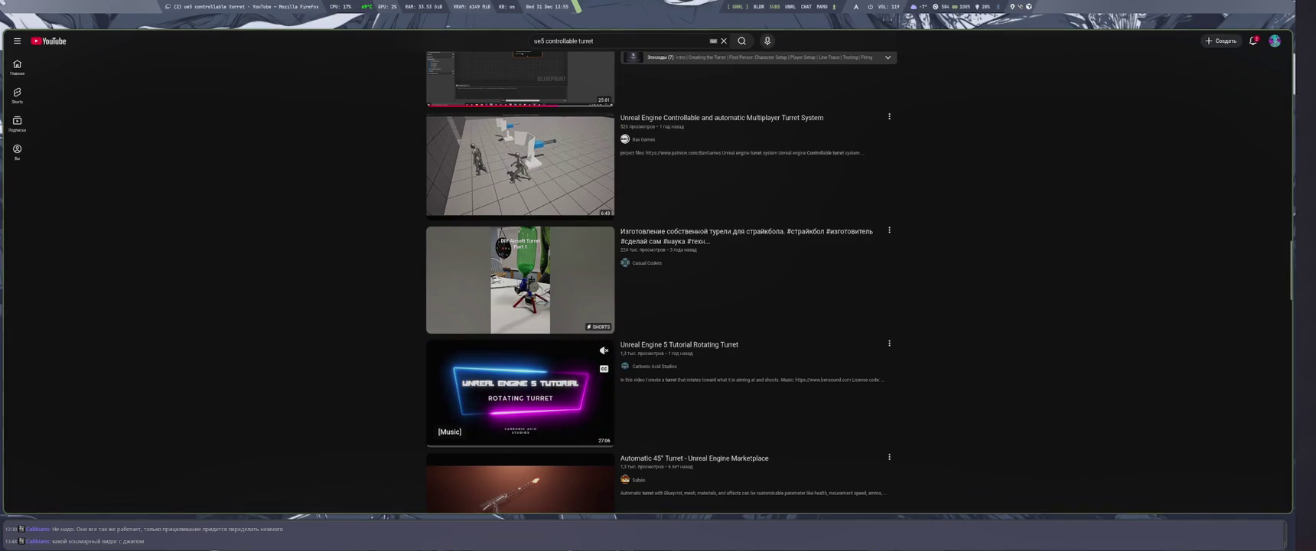
Open 'Unreal Engine 5 Tutorial Rotating Turret', skip to 25:10, and watch it fullscreen.
click(572, 375)
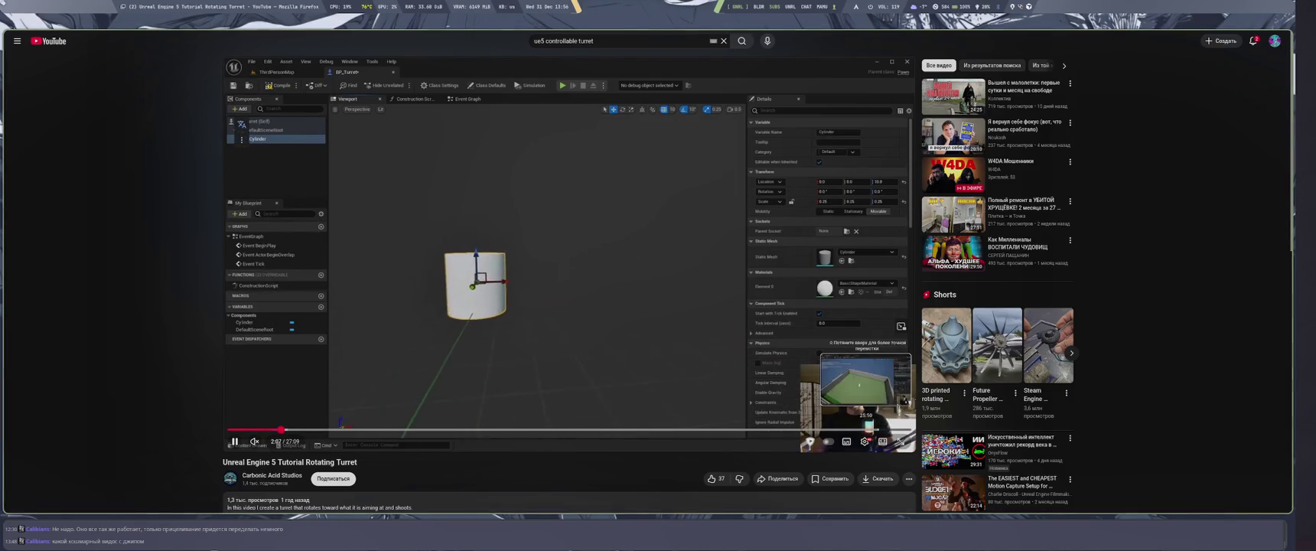
click(866, 430)
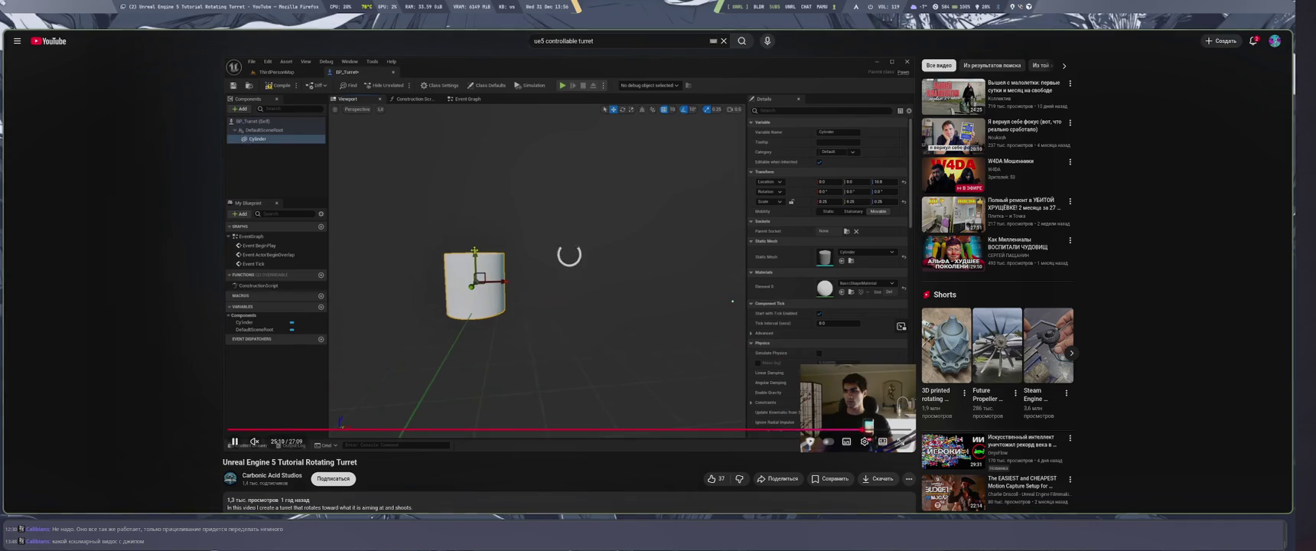
key(f)
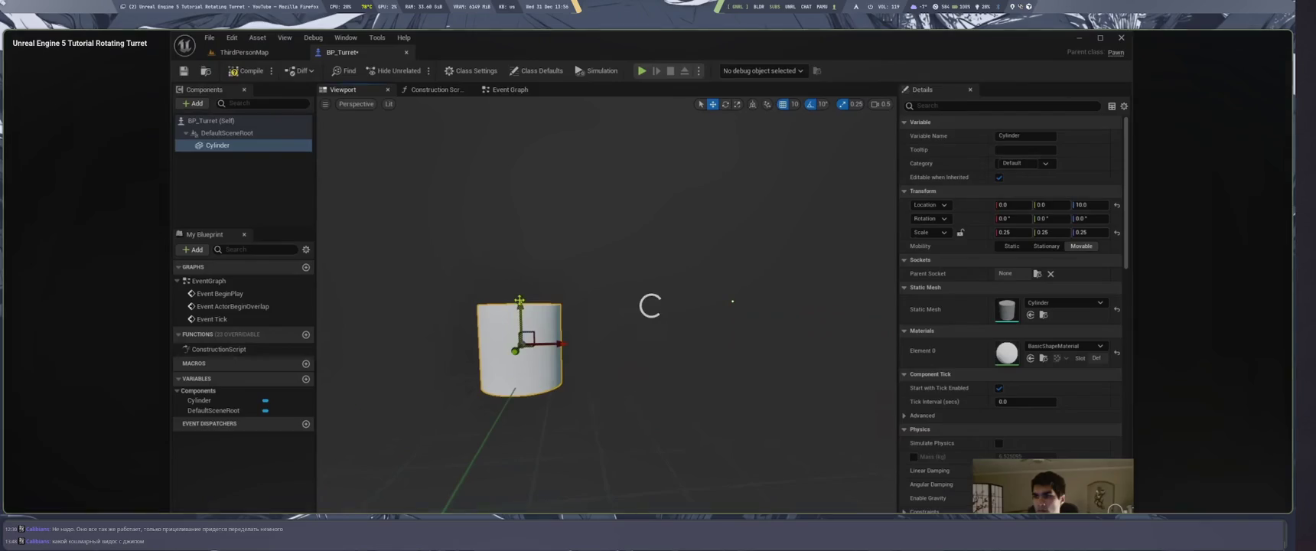
key(Escape)
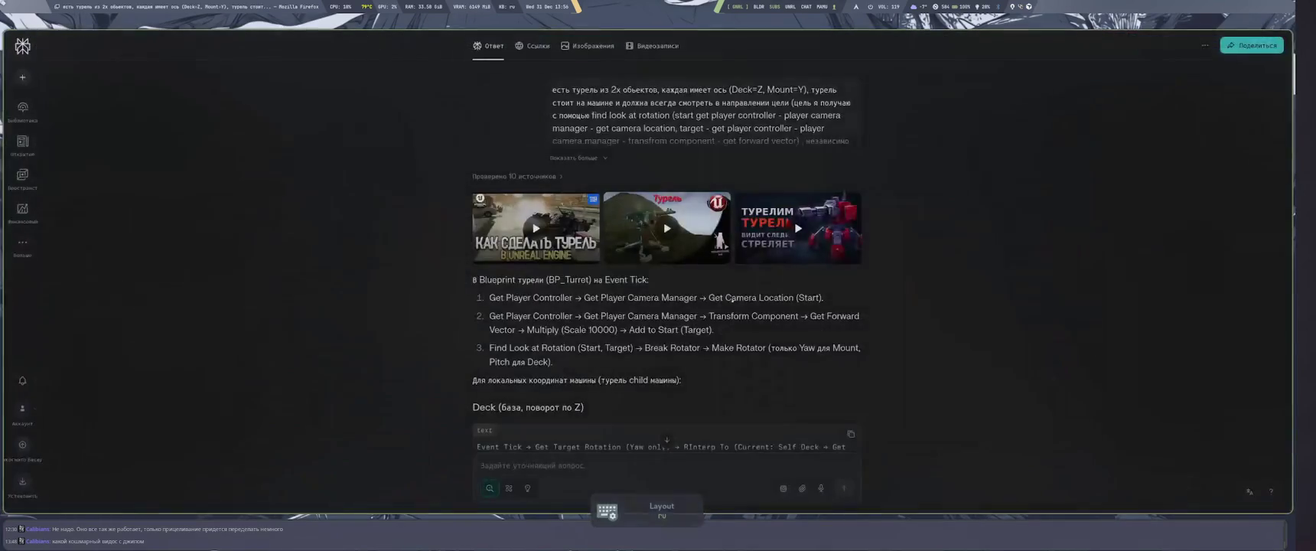
key(f)
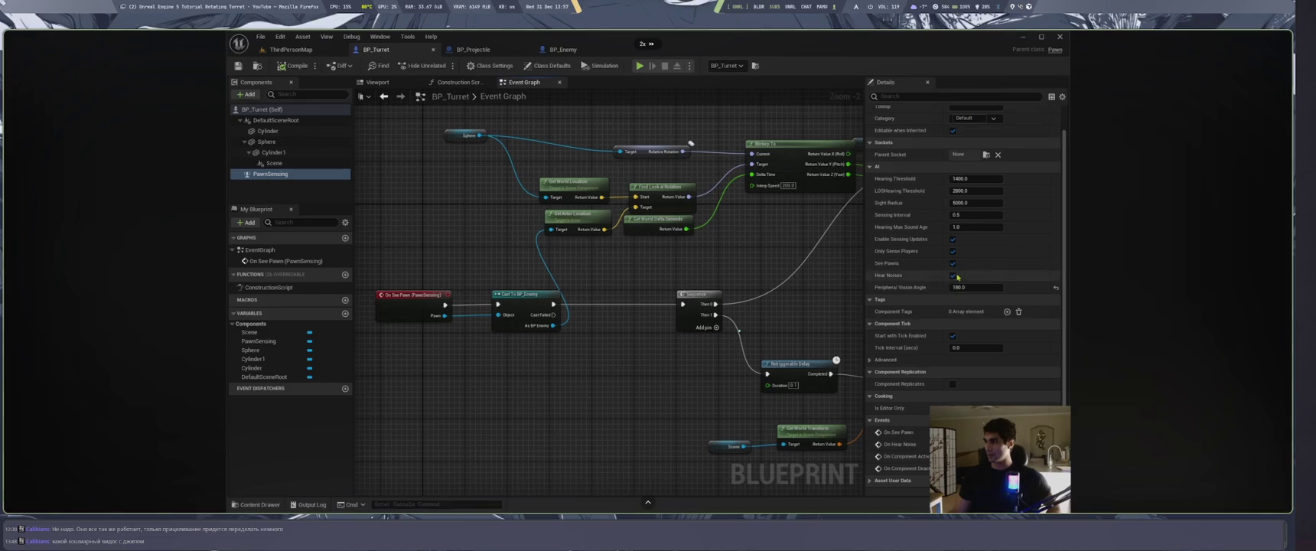
Rewind the Rotating Turret video from its end to 15:40, on the Find Look at Rotation graph, and resume.
key(End)
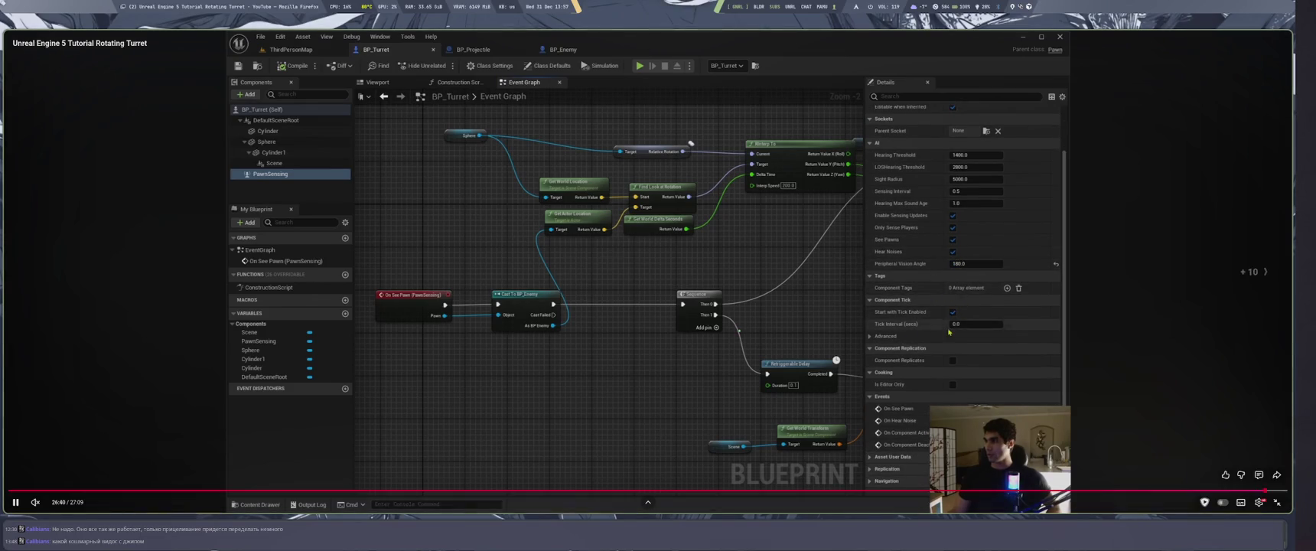
key(j)
key(j)
key(j)
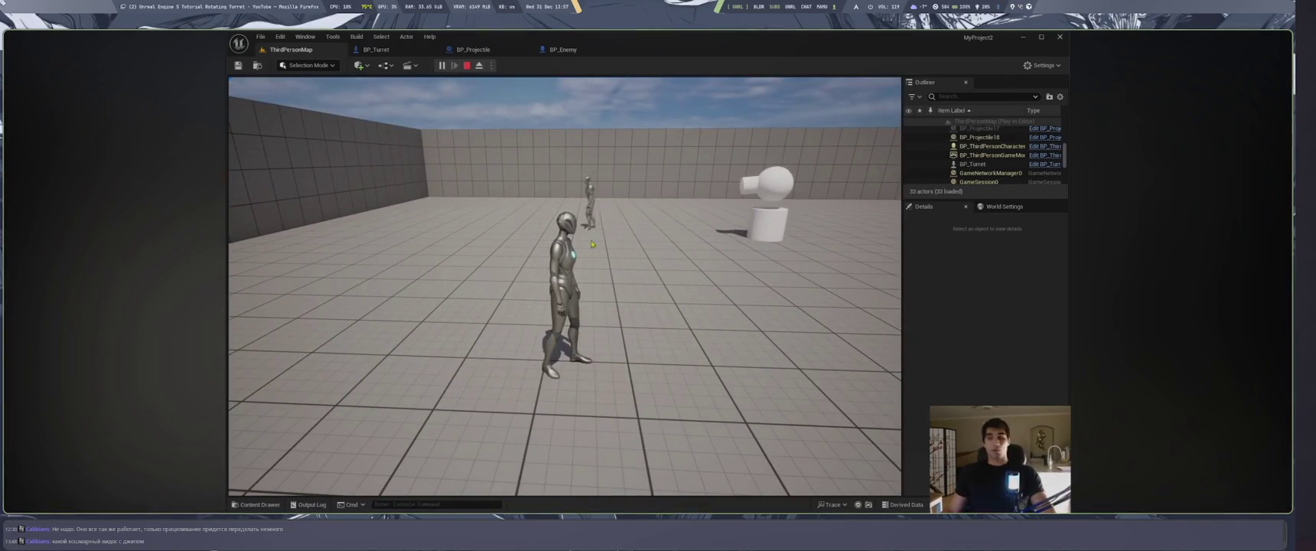
key(Left)
key(Left)
key(Left)
key(Left)
key(Left)
key(Left)
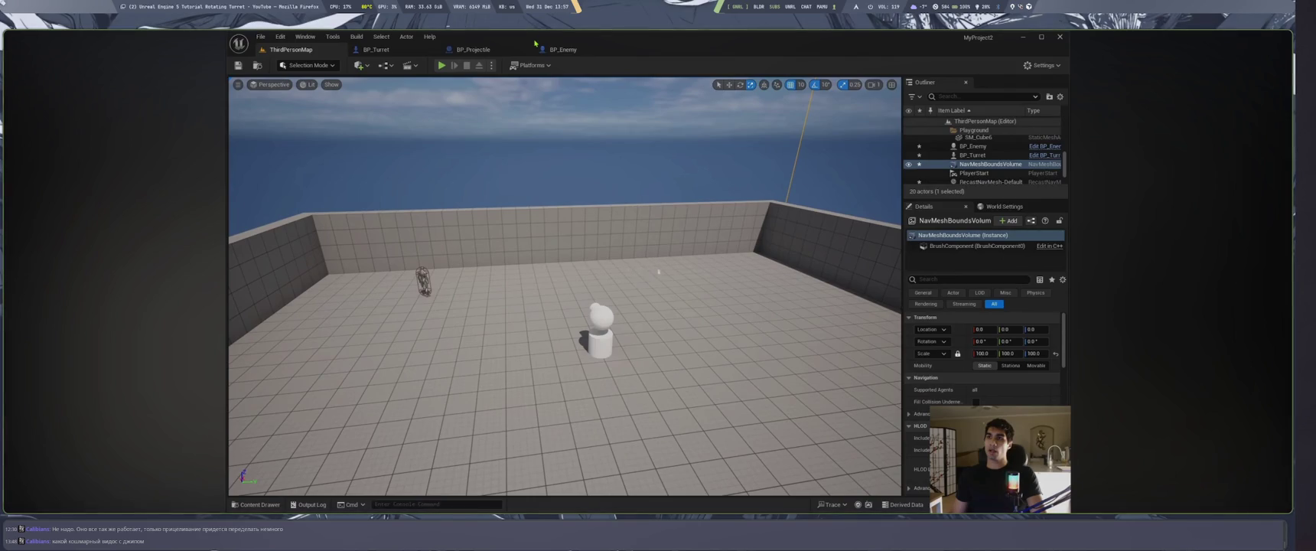
key(space)
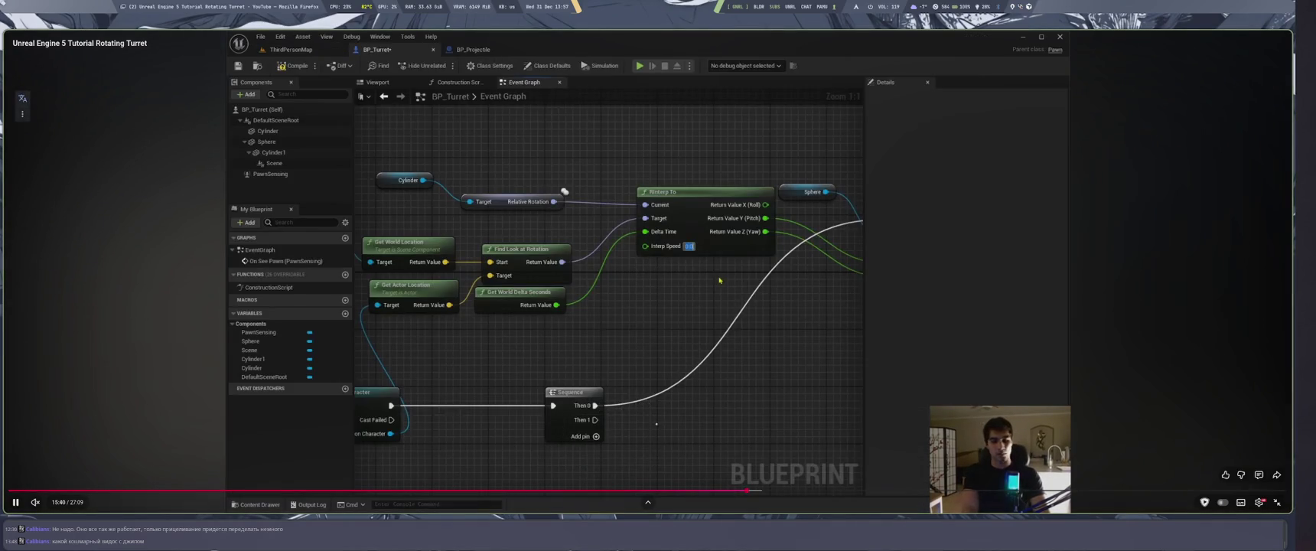
Jump the Rotating Turret tutorial back to 13:41 on the rotation graph.
key(space)
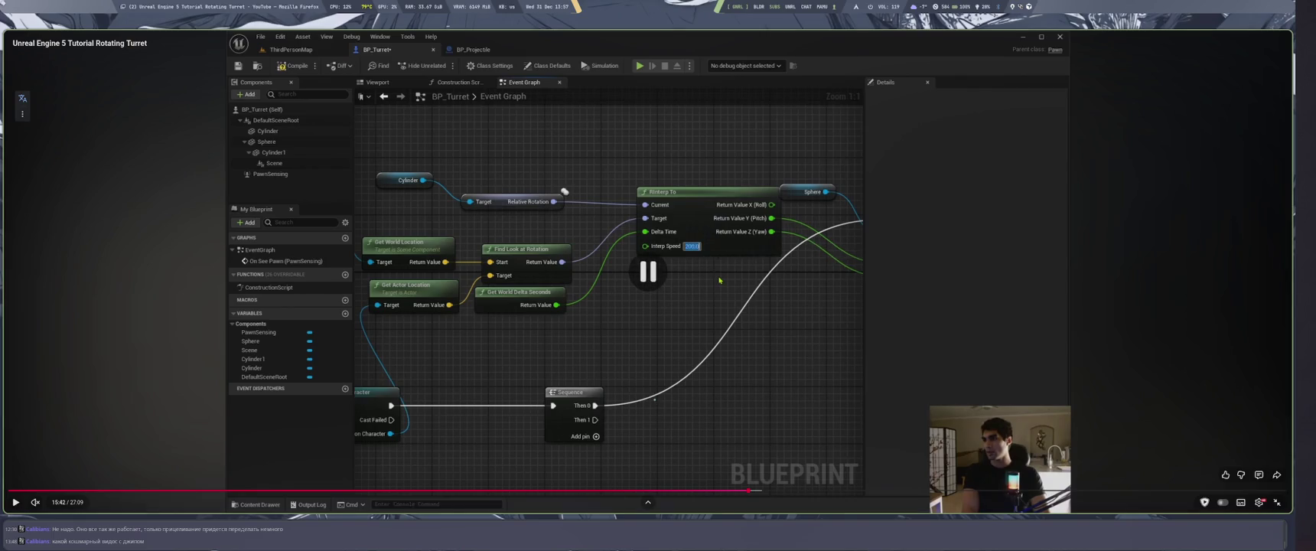
key(space)
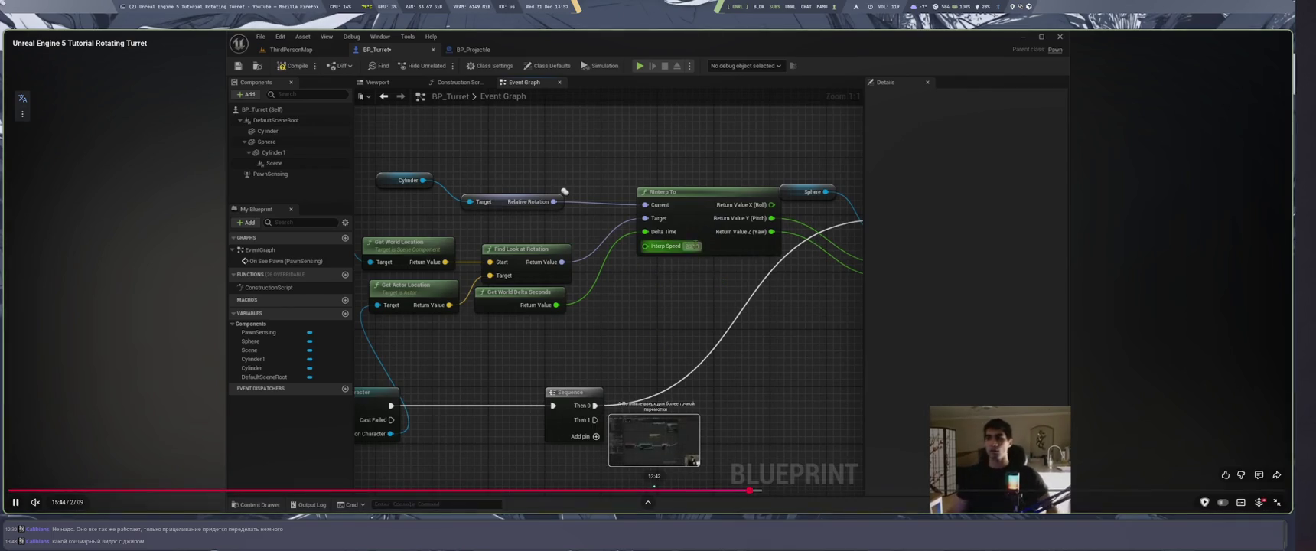
click(653, 490)
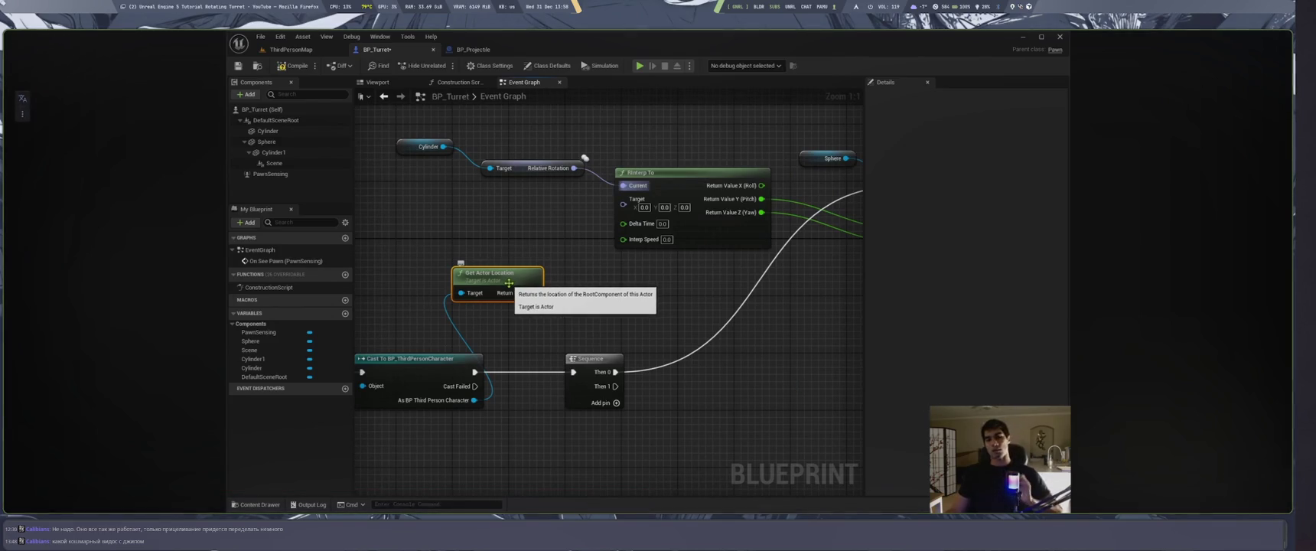
Skim the tutorial at double speed, pause it, and return to the turret search results.
mouse_move(796, 390)
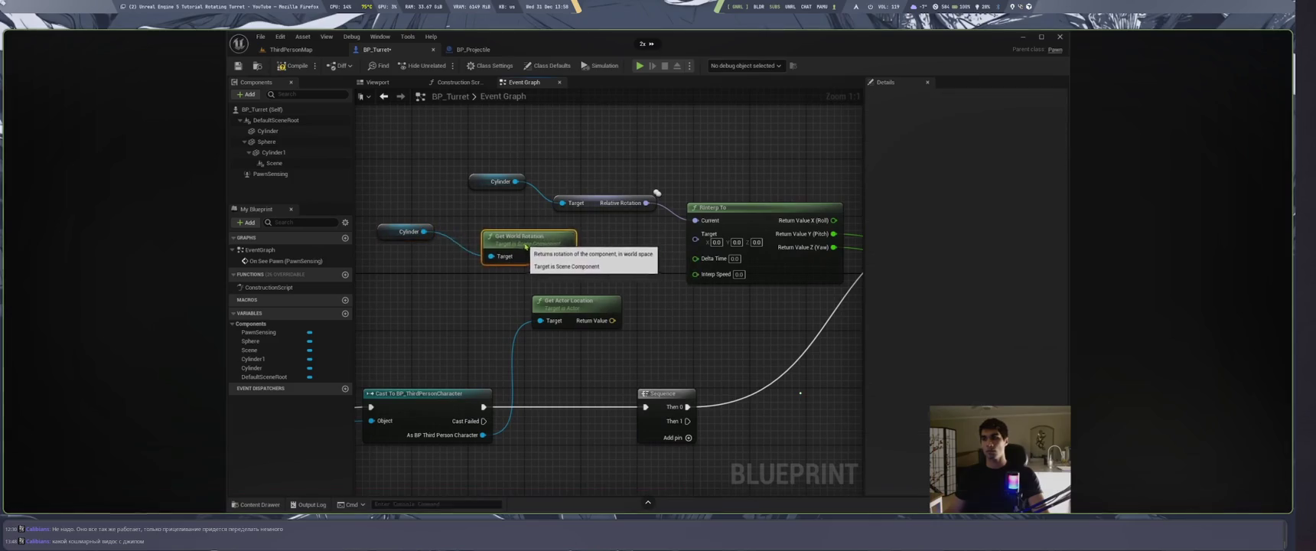
key(space)
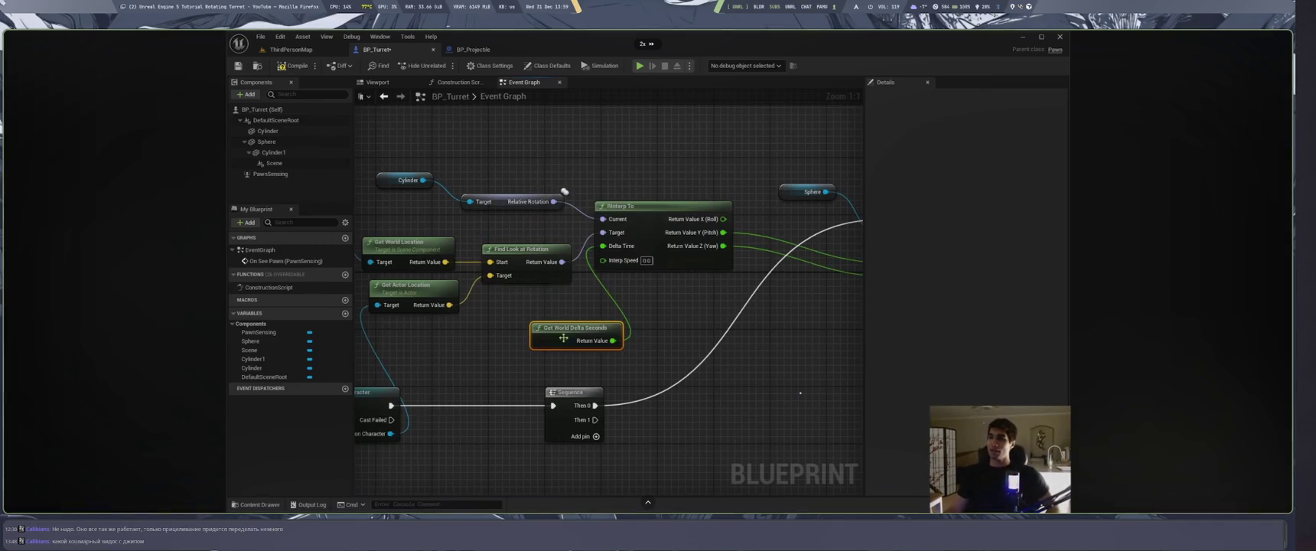
key(space)
key(alt+Left)
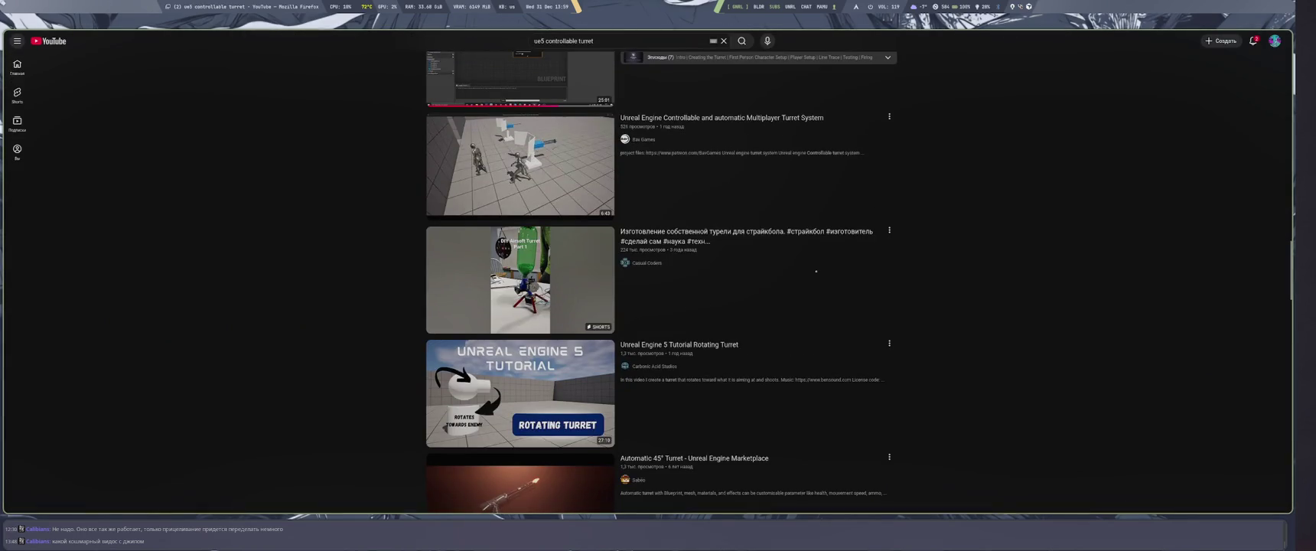
Scroll down the 'ue5 controllable turret' results, previewing a thumbnail along the way, toward the Smart Turret videos.
scroll(814, 265, down, 2)
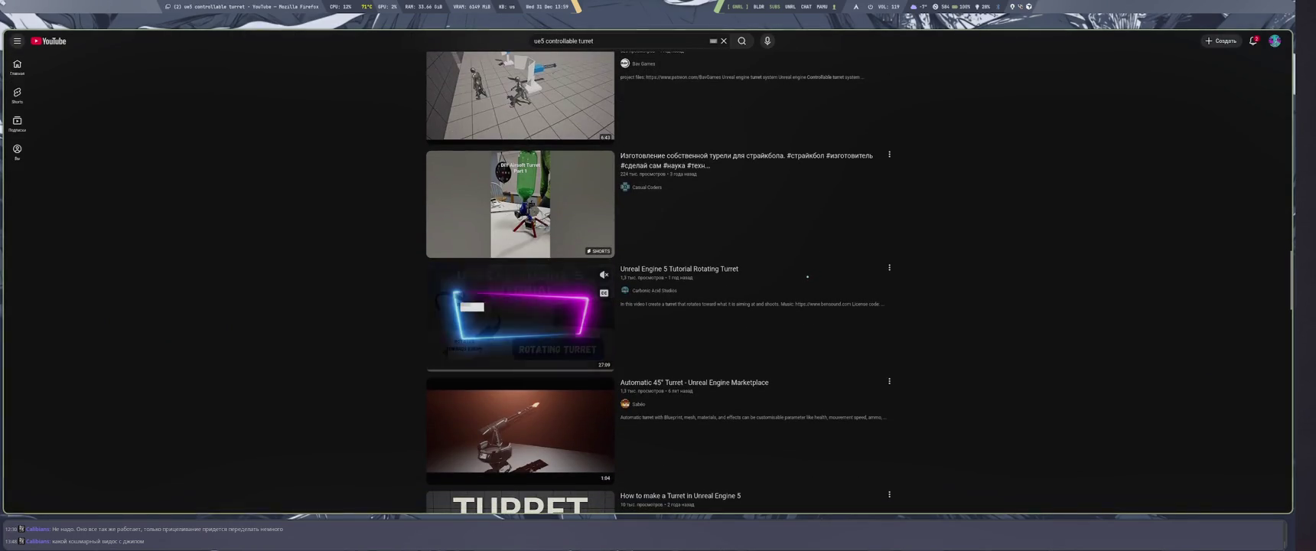
scroll(1032, 296, down, 2)
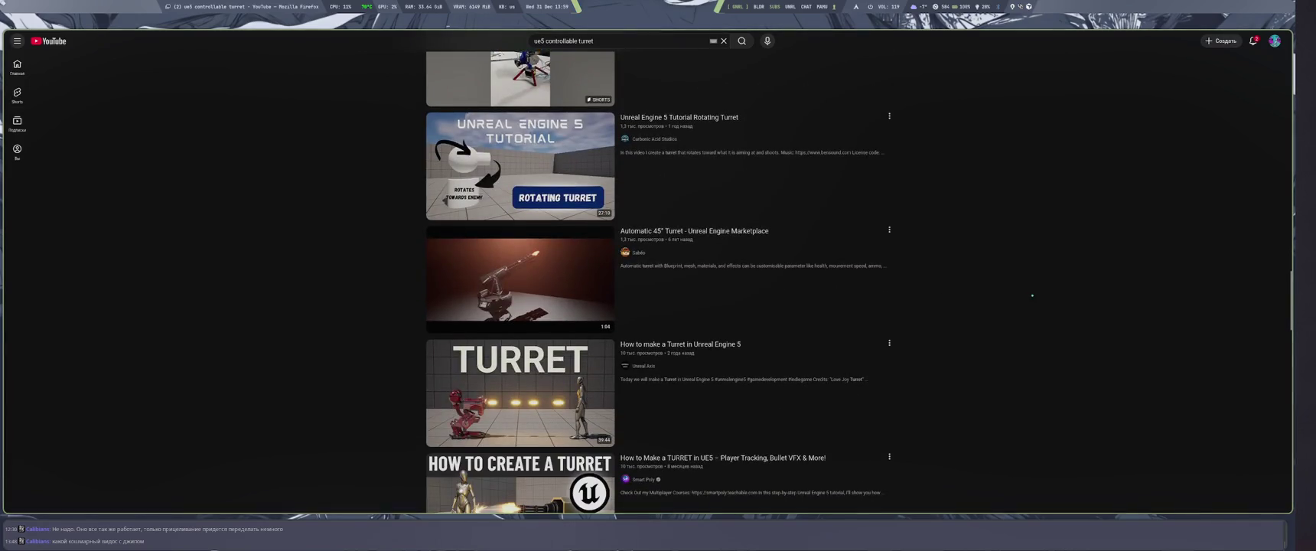
scroll(1027, 290, down, 1)
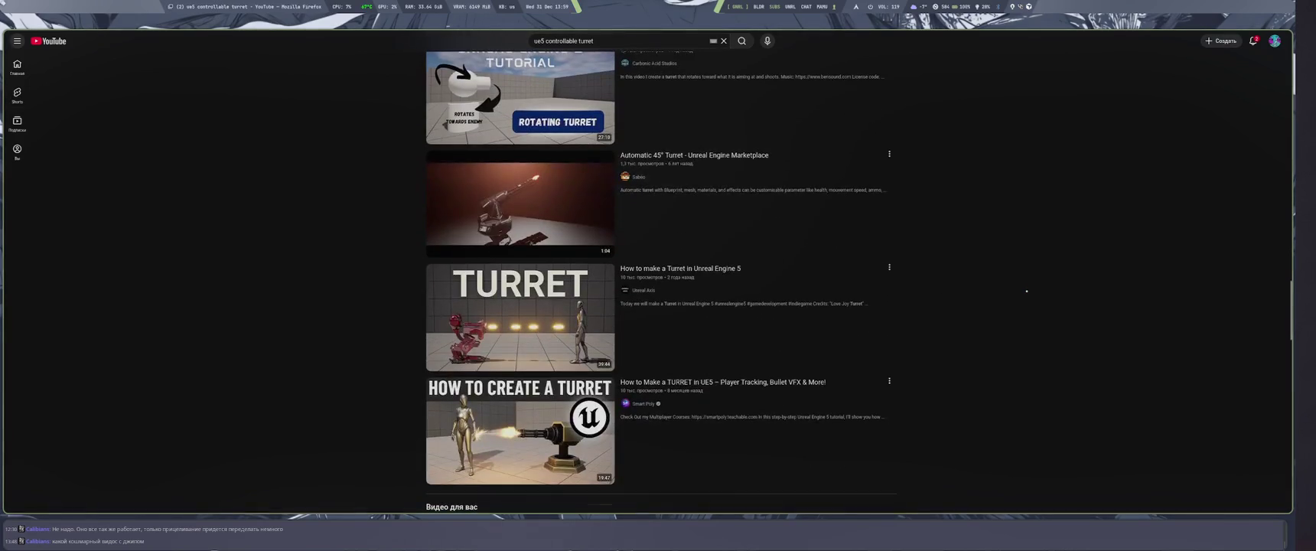
scroll(1026, 291, down, 2)
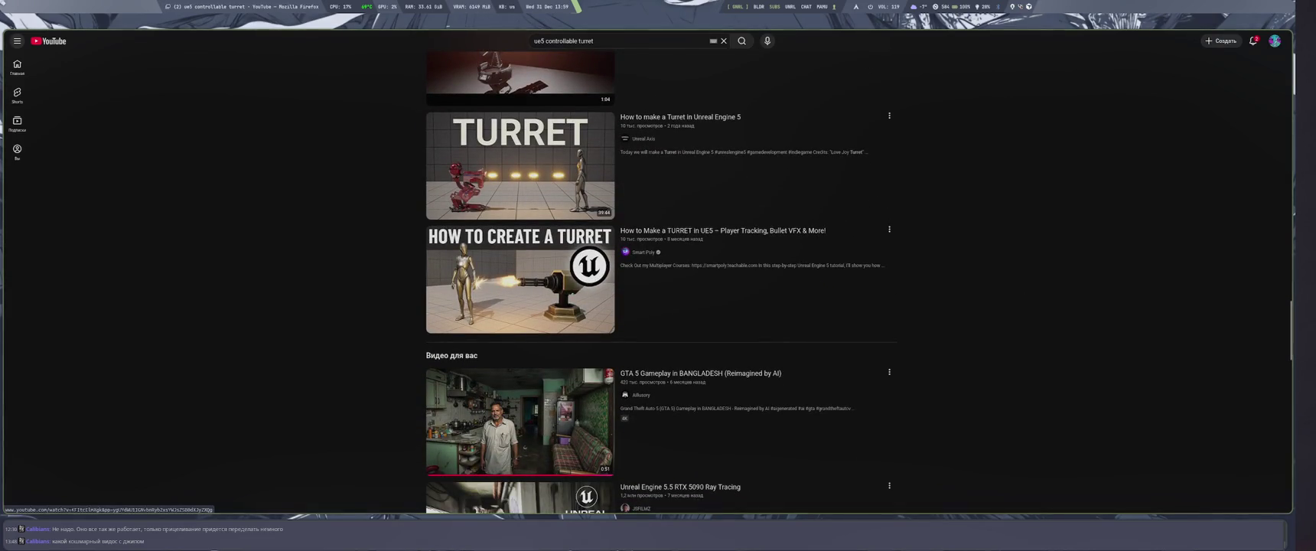
mouse_move(520, 279)
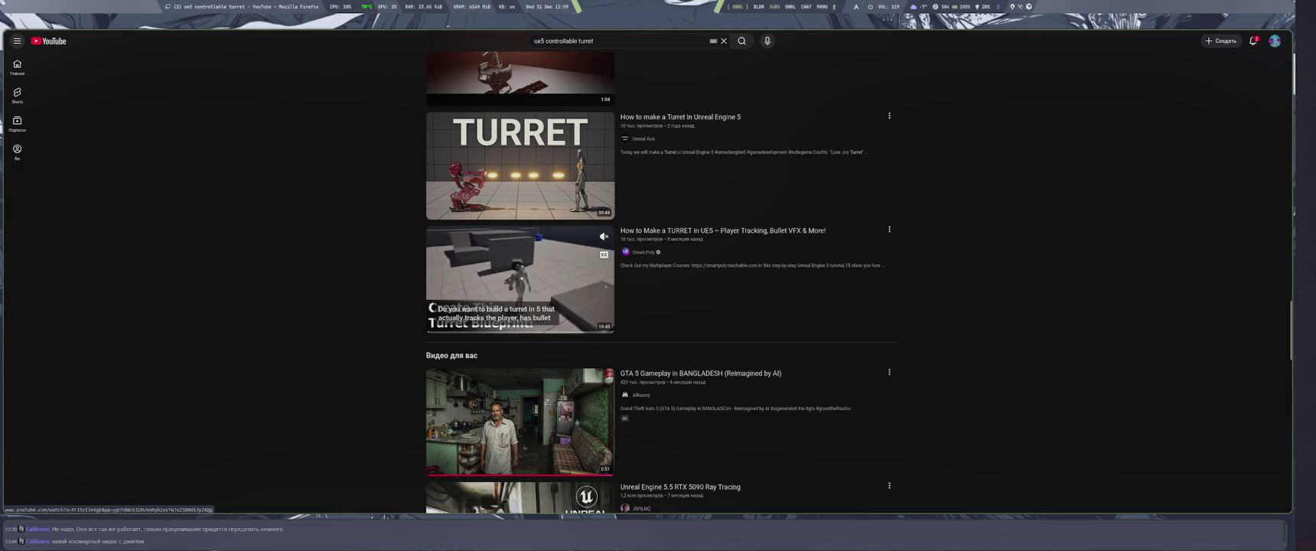
scroll(646, 297, down, 2)
scroll(653, 302, down, 2)
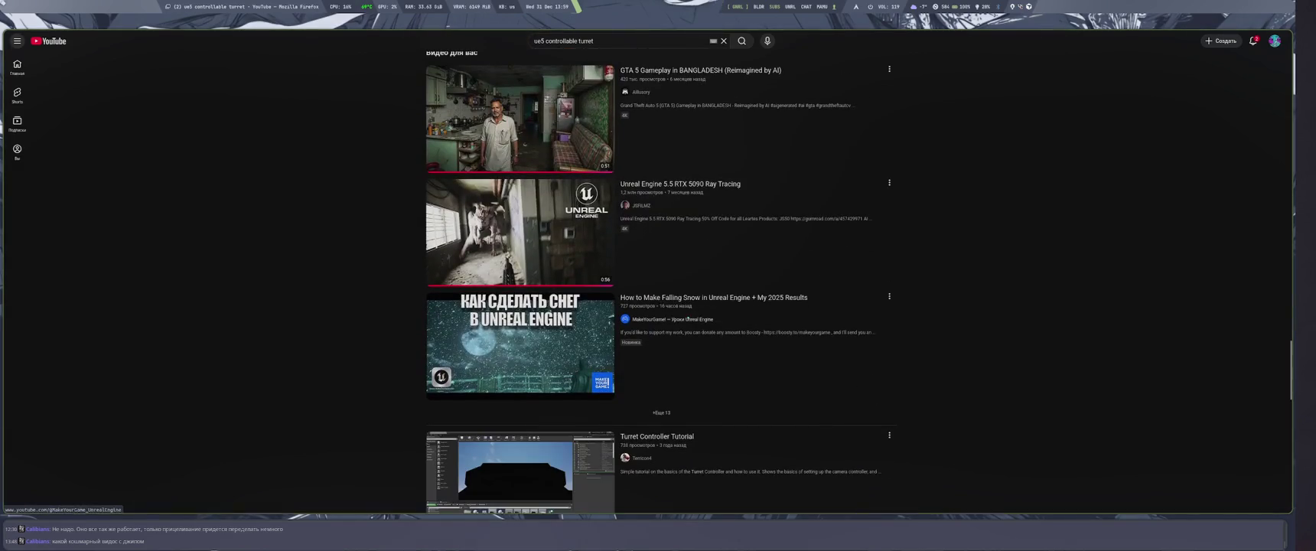
scroll(739, 351, down, 1)
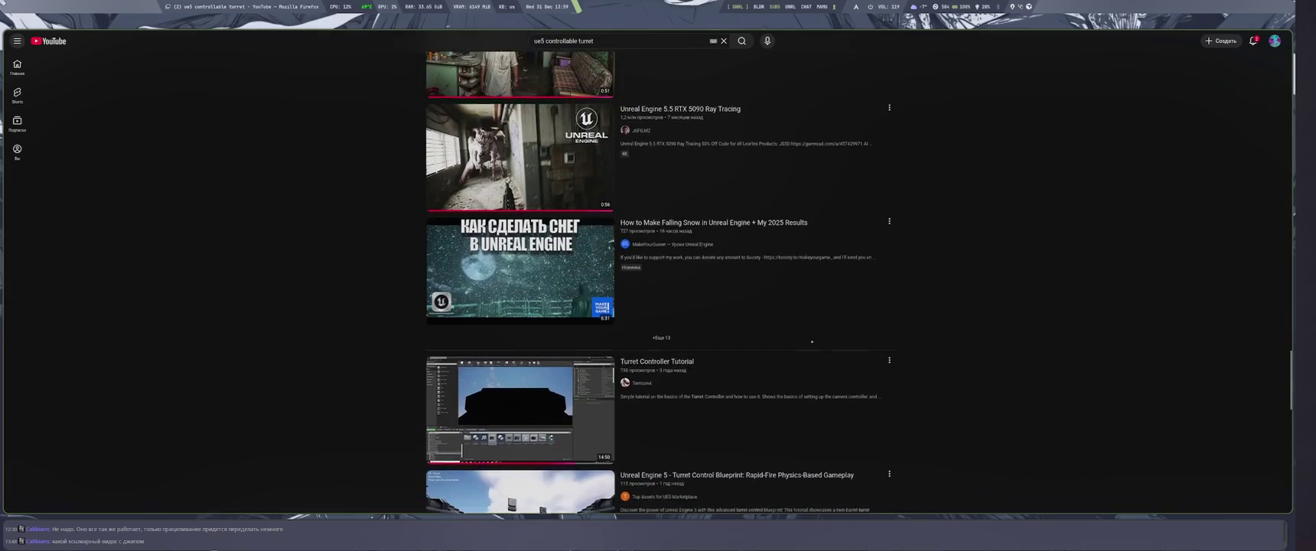
scroll(958, 347, down, 1)
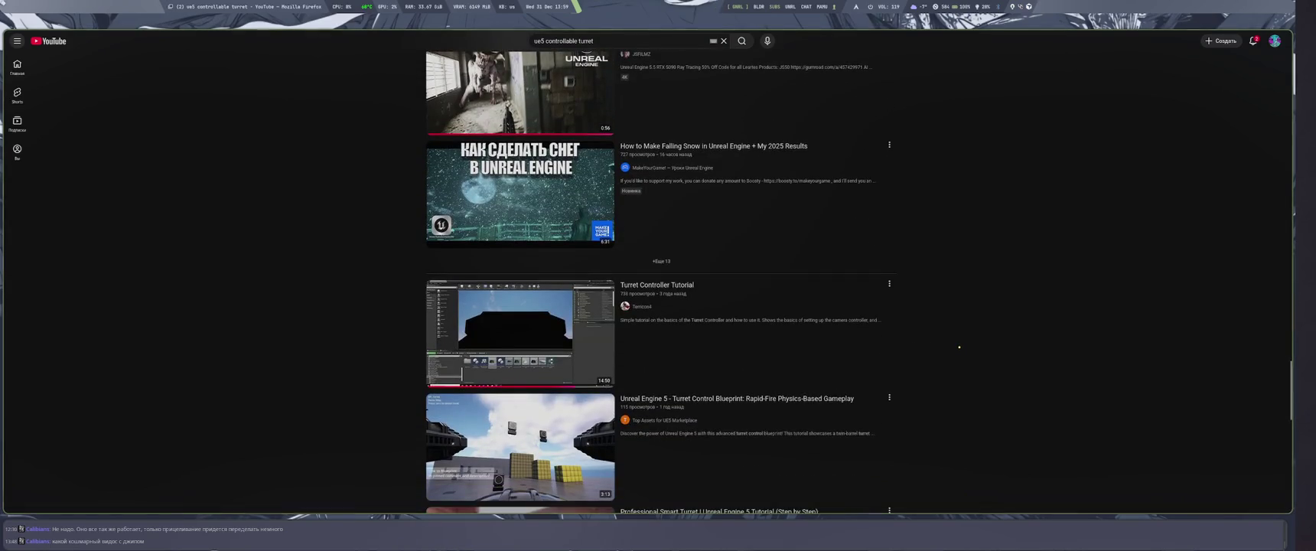
scroll(958, 348, down, 2)
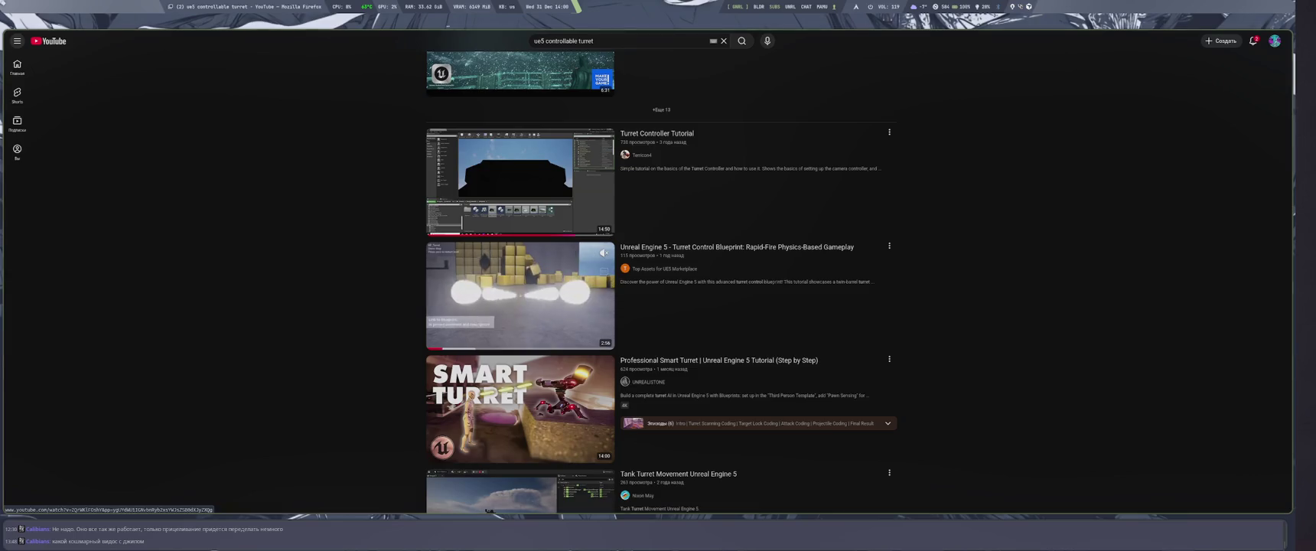
scroll(520, 295, down, 1)
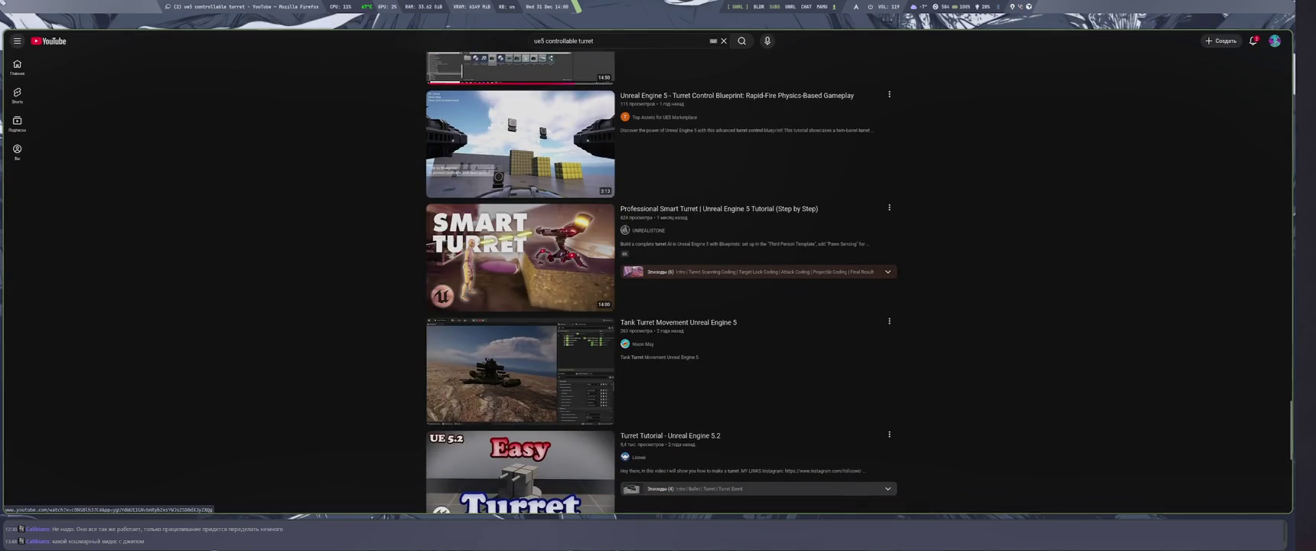
Open the 'Tank Turret Movement Unreal Engine 5' video.
mouse_move(533, 354)
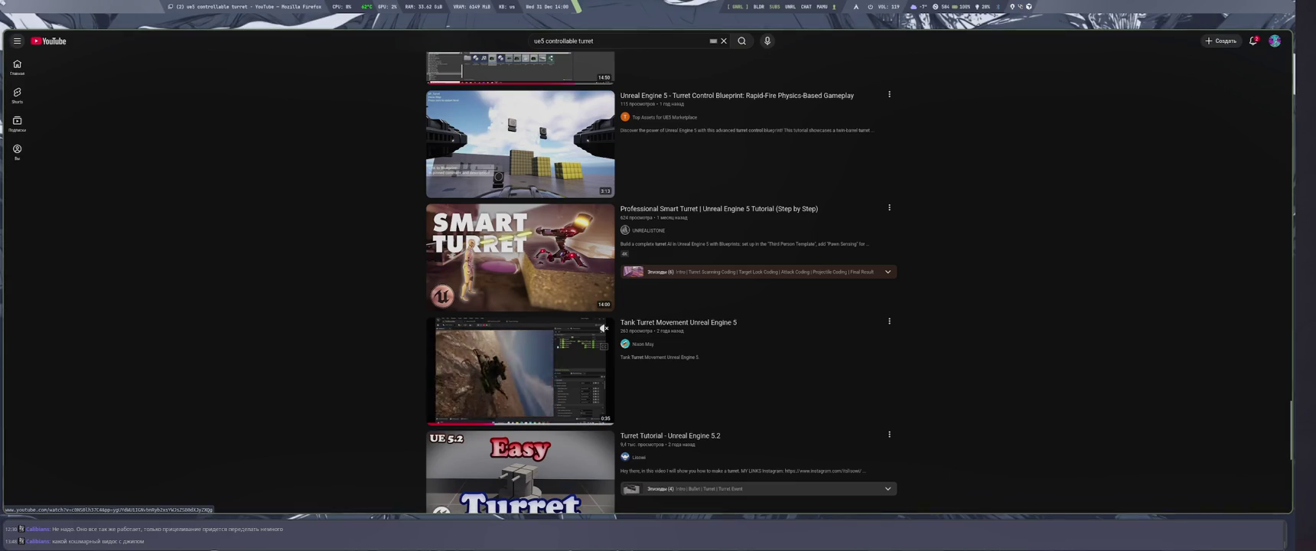
mouse_move(520, 258)
click(521, 371)
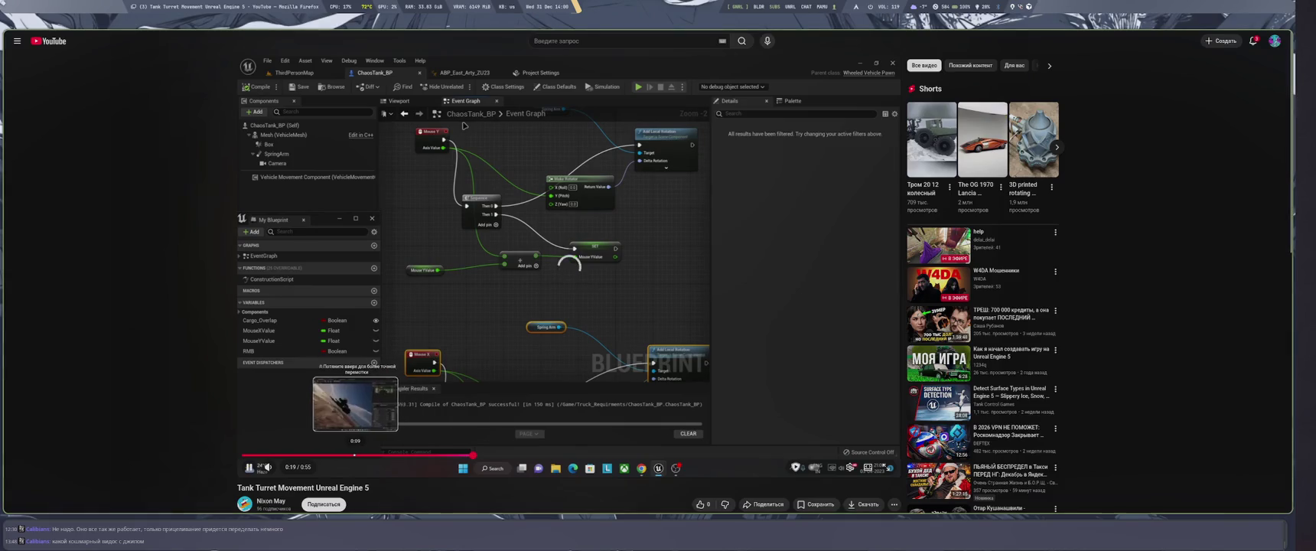
key(f)
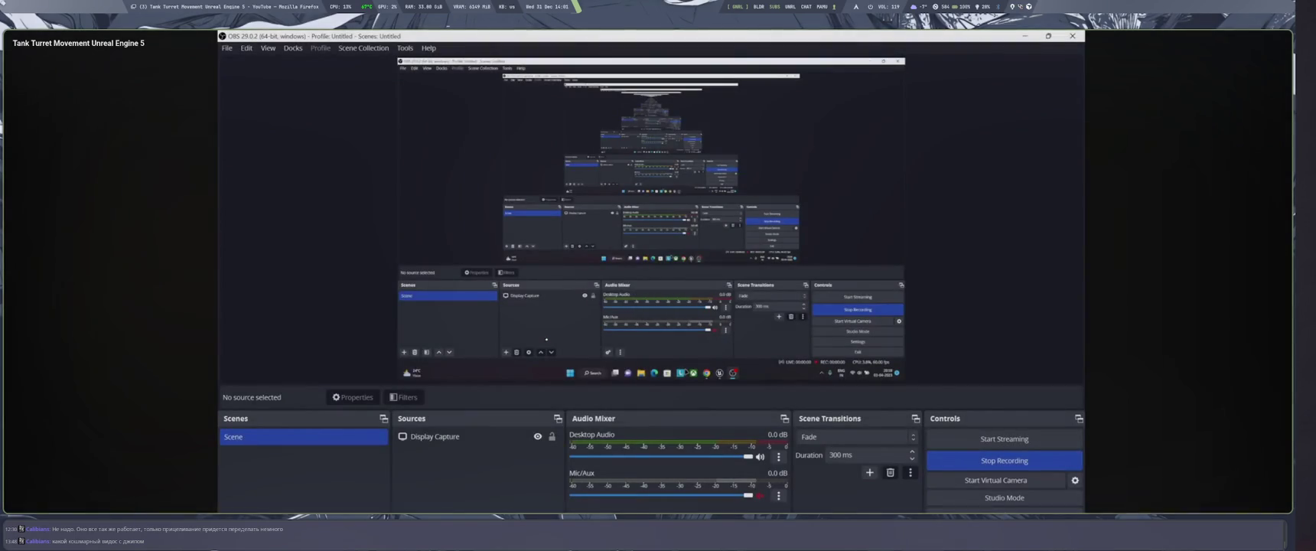
key(space)
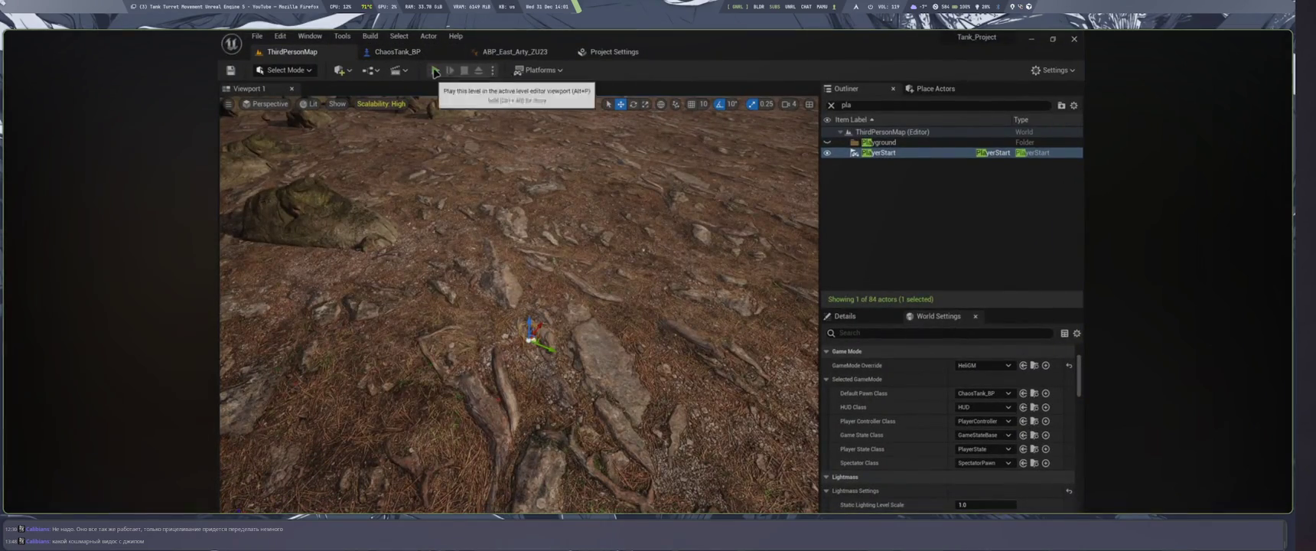
key(Left)
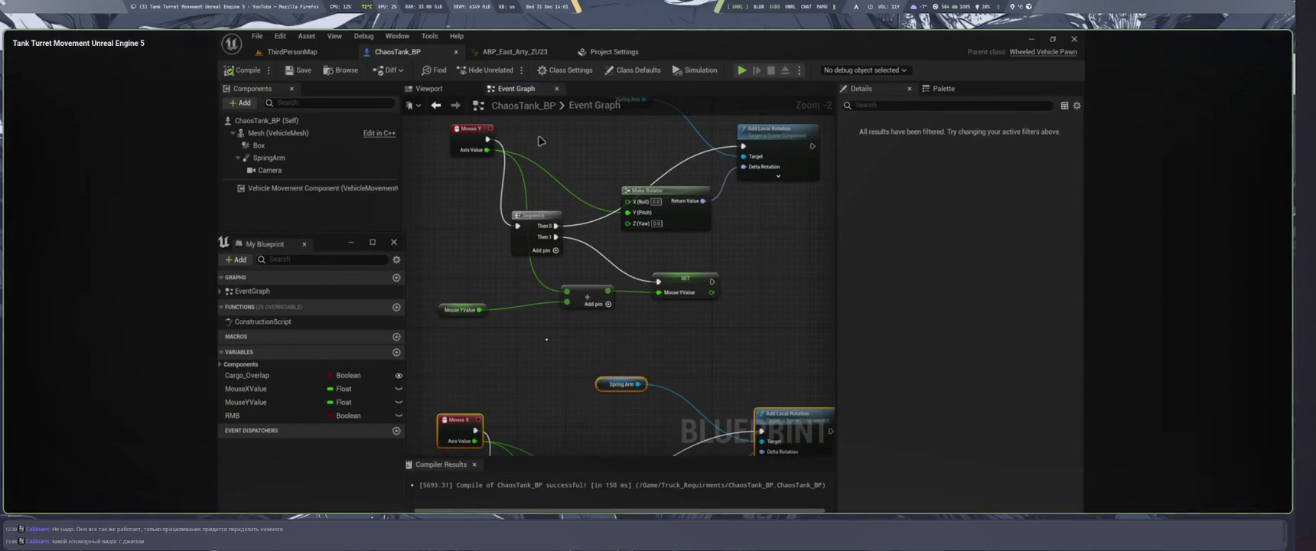
key(Escape)
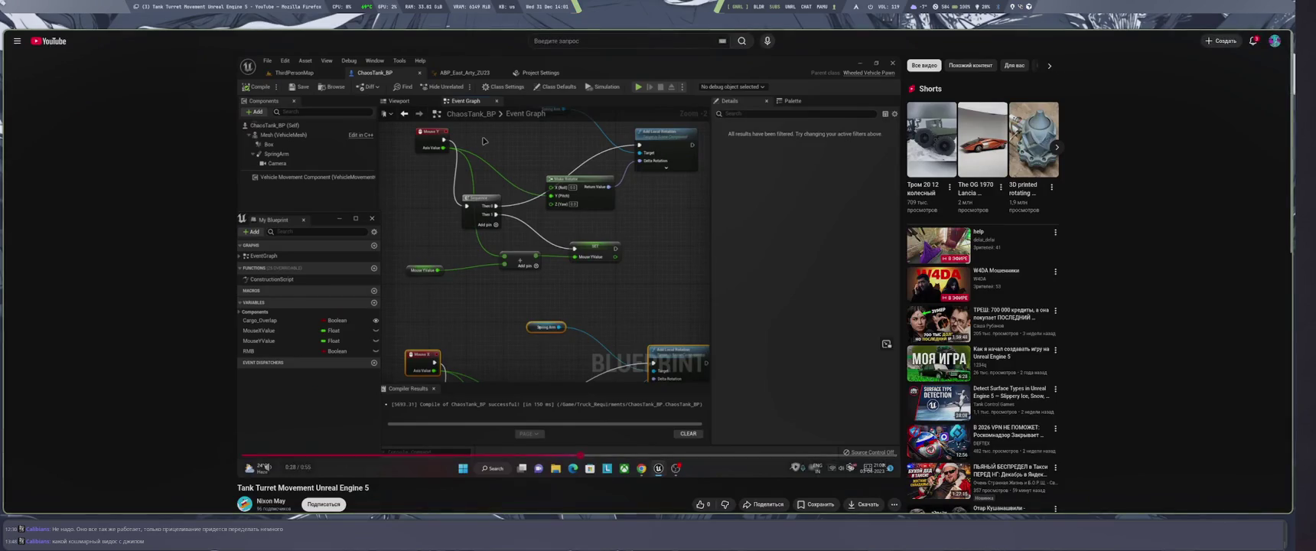
scroll(604, 366, down, 1)
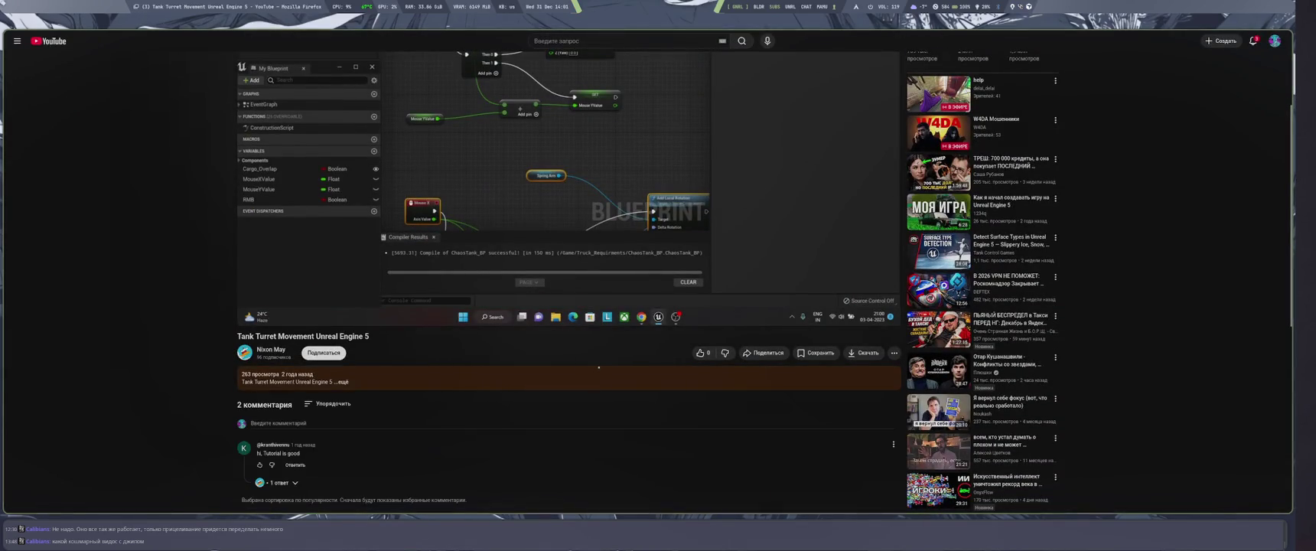
key(alt+Left)
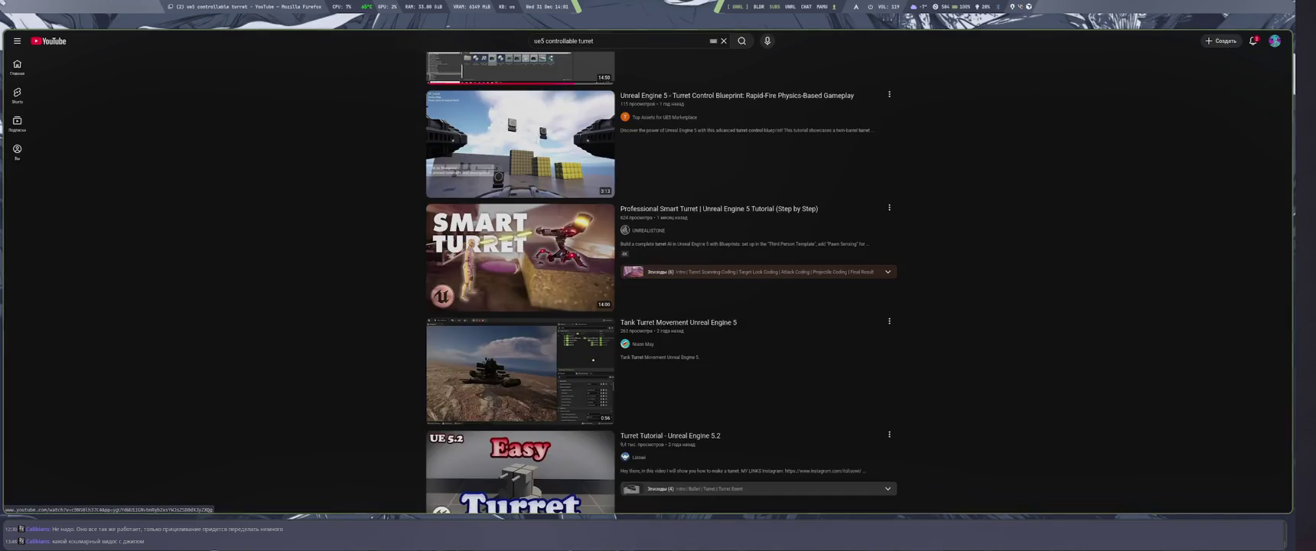
Preview 'Turret Tutorial - Unreal Engine 5.2' from 0:53, then open the Armored Vehicle BTR Part 1 tutorial.
scroll(367, 345, down, 2)
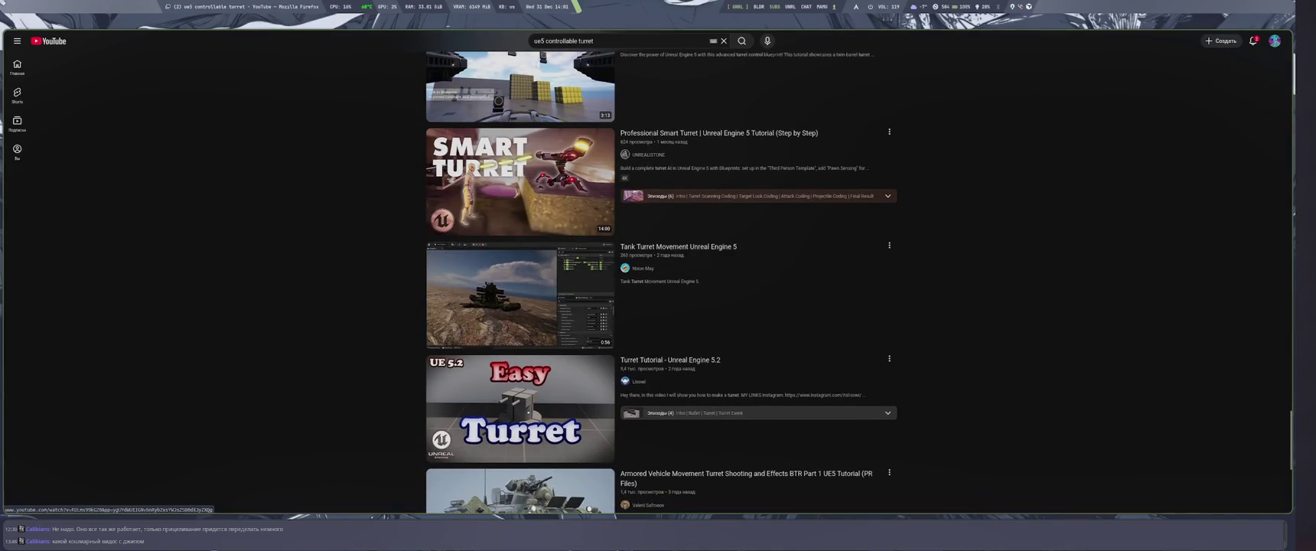
mouse_move(520, 409)
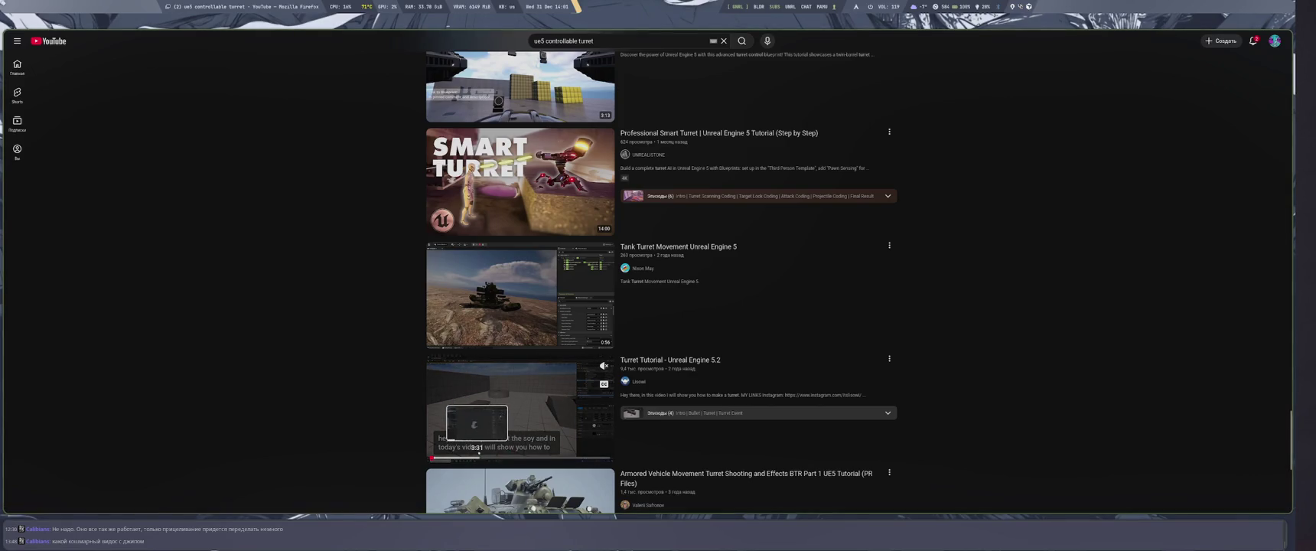
click(443, 456)
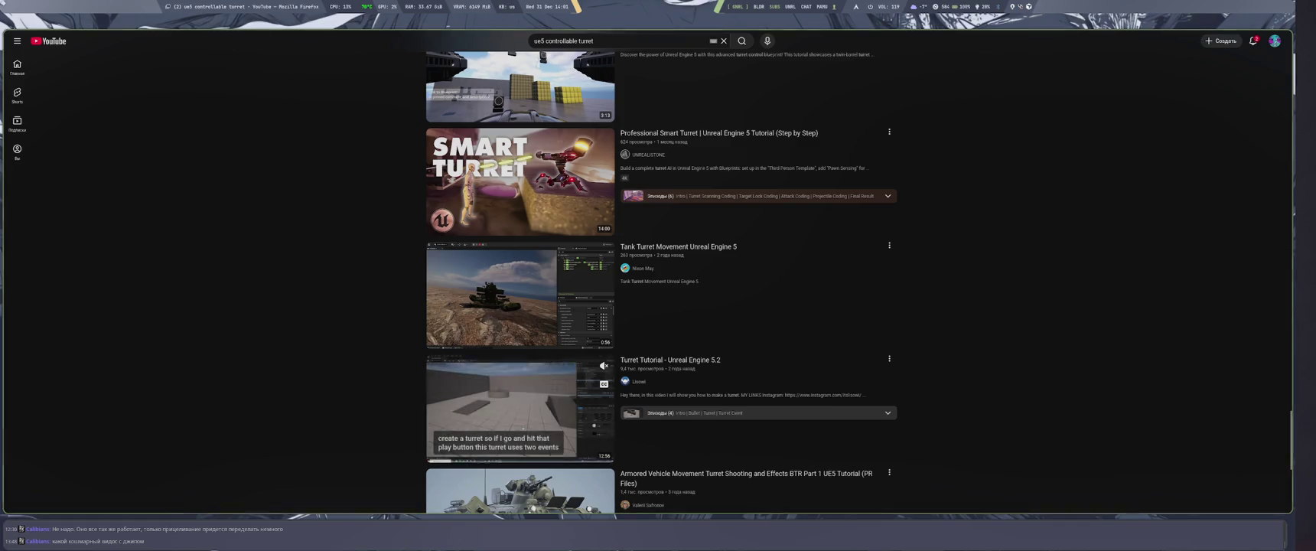
scroll(384, 413, down, 1)
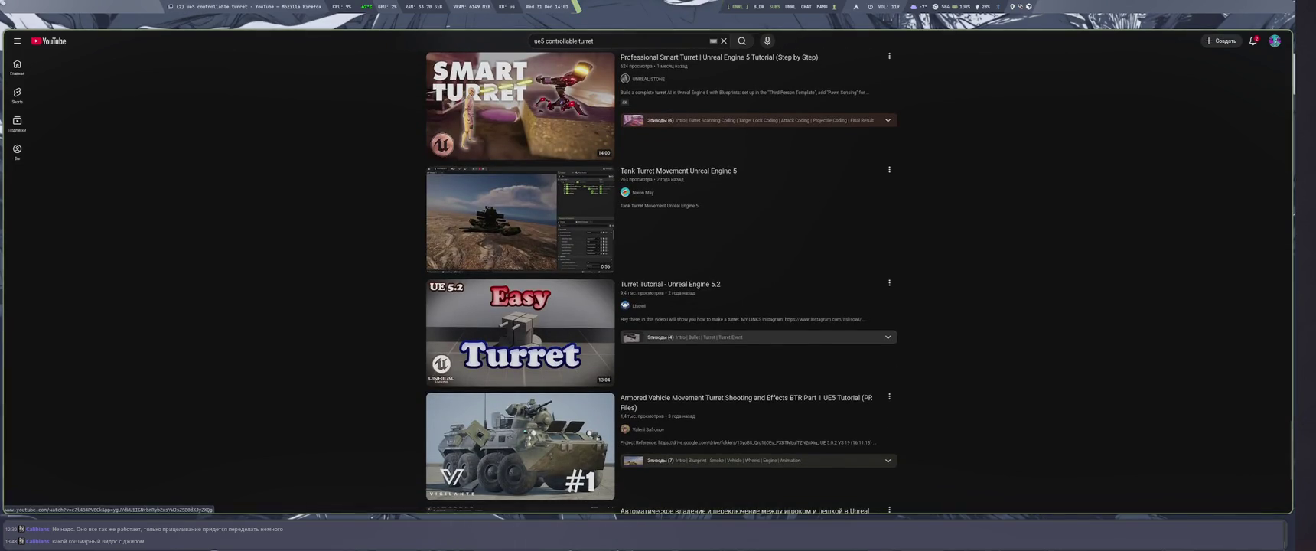
click(520, 446)
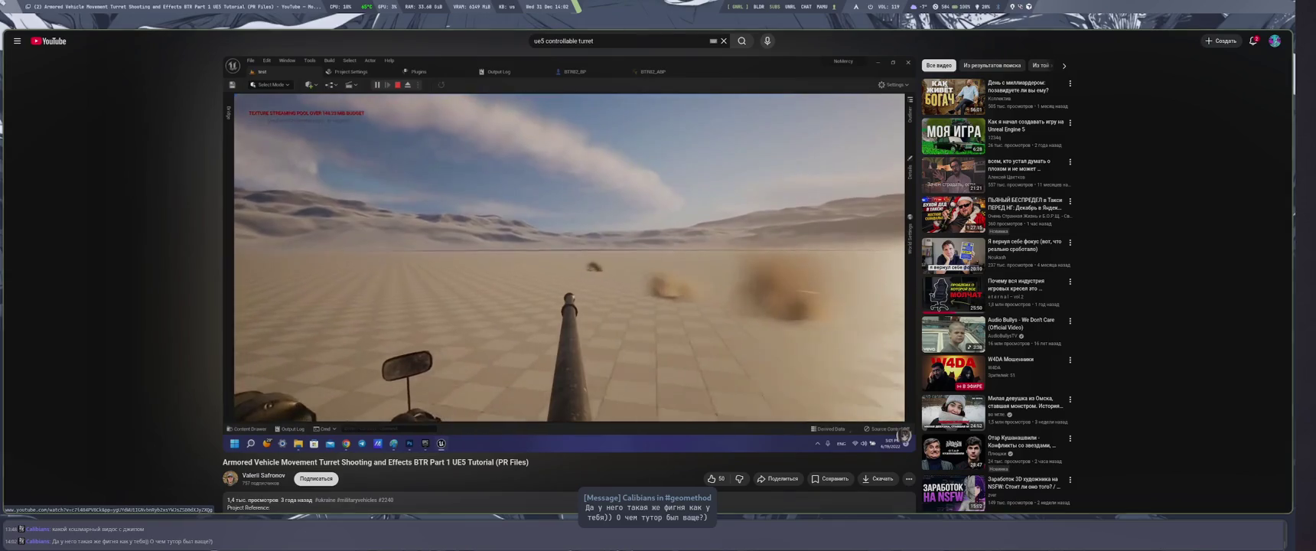
Briefly pause the BTR tutorial, then resume it into the BTR82_BP Event Graph.
key(space)
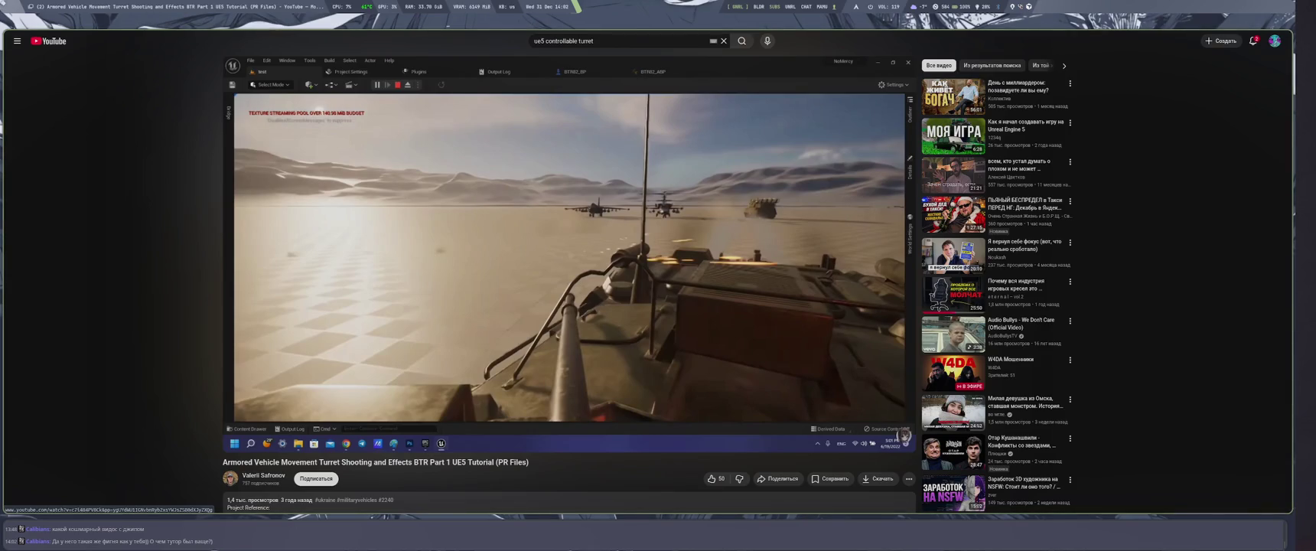
key(space)
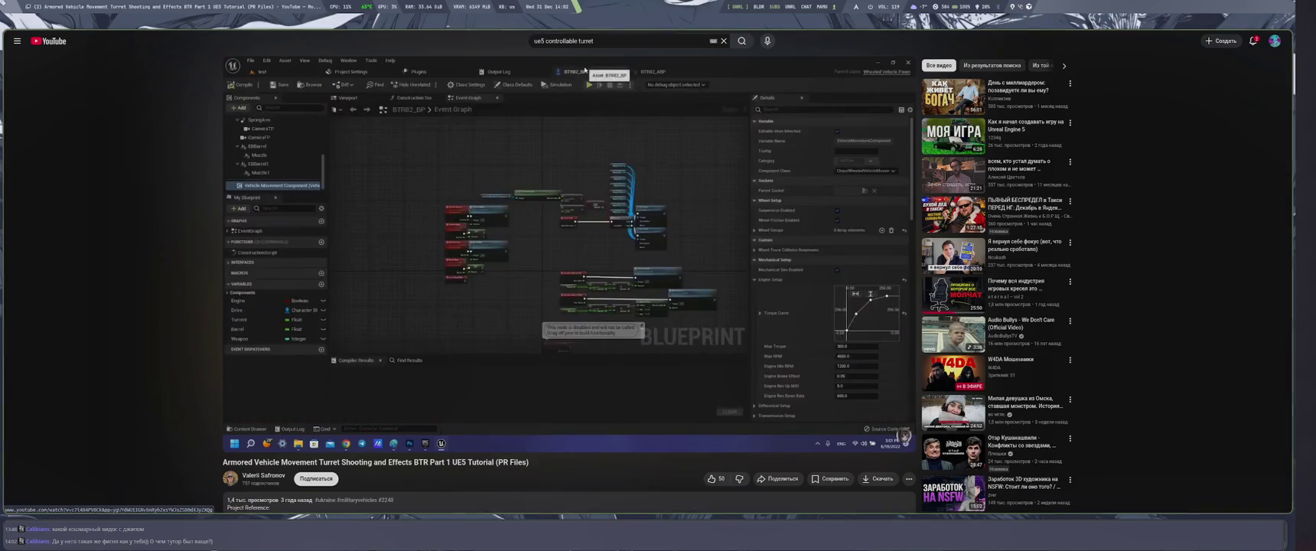
Pause and resume the BTR tutorial to study the mouse-axis nodes driving Turret and Barrel rotation.
key(space)
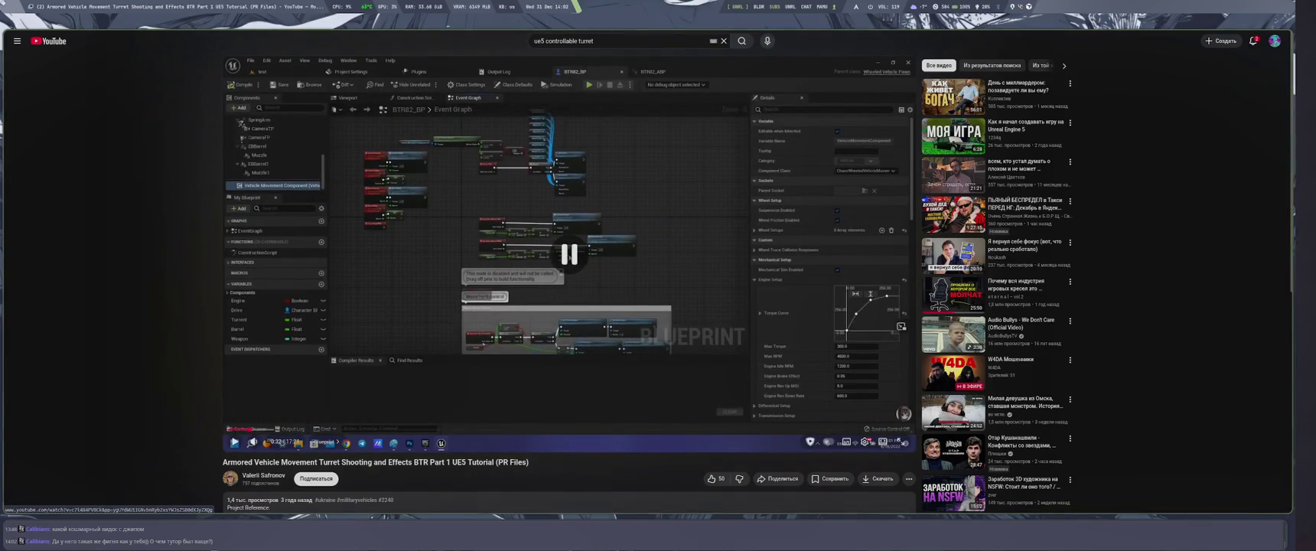
key(space)
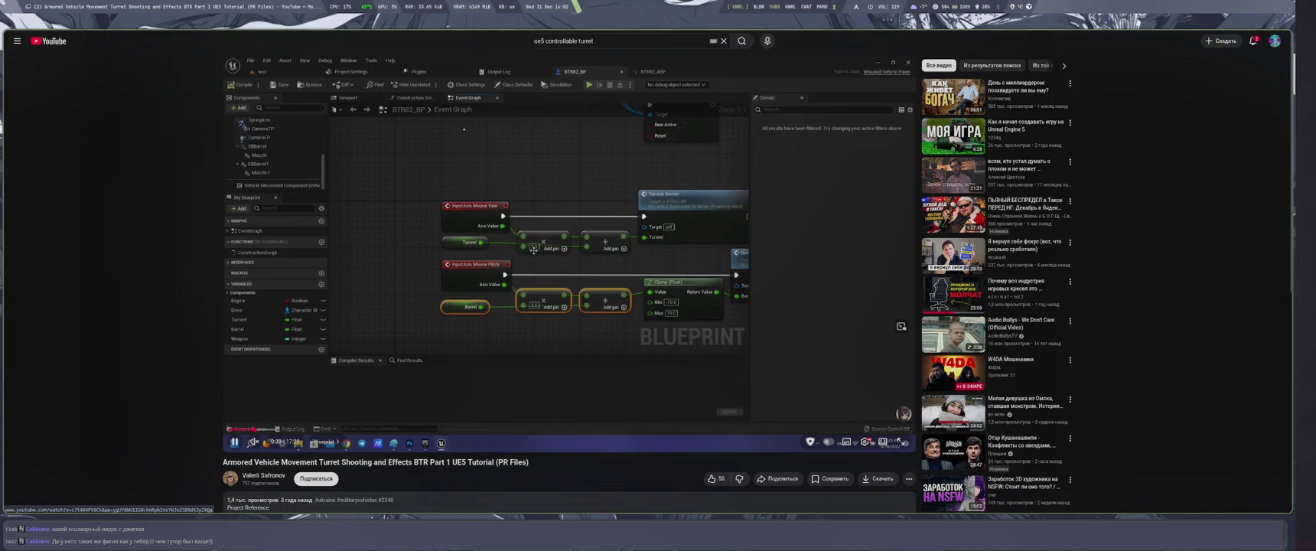
click(507, 257)
click(507, 258)
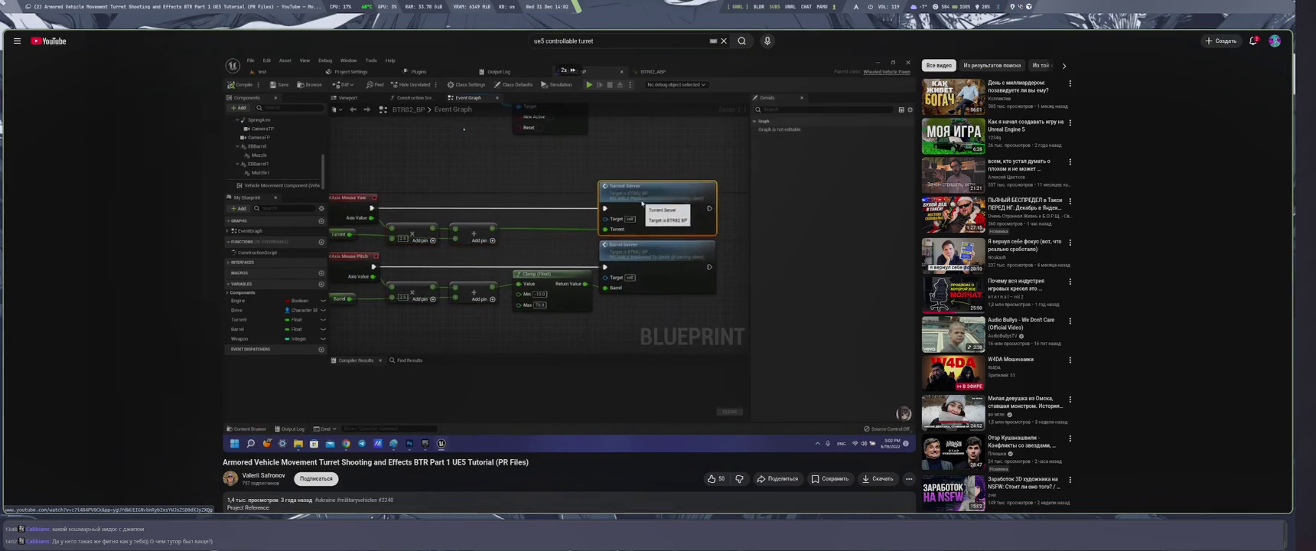
click(529, 267)
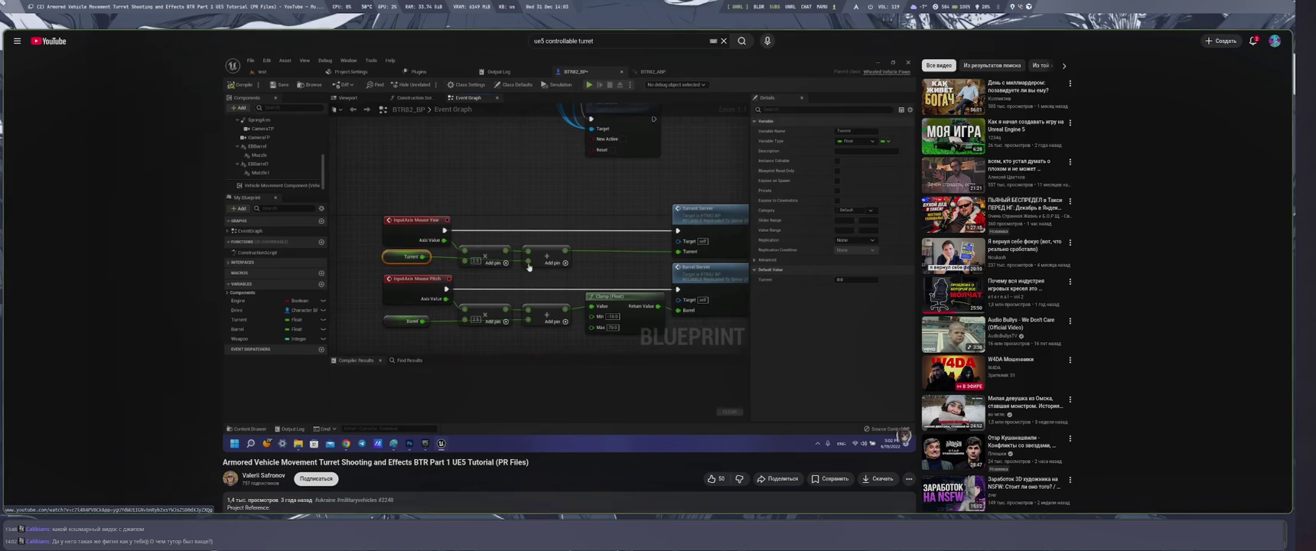
key(space)
key(space)
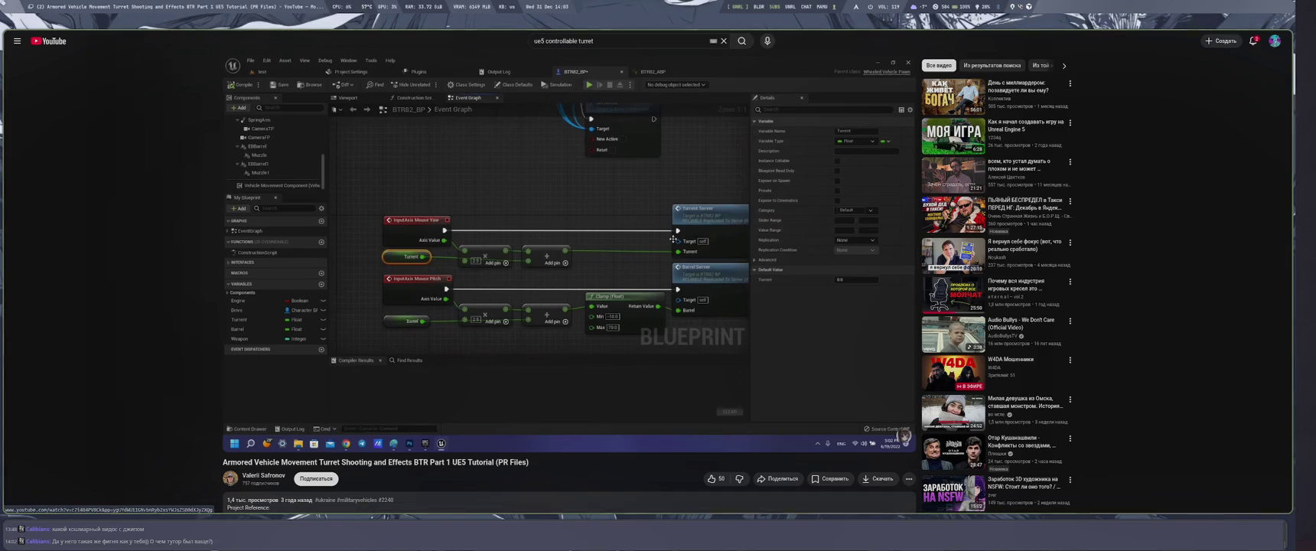
key(space)
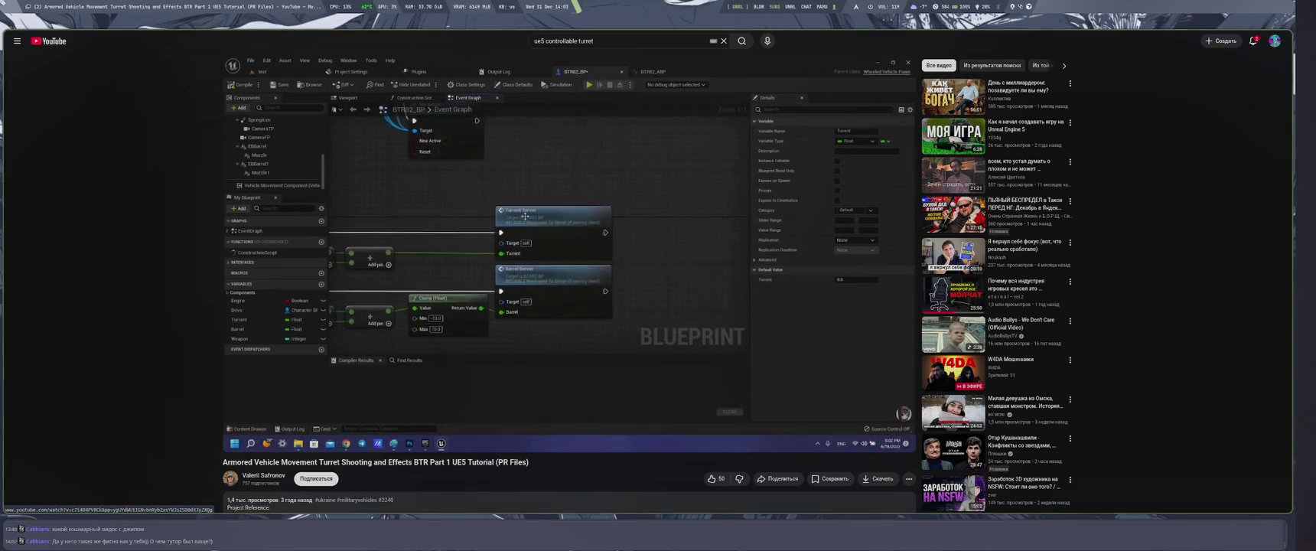
Fast-forward the BTR video at 2x to the WheelFX viewport and FX asset folder.
drag(642, 253, 642, 253)
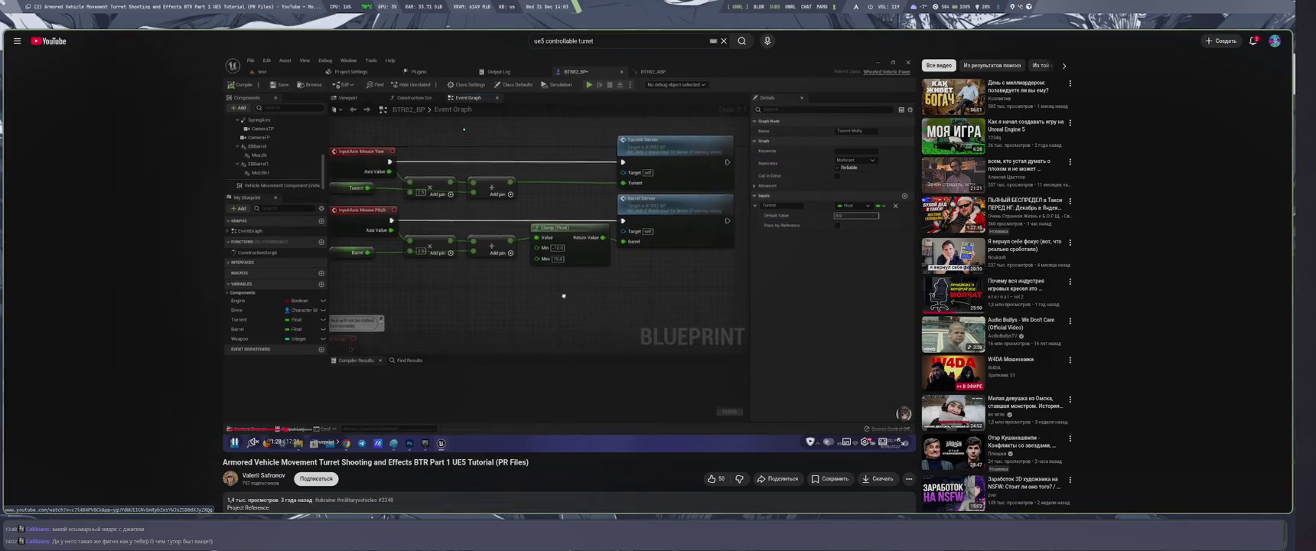
drag(650, 253, 650, 253)
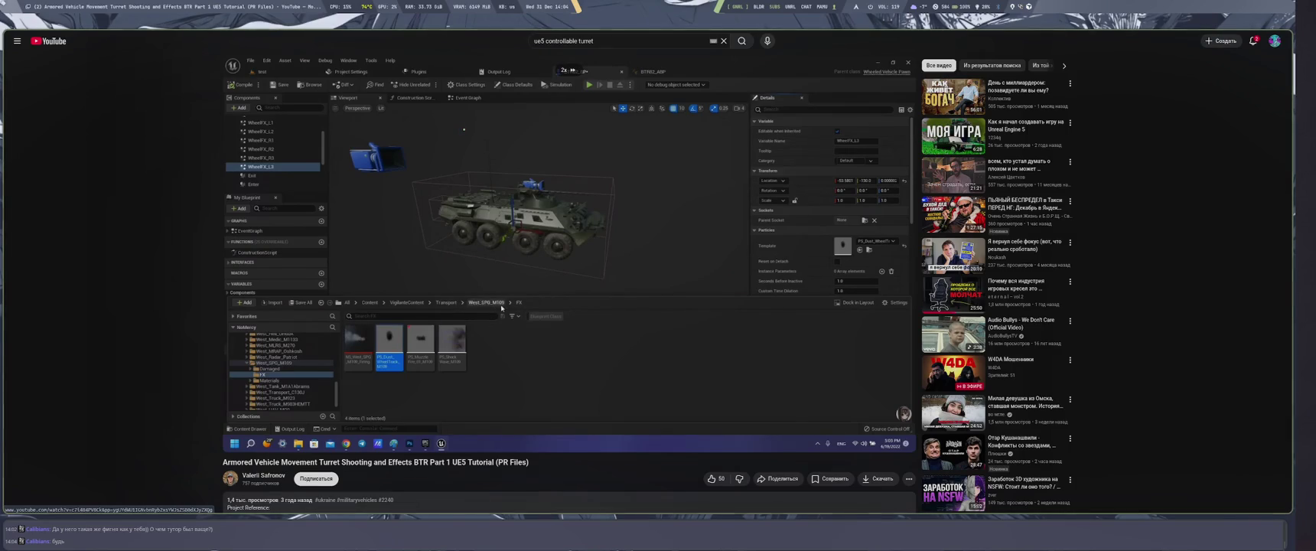
Continue 2x playback to the Pick Parent Class dialog, then jump back five seconds.
drag(649, 253, 649, 252)
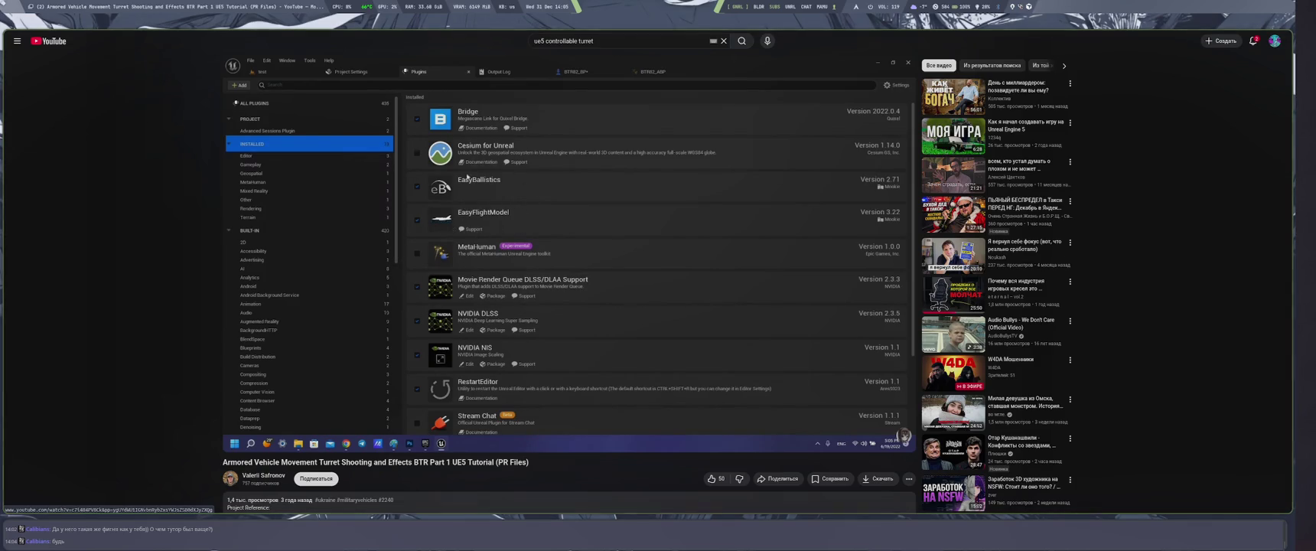
key(Left)
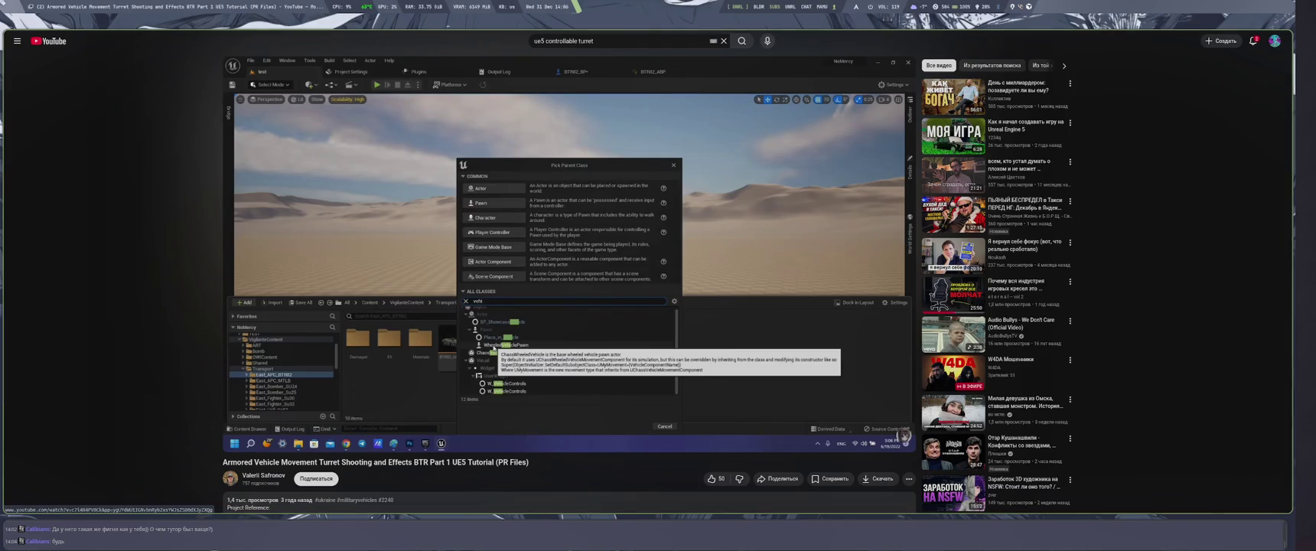
Seek the BTR tutorial forward past the parent class dialog and steering curve setup.
key(Right)
key(Right)
key(Right)
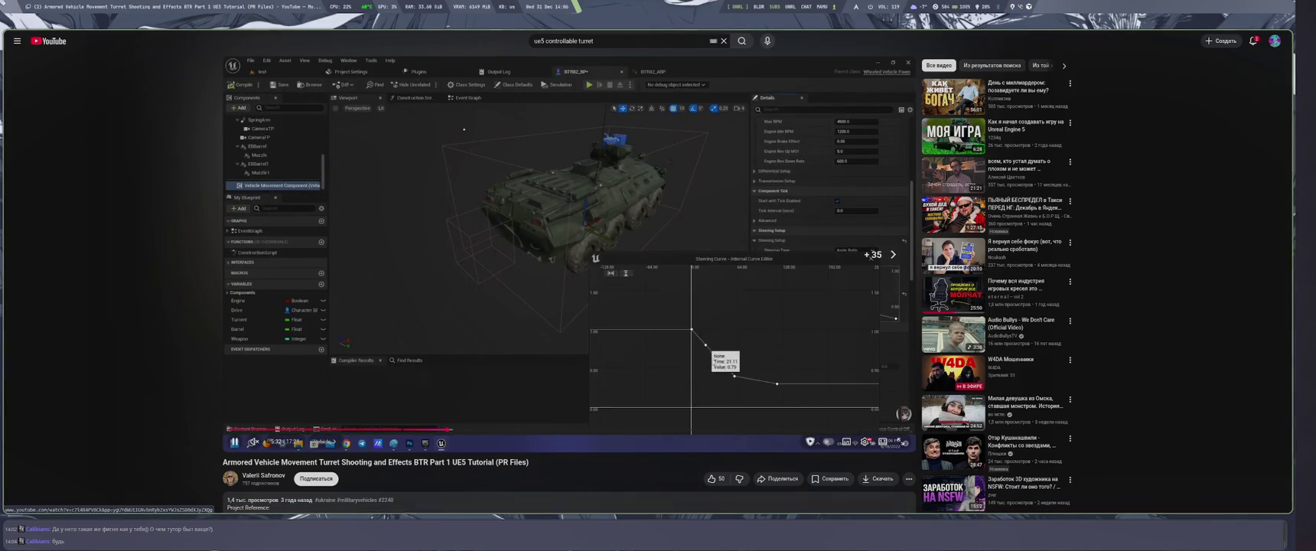
key(Right)
key(Right)
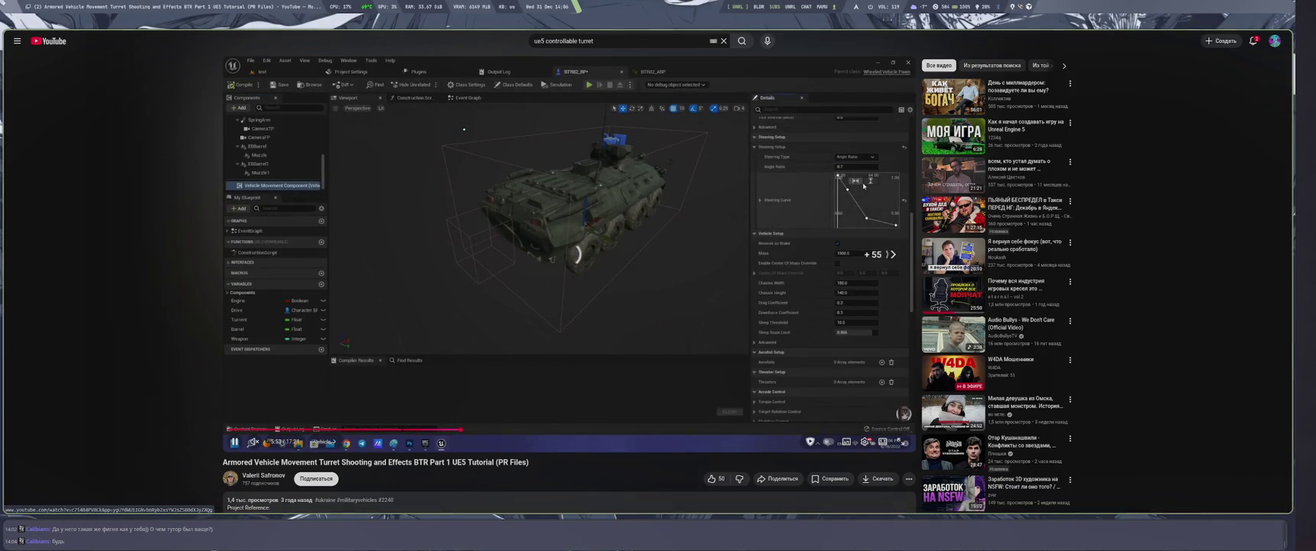
key(Right)
key(Right)
key(Right)
key(Right)
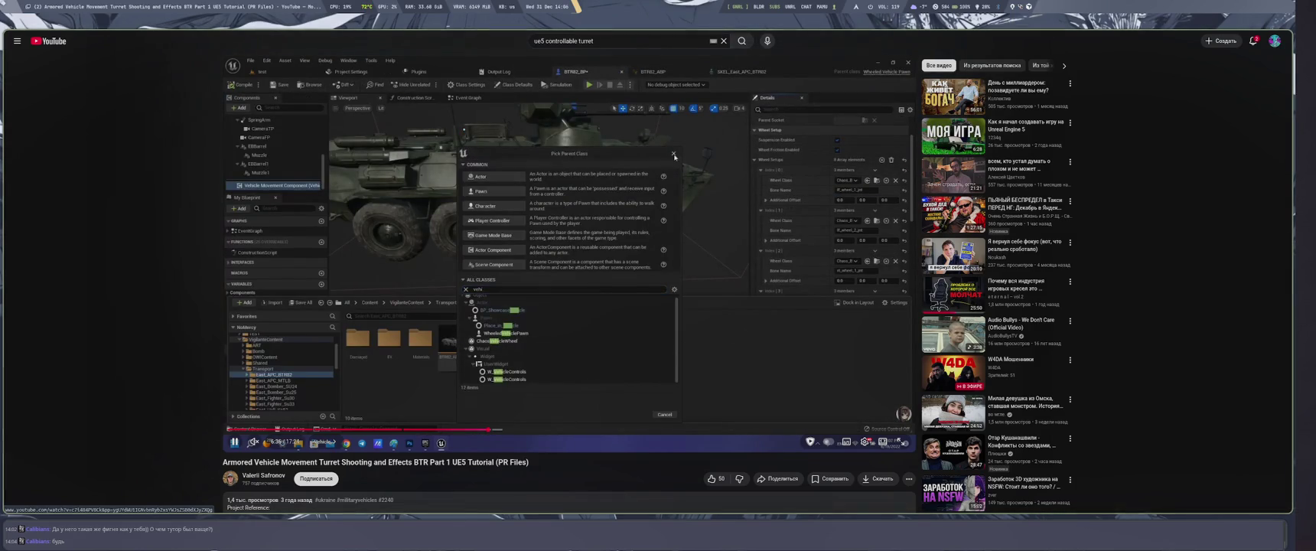
Skip ahead through the Chaos wheel blueprint, launcher and marketplace sections.
key(Right)
key(Right)
key(Right)
key(Right)
key(Right)
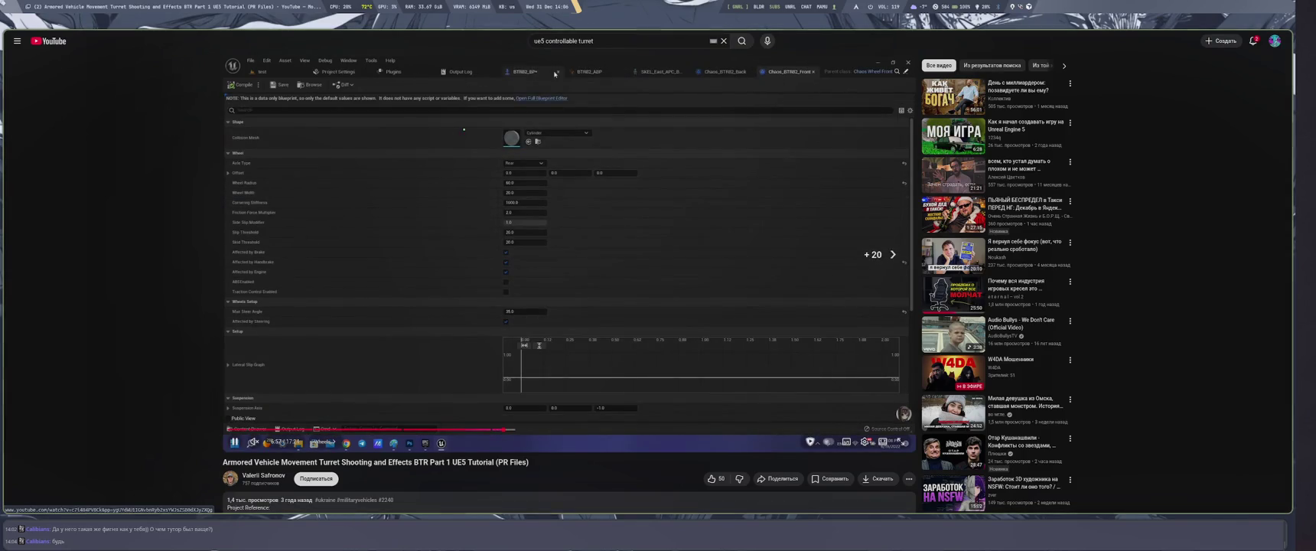
key(Right)
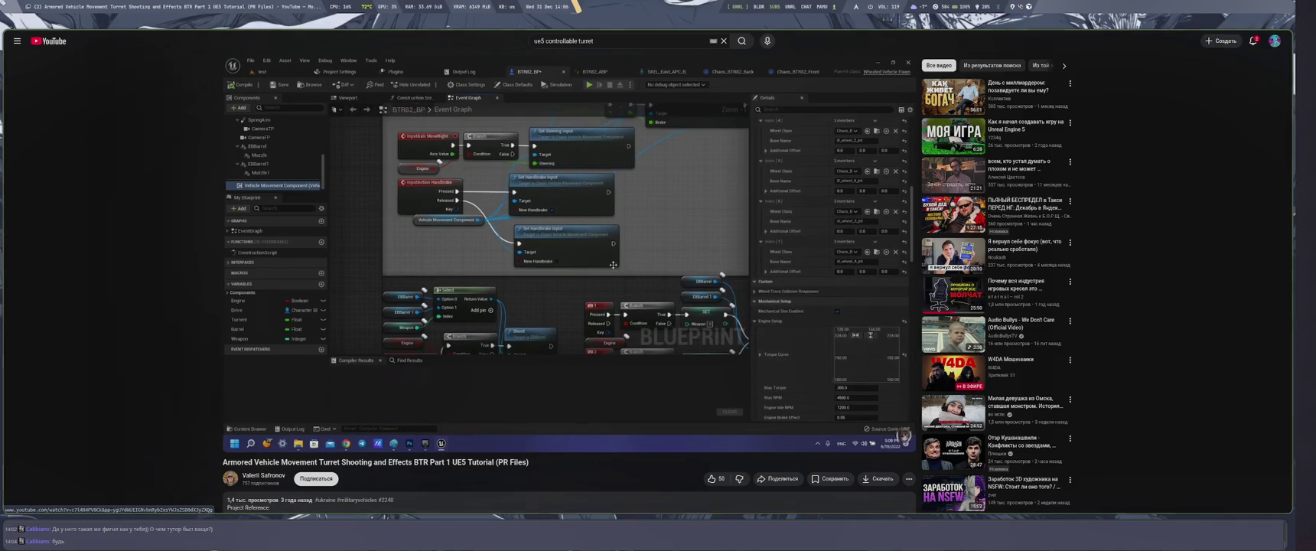
key(Right)
key(Right)
key(Right)
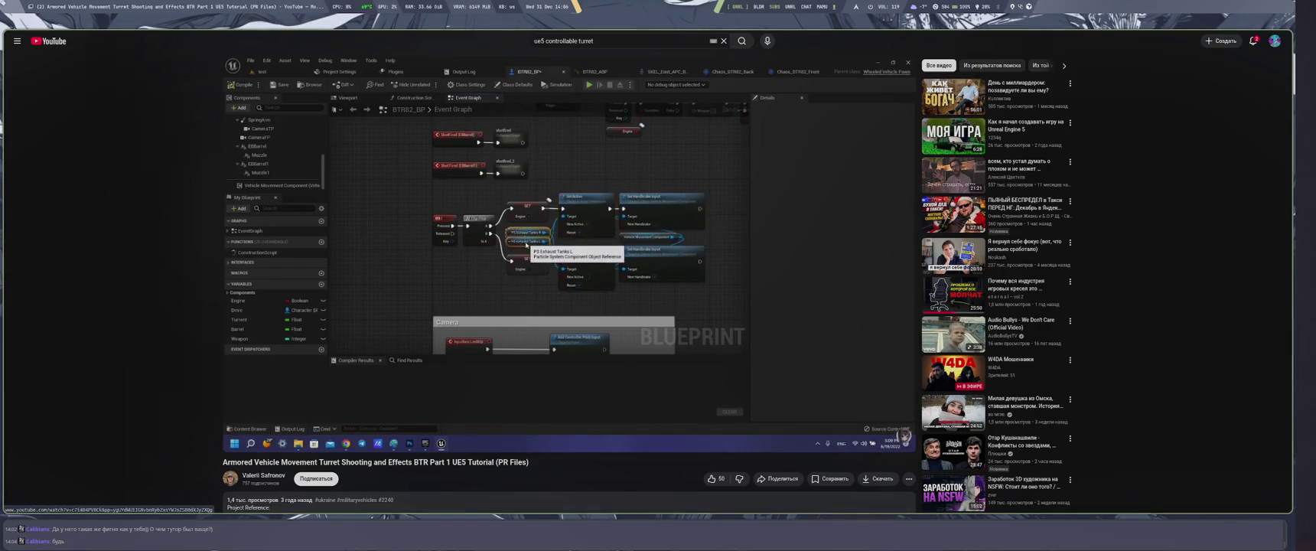
key(Right)
key(Right)
key(Right)
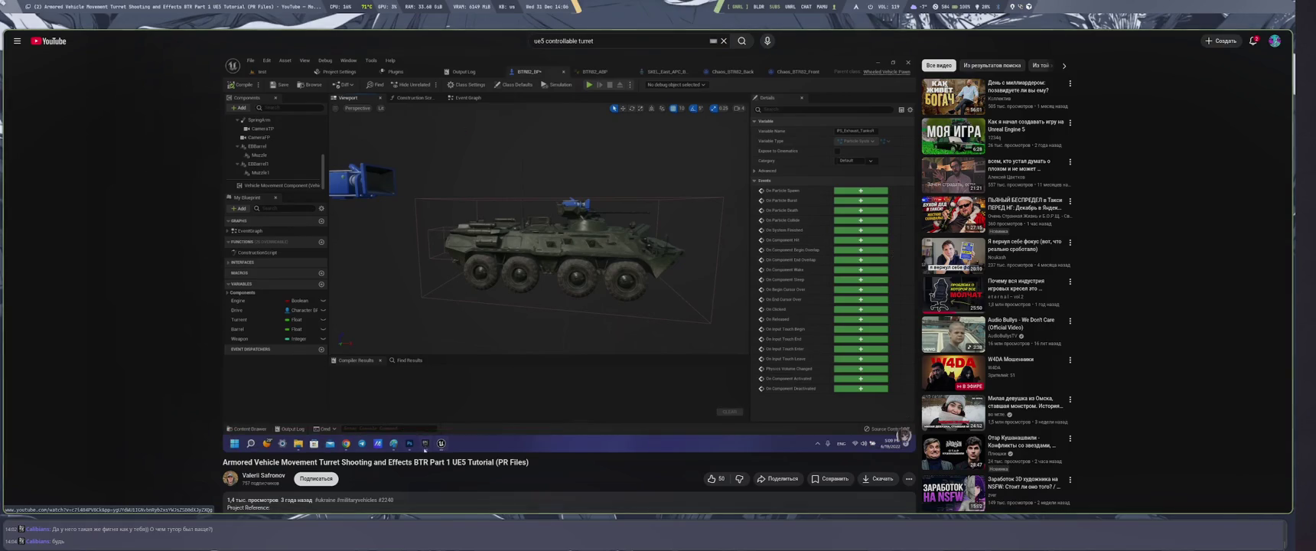
key(Right)
key(Right)
key(Right)
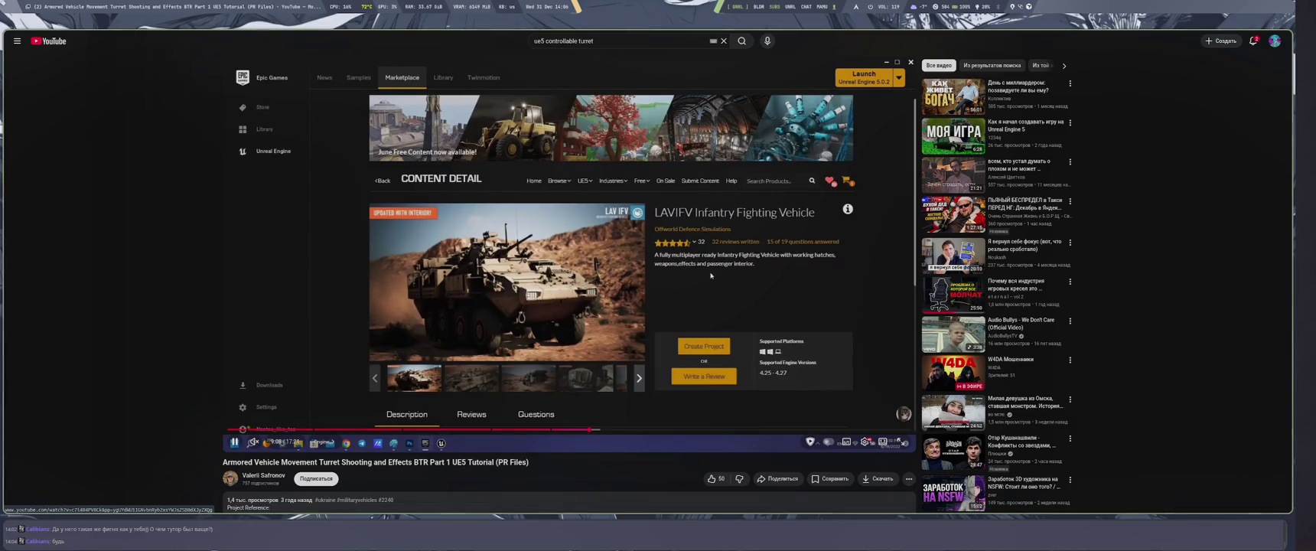
key(Right)
key(Right)
key(Right)
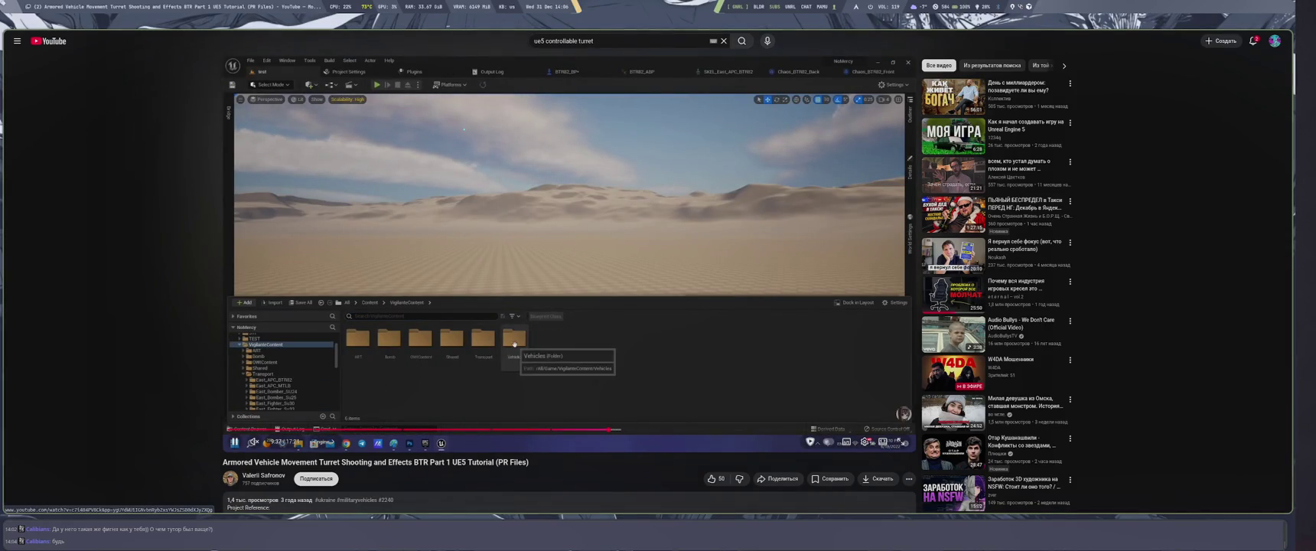
key(Right)
key(Right)
key(Right)
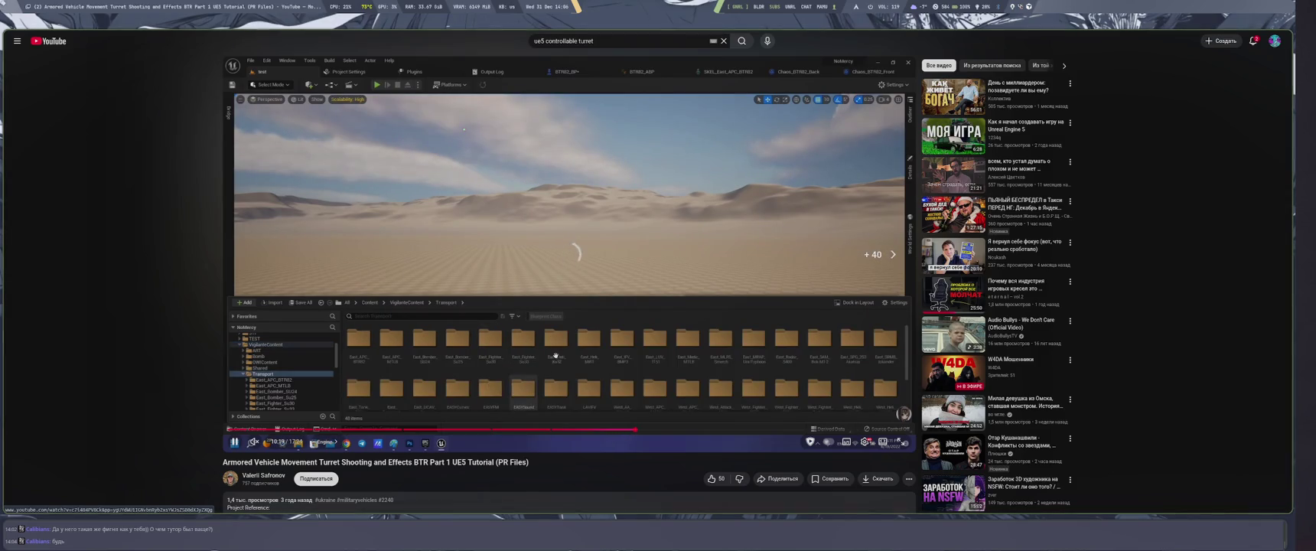
key(Right)
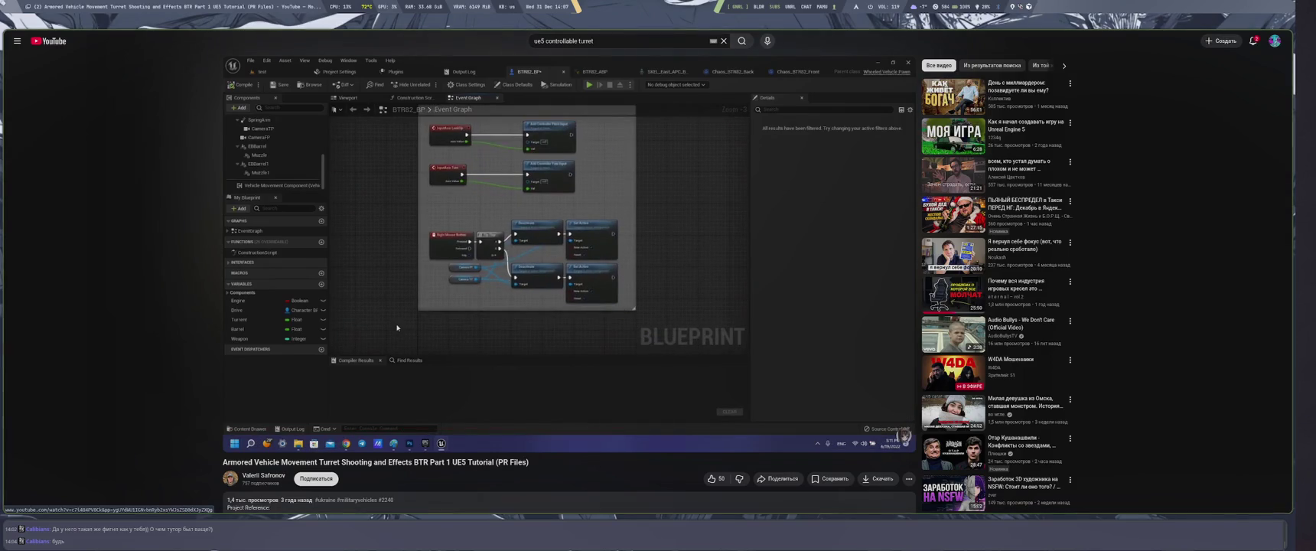
Skip ahead through the commented graphs and BTR gameplay footage into the turret part.
key(Right)
key(Right)
key(Right)
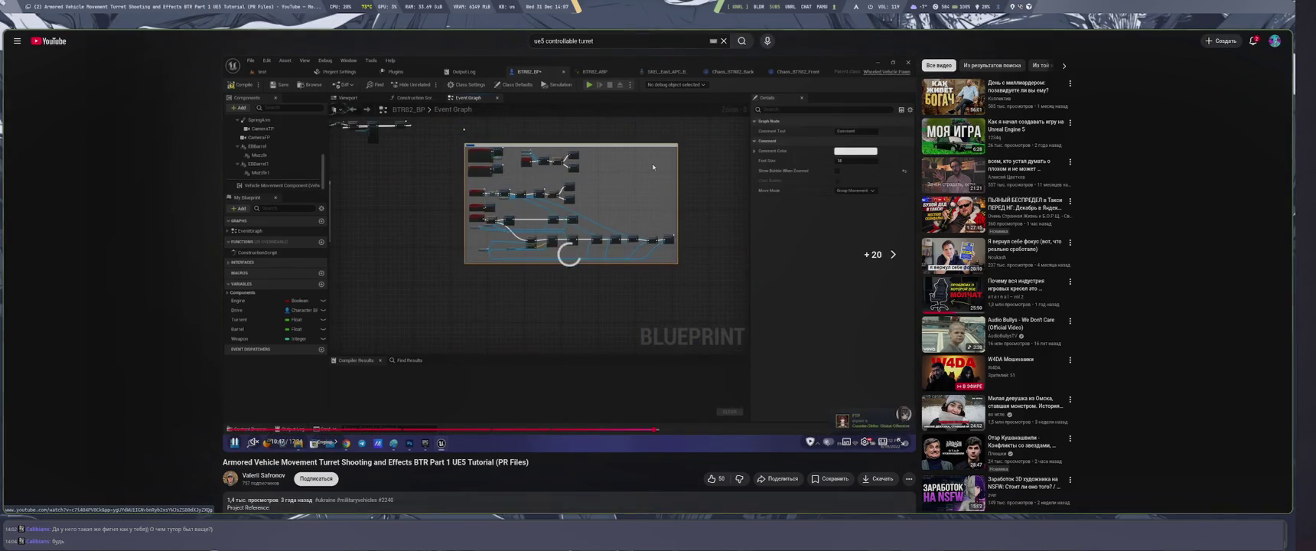
key(Right)
key(Right)
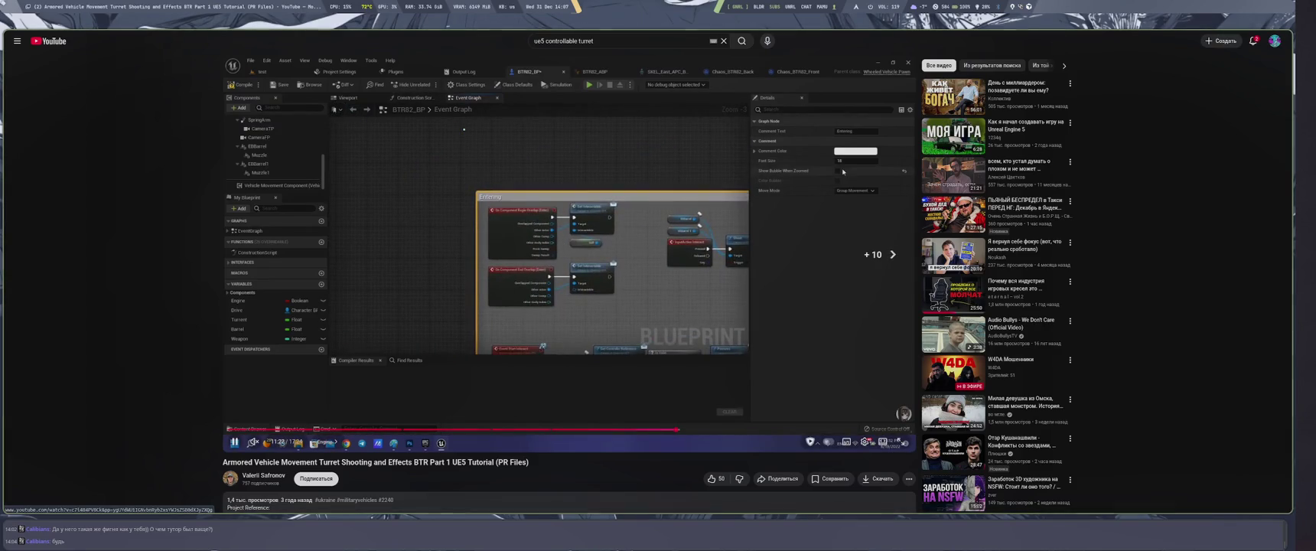
key(Right)
key(Right)
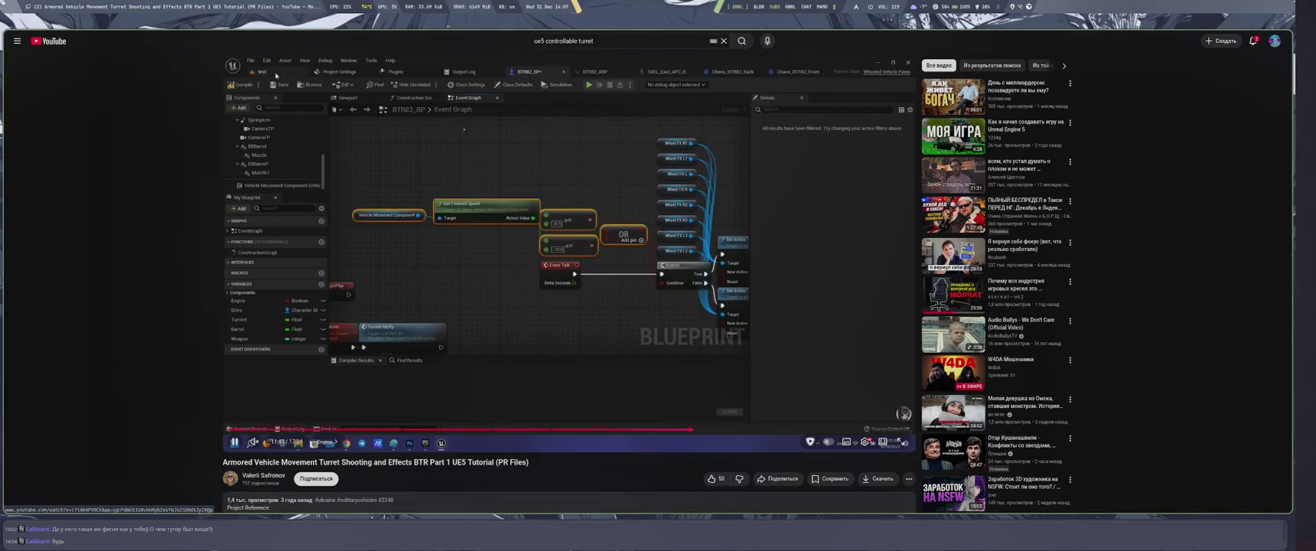
key(Right)
key(Right)
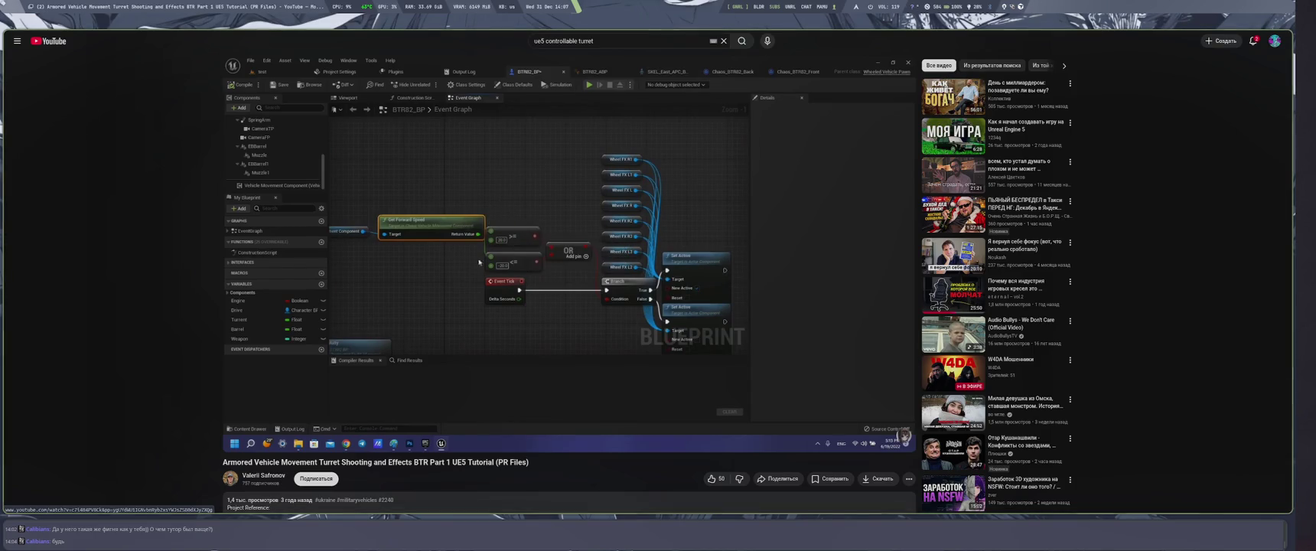
key(Right)
key(Right)
key(Right)
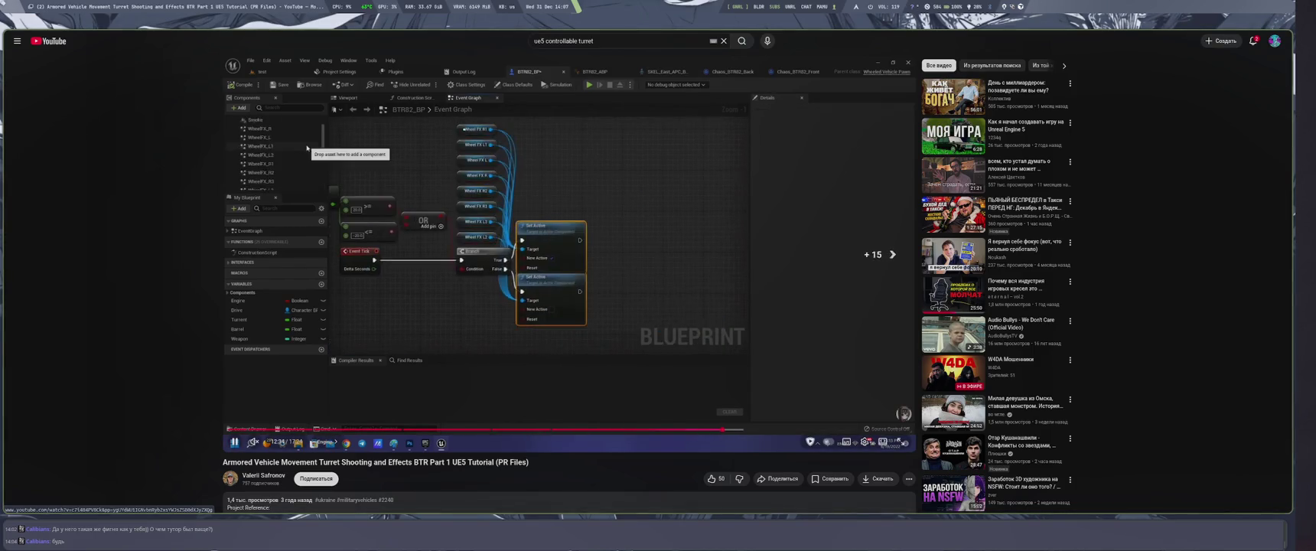
key(Right)
key(Right)
key(Right)
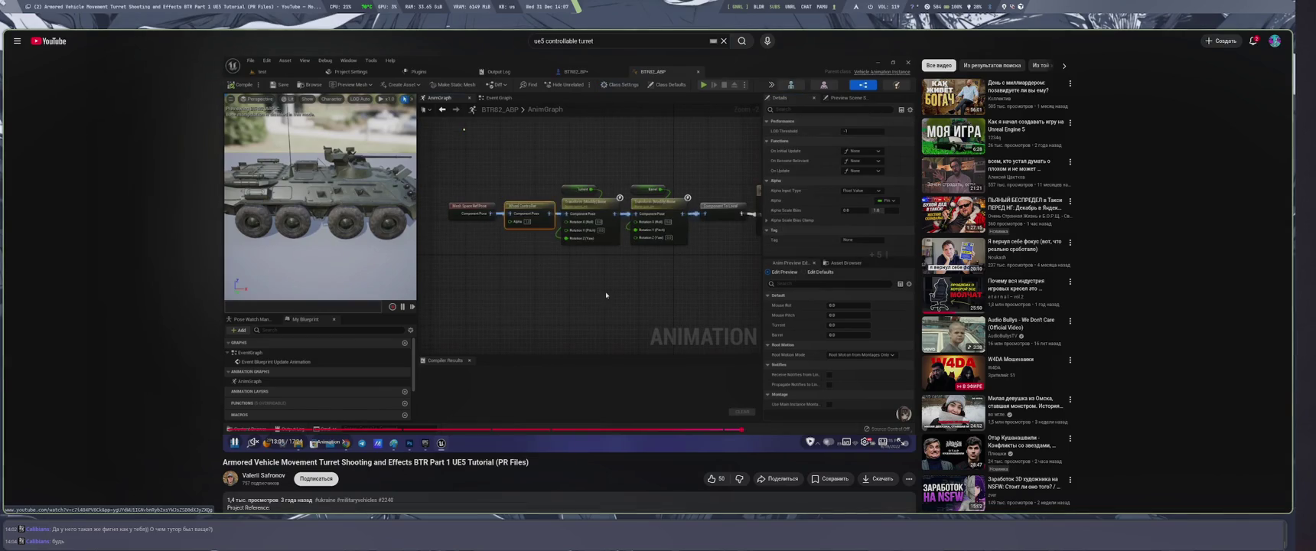
key(Right)
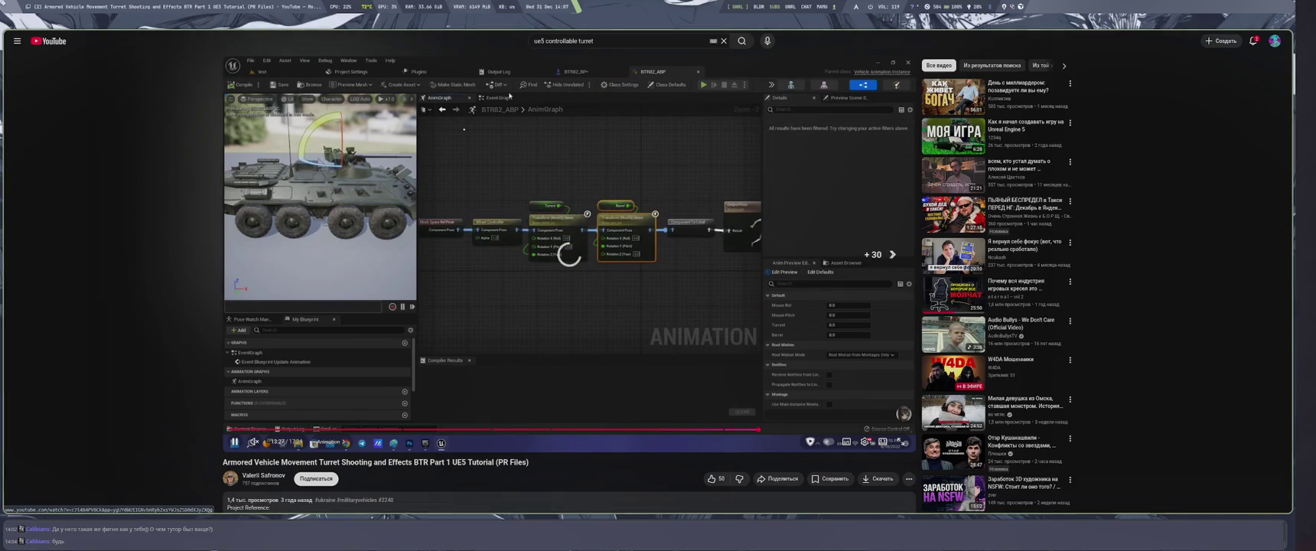
key(Right)
key(Right)
key(Right)
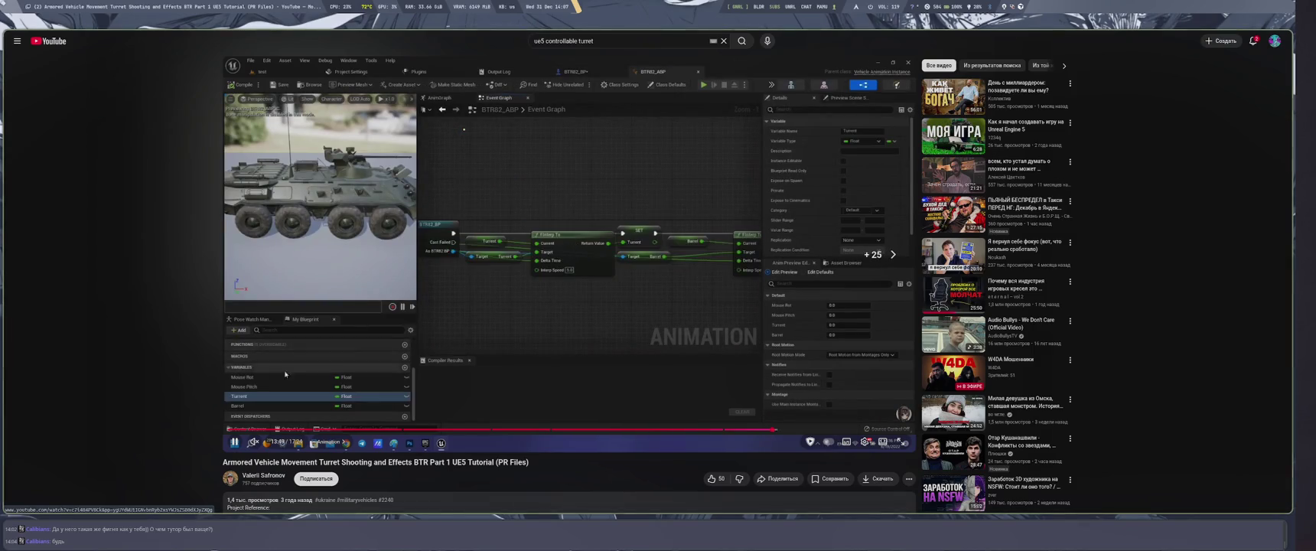
key(Right)
key(Right)
key(Right)
key(Right)
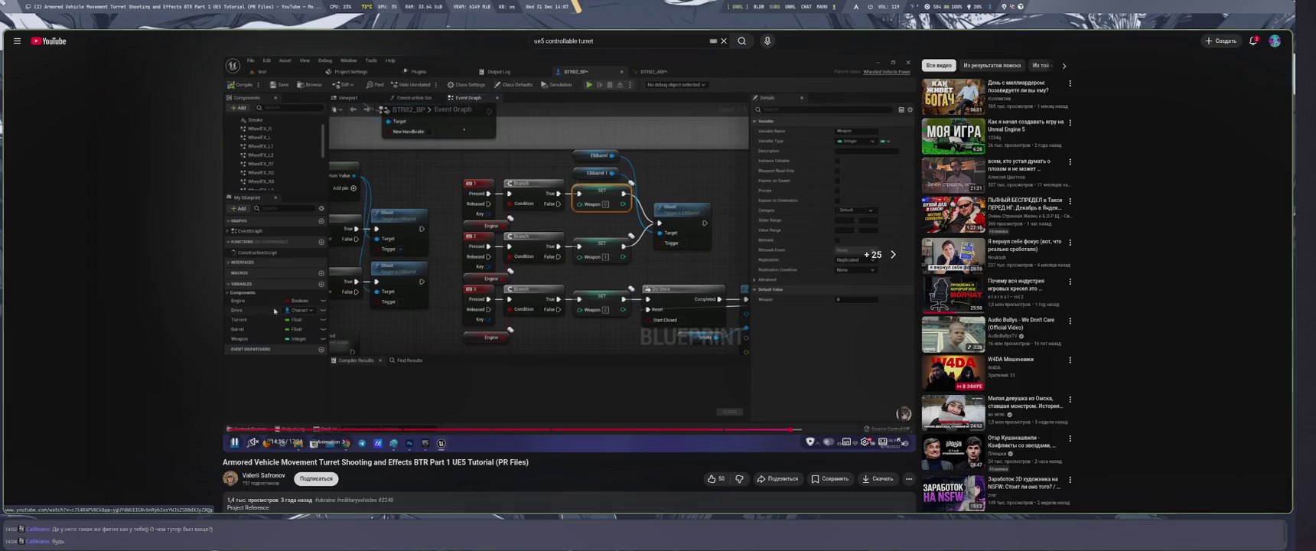
Pause the tutorial and return to the 'ue5 controllable turret' search results.
key(space)
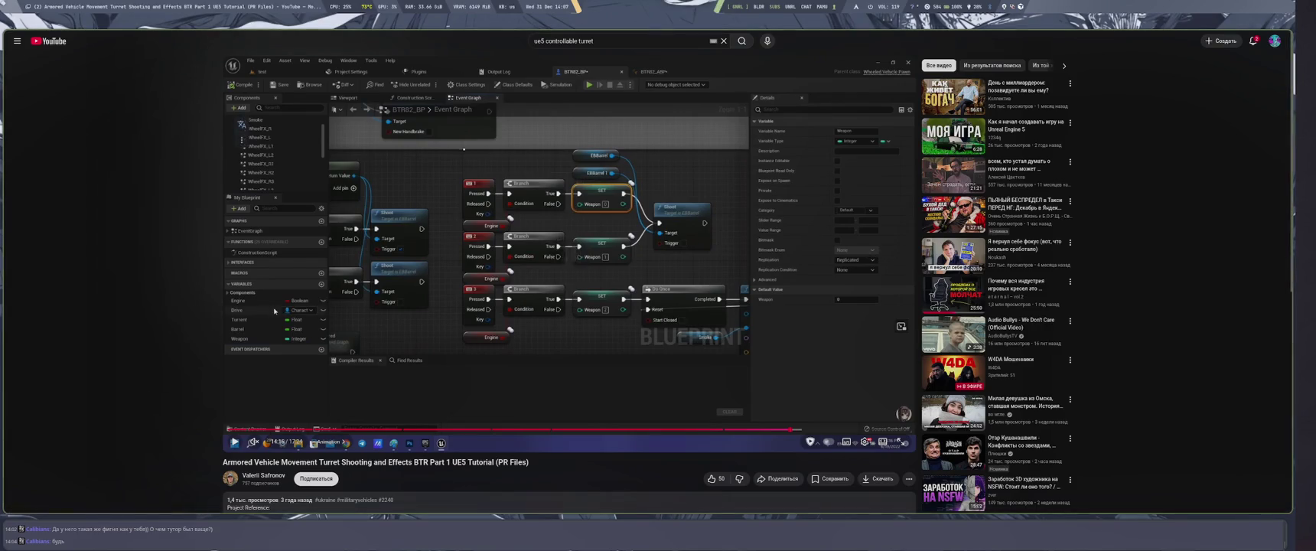
key(alt+Left)
scroll(380, 272, down, 1)
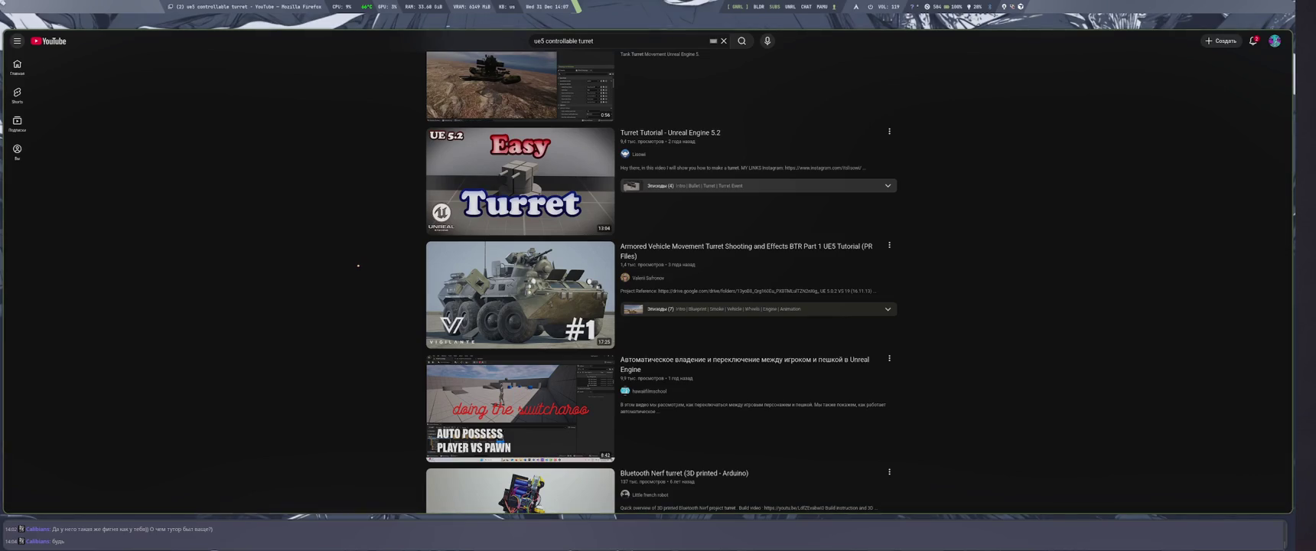
Scroll further down the turret search results.
scroll(358, 265, down, 3)
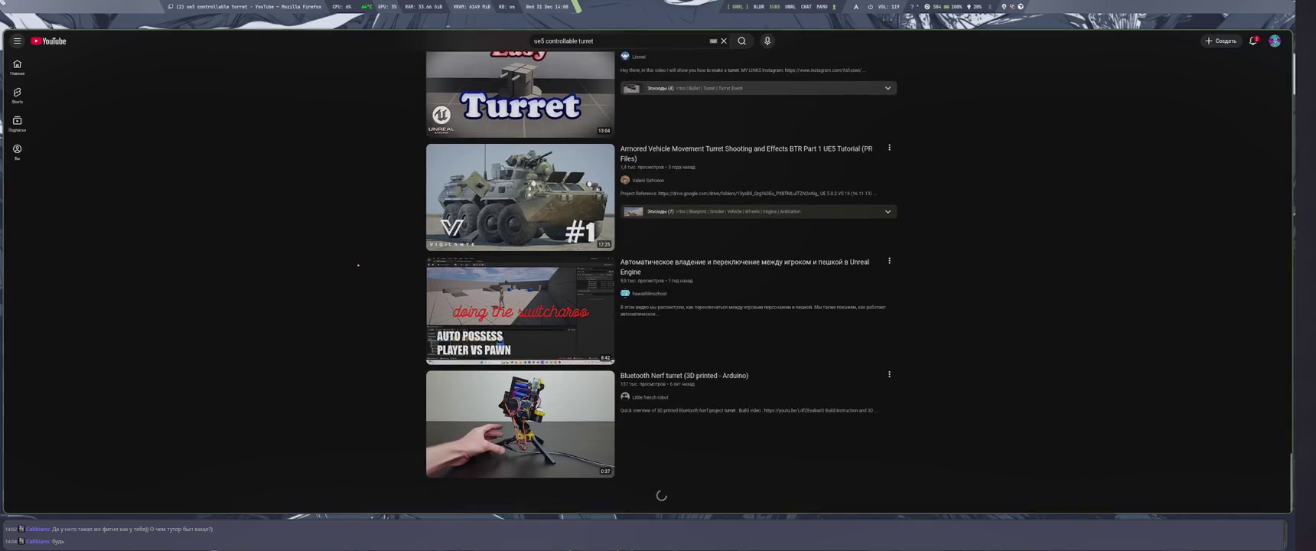
scroll(358, 265, down, 5)
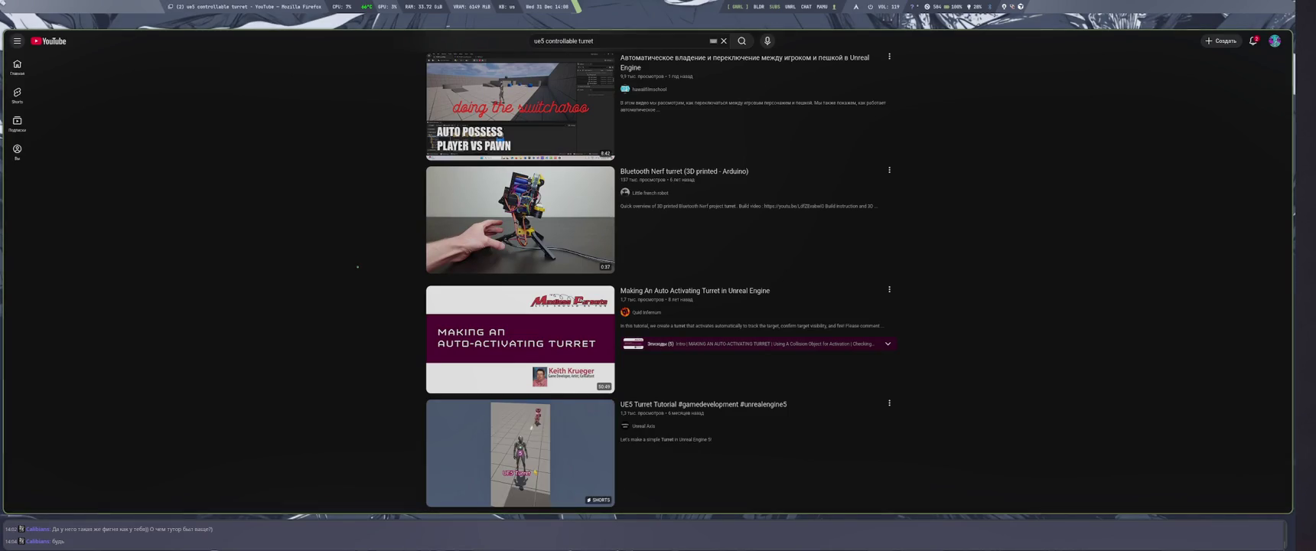
scroll(343, 208, down, 5)
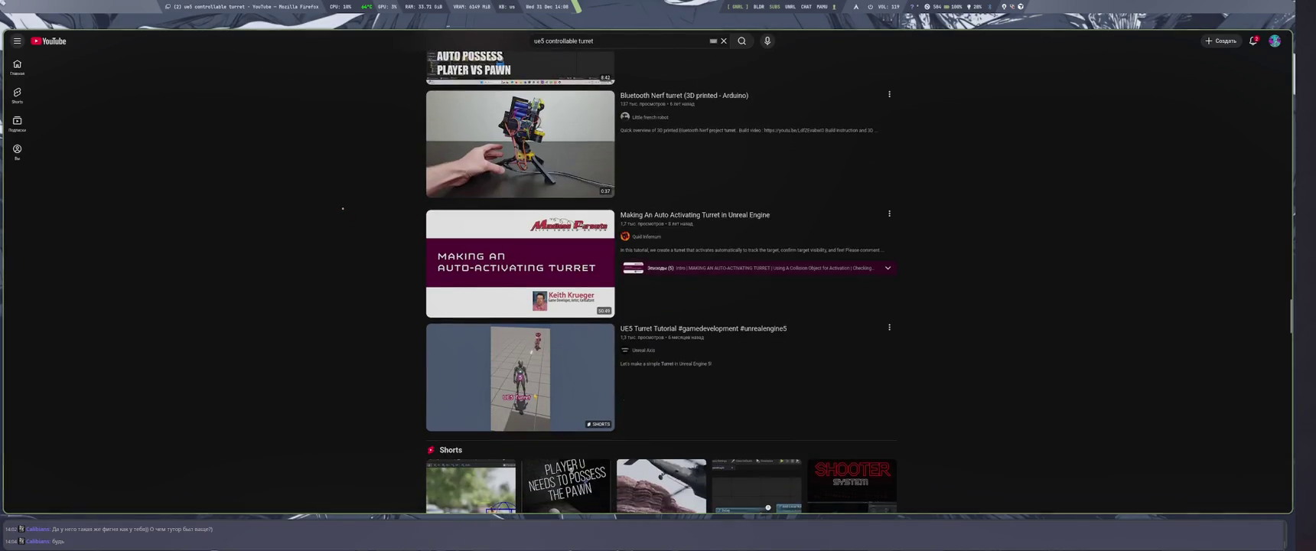
scroll(343, 208, down, 2)
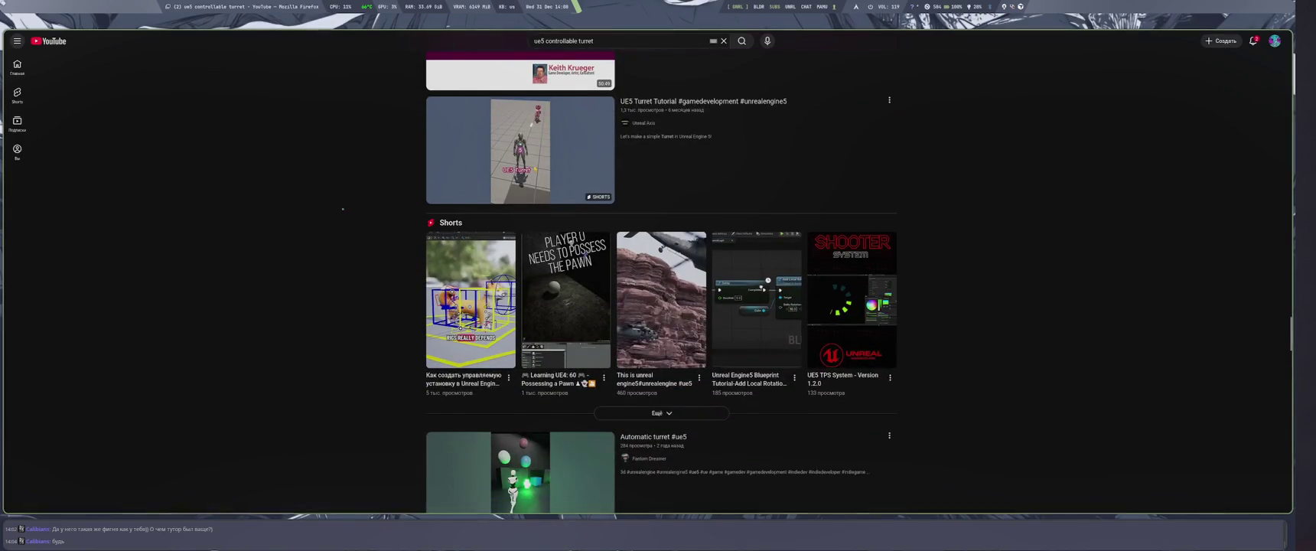
scroll(343, 208, down, 2)
scroll(344, 227, down, 4)
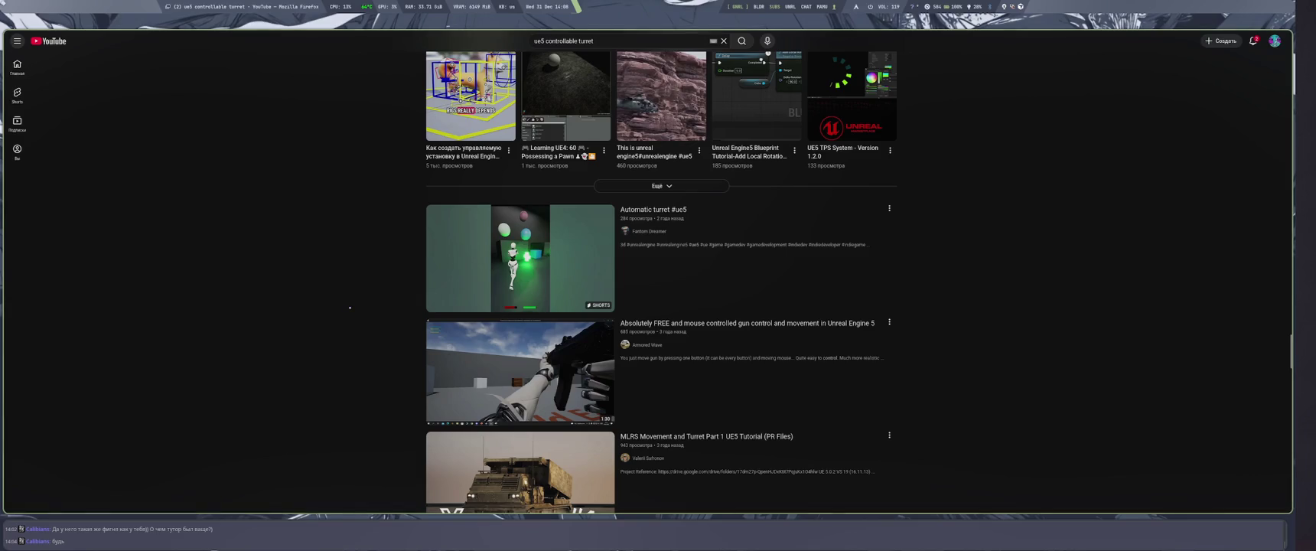
scroll(350, 308, down, 6)
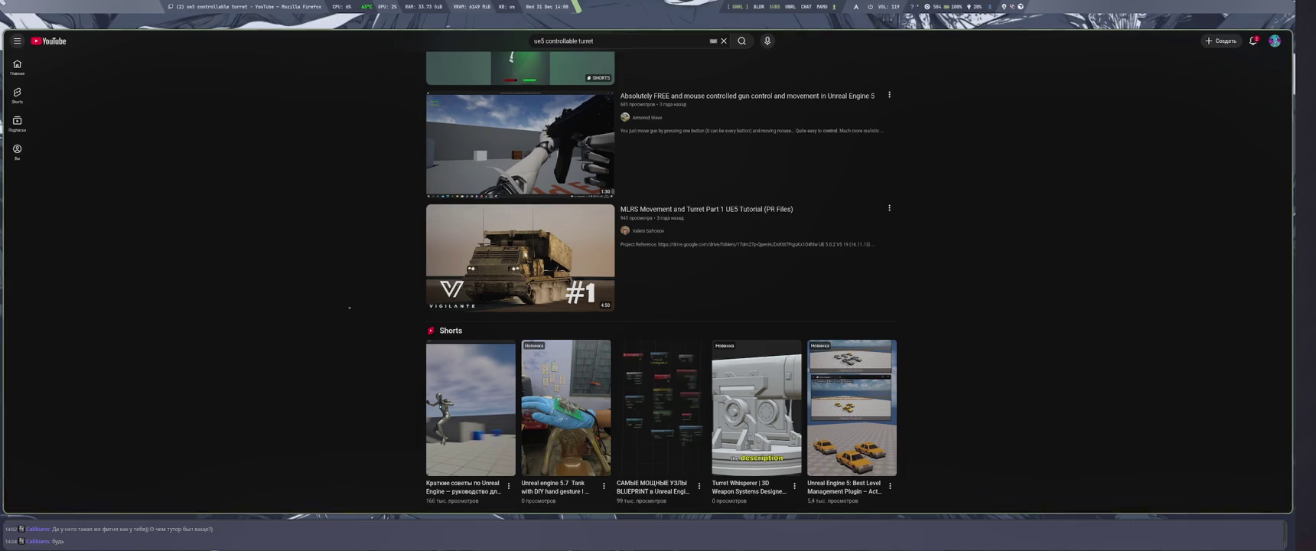
scroll(349, 308, down, 2)
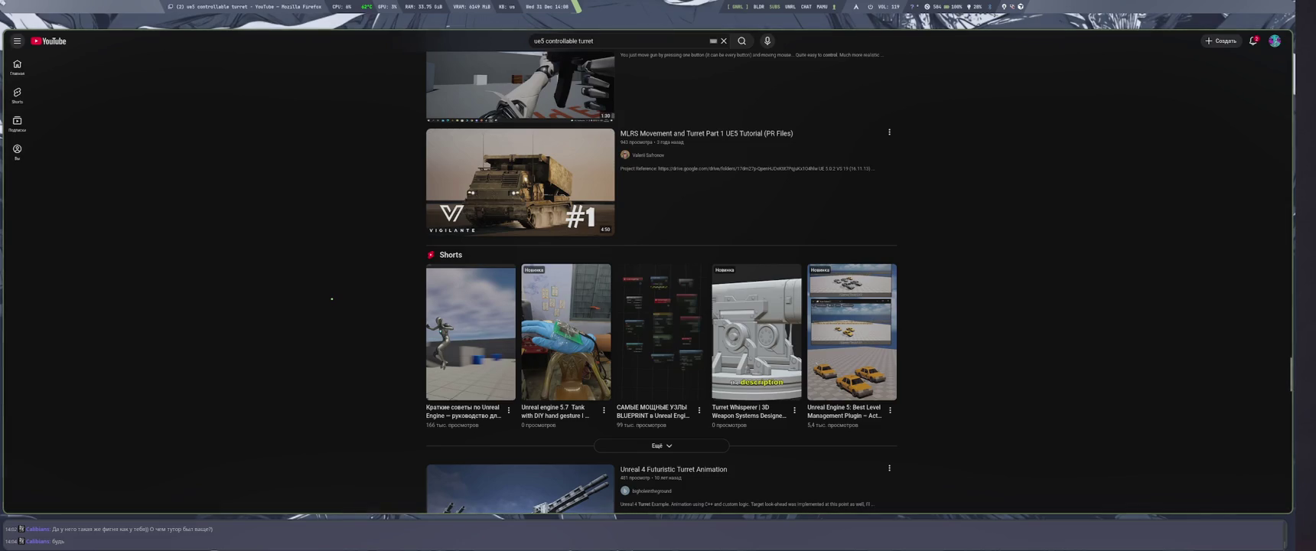
scroll(331, 298, down, 5)
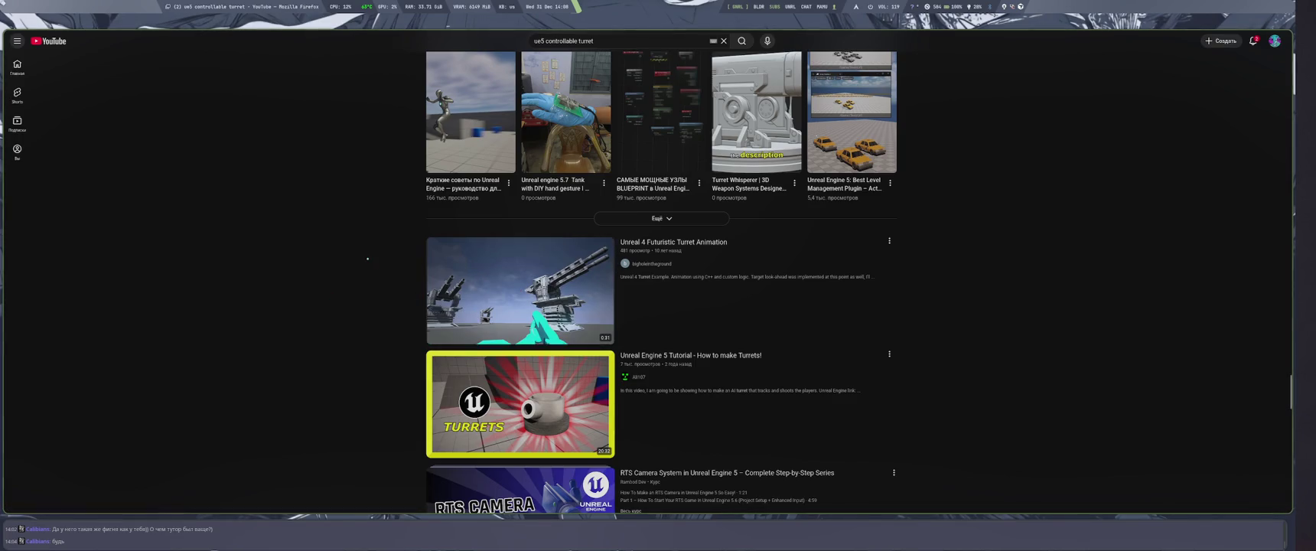
scroll(345, 233, down, 3)
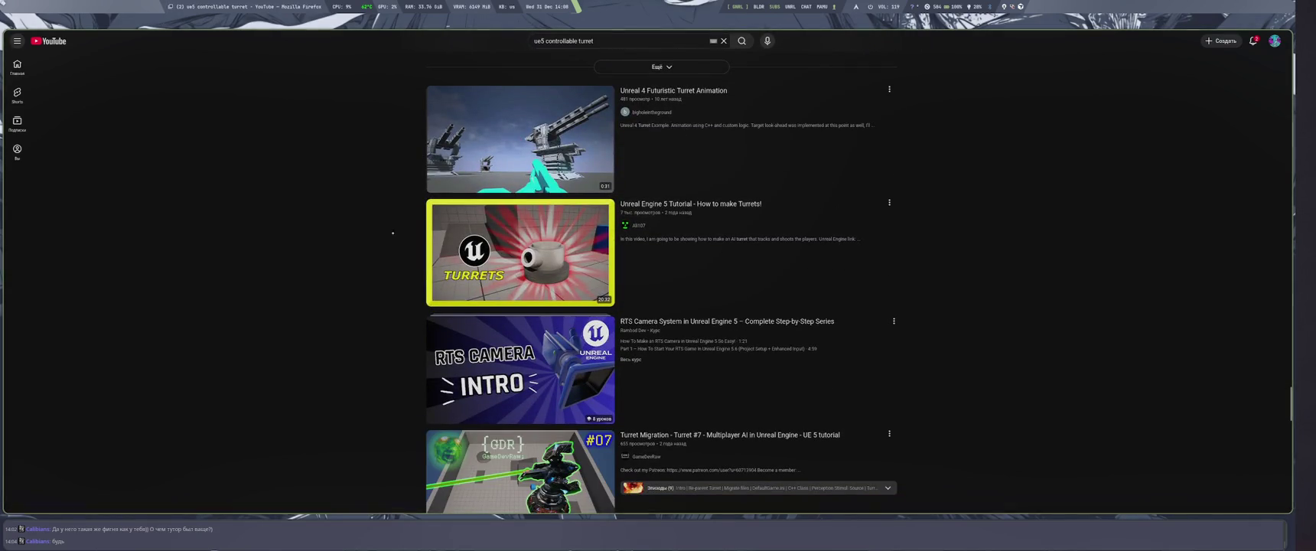
Preview the Turret Migration video, jumping its preview to the 0:48 scene.
mouse_move(520, 253)
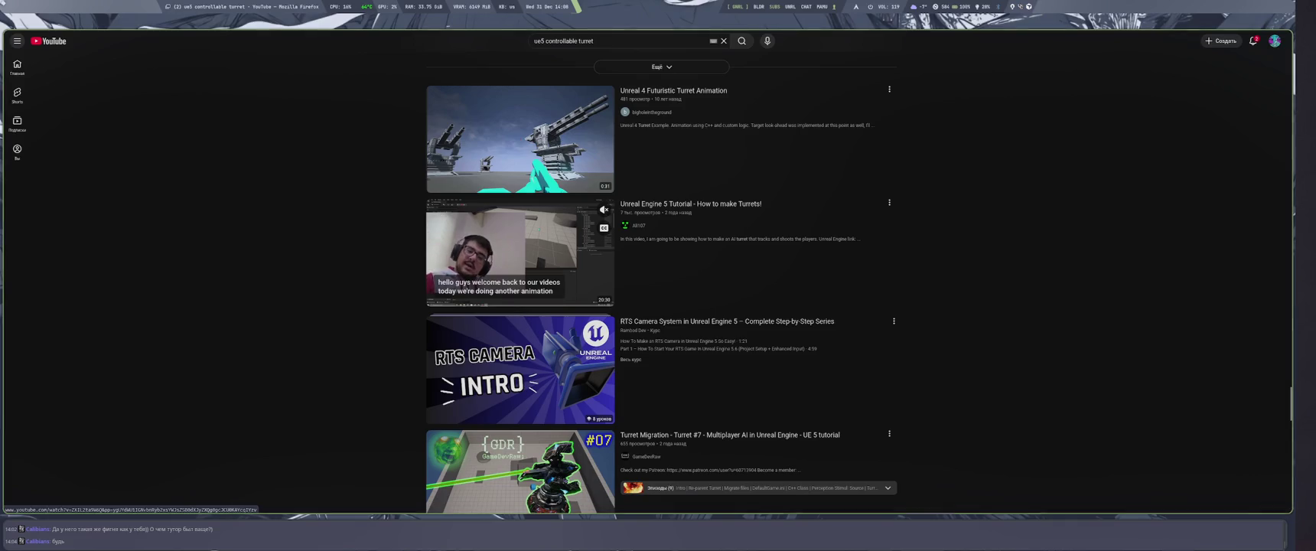
scroll(338, 267, down, 3)
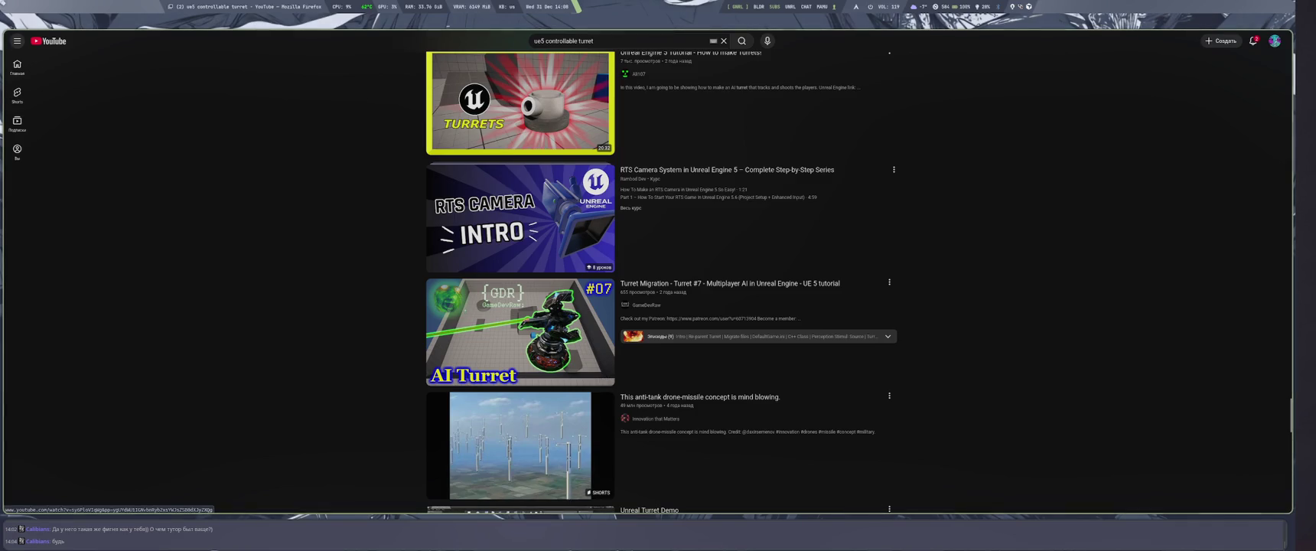
mouse_move(520, 332)
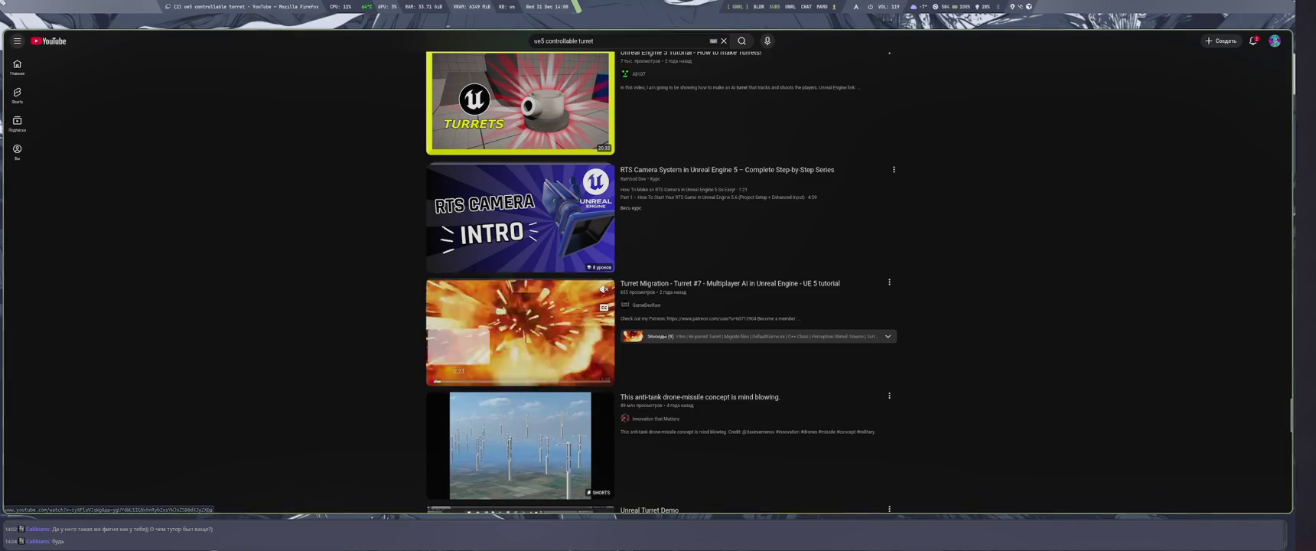
click(458, 380)
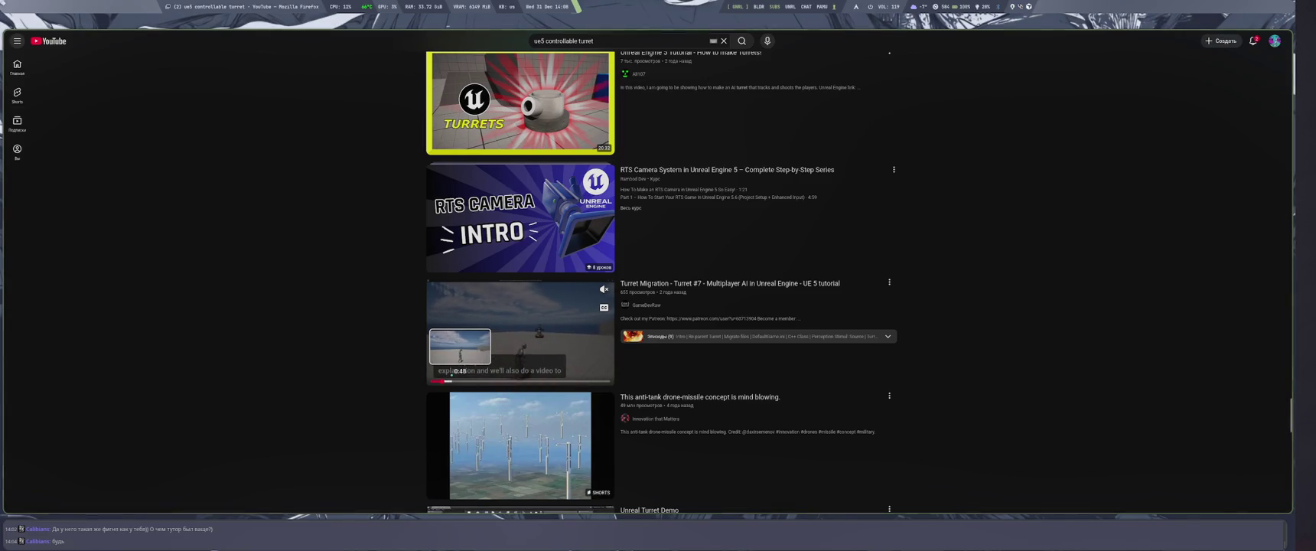
click(451, 375)
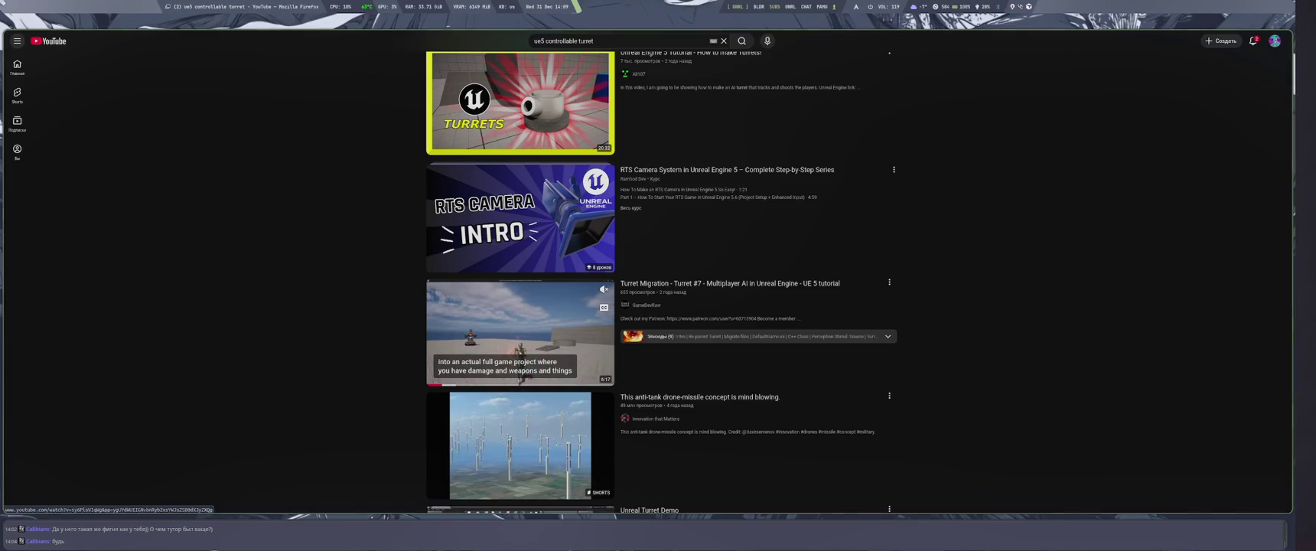
Open the 'Modular turret 1 constructor Unreal Engine' video further down the results.
scroll(363, 333, down, 2)
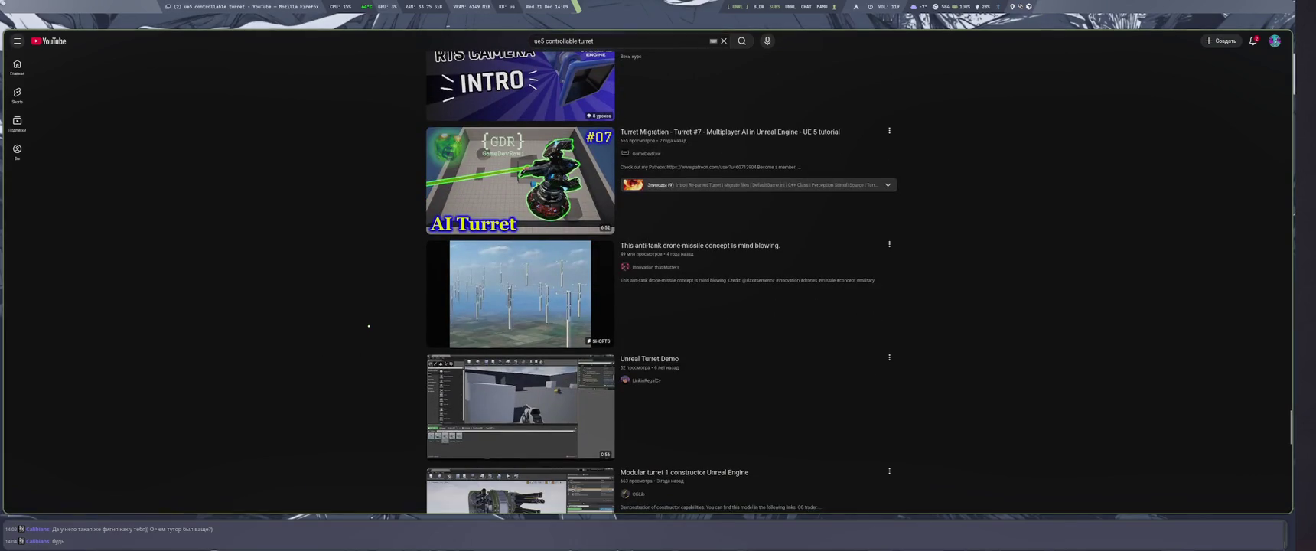
scroll(368, 327, down, 2)
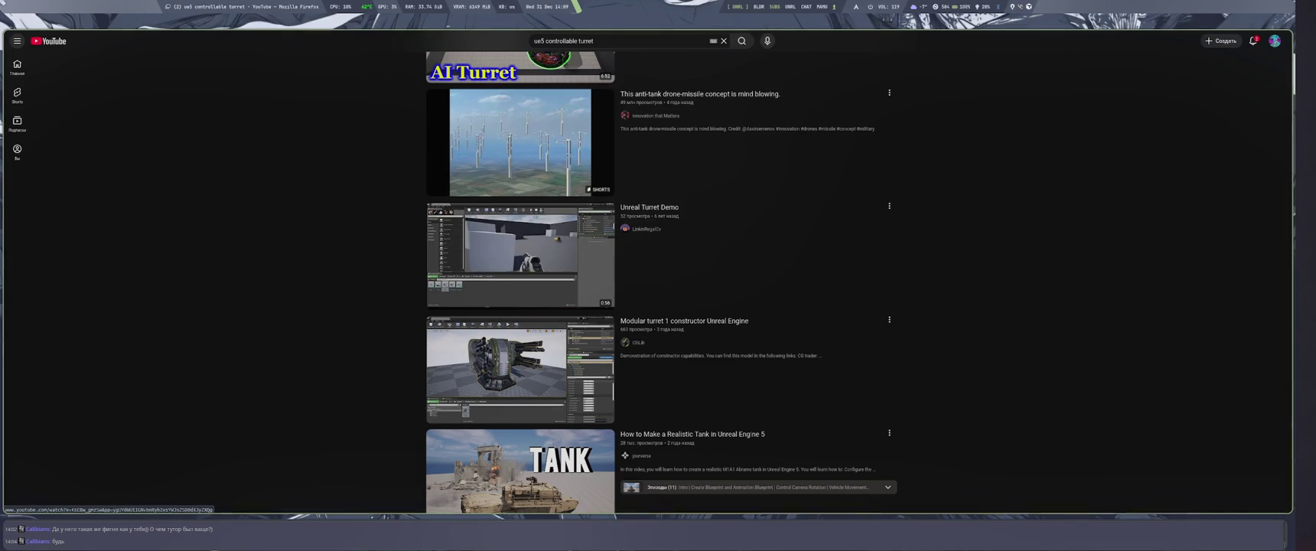
click(594, 368)
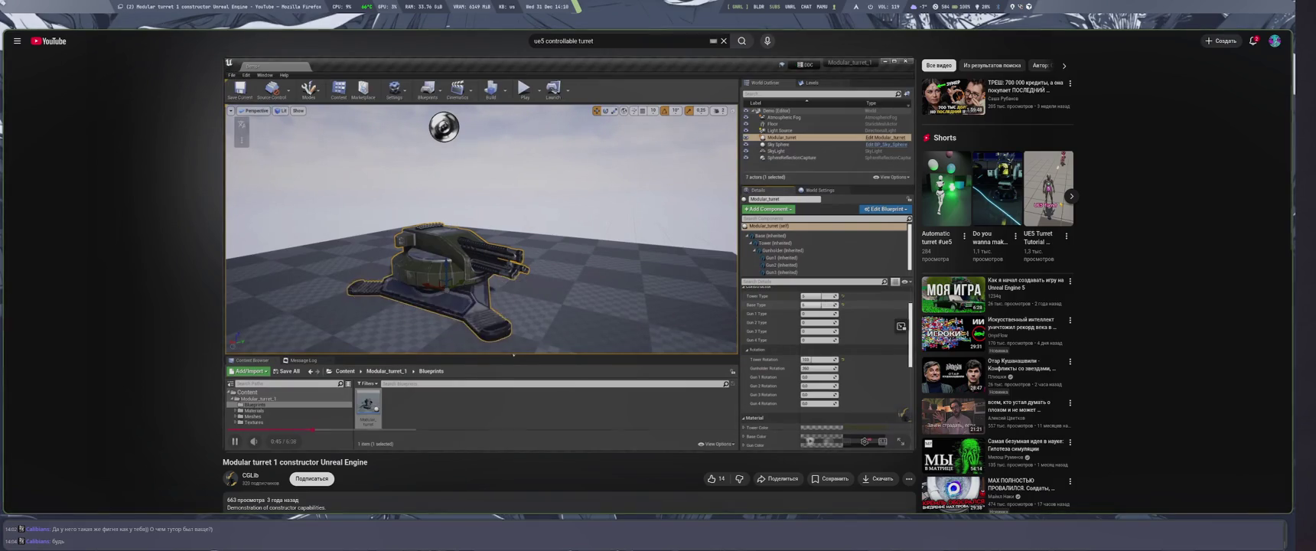
Seek the Modular turret video to about 1:24, then the colour picker part, then 3:26.
click(382, 429)
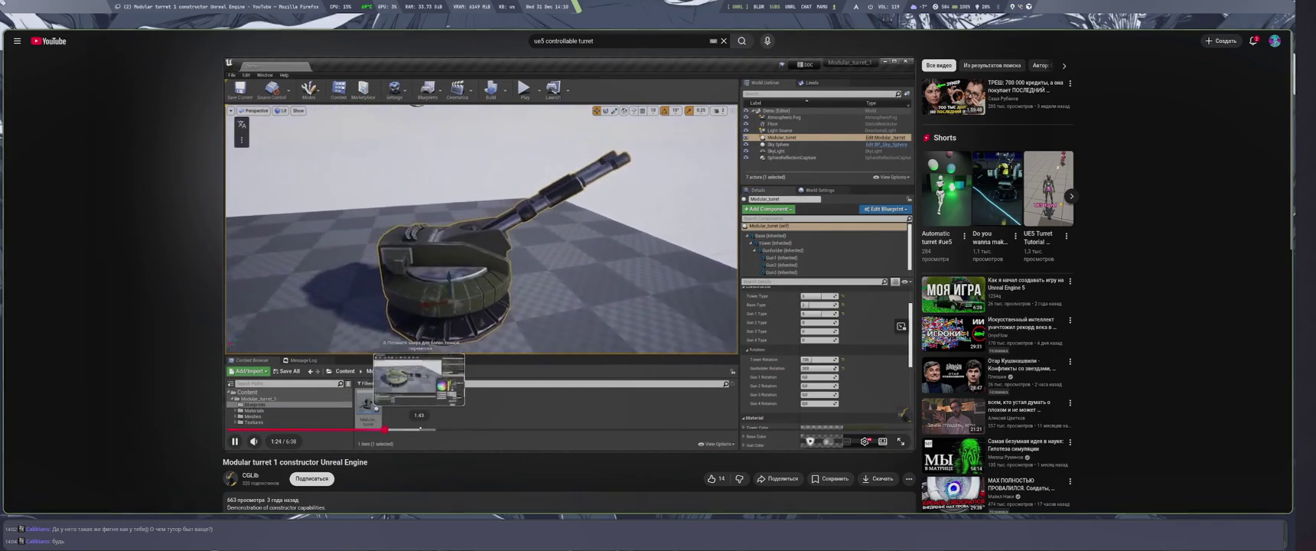
click(422, 429)
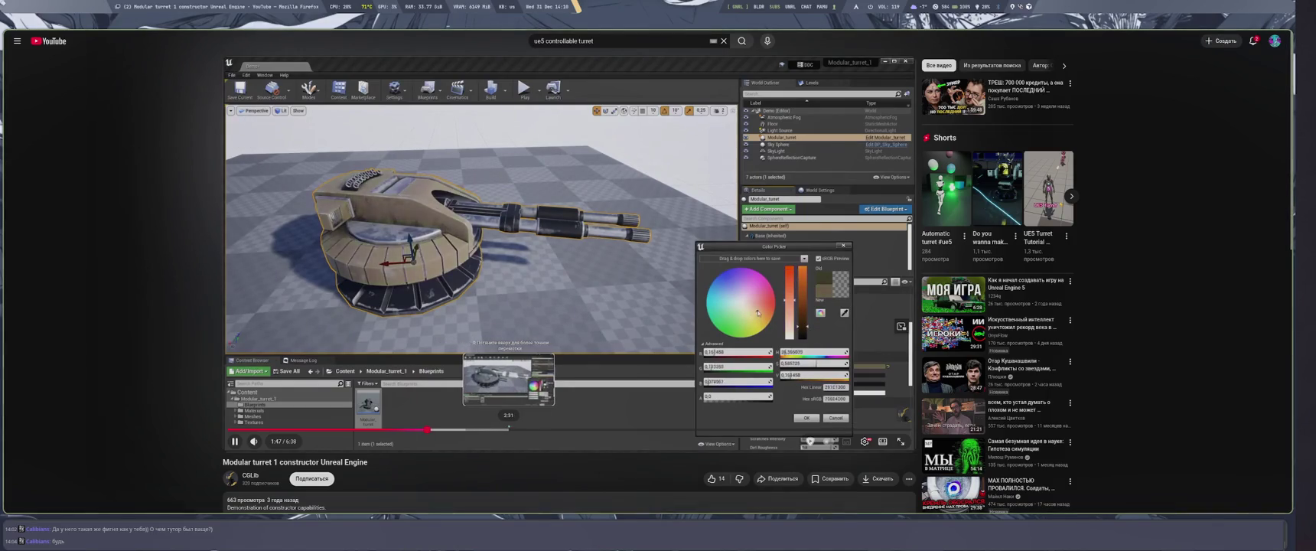
click(611, 429)
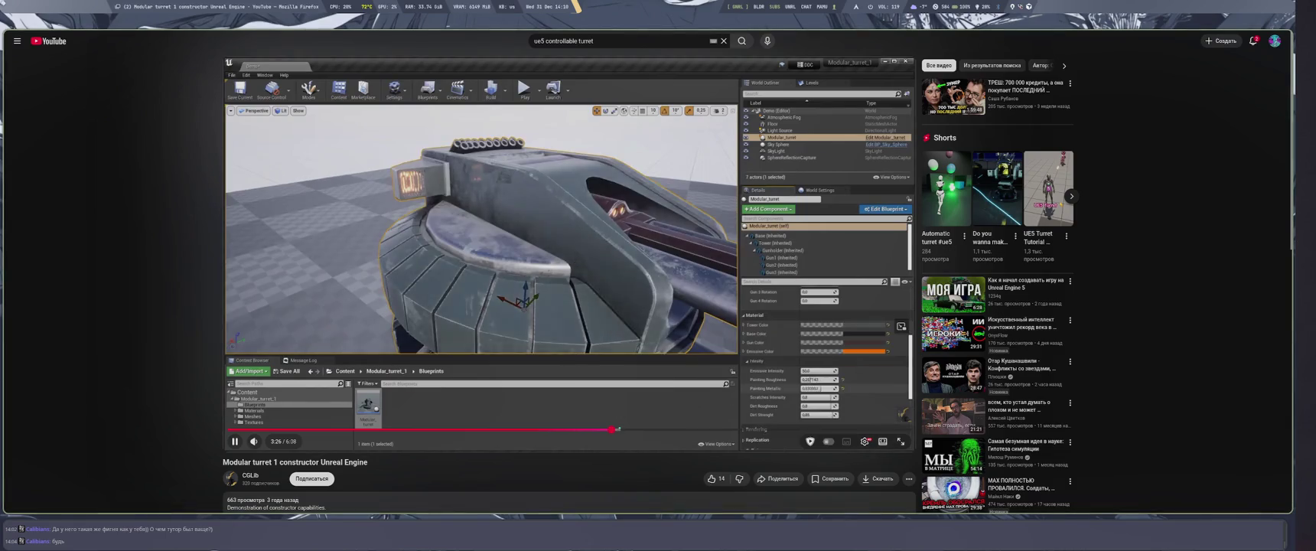